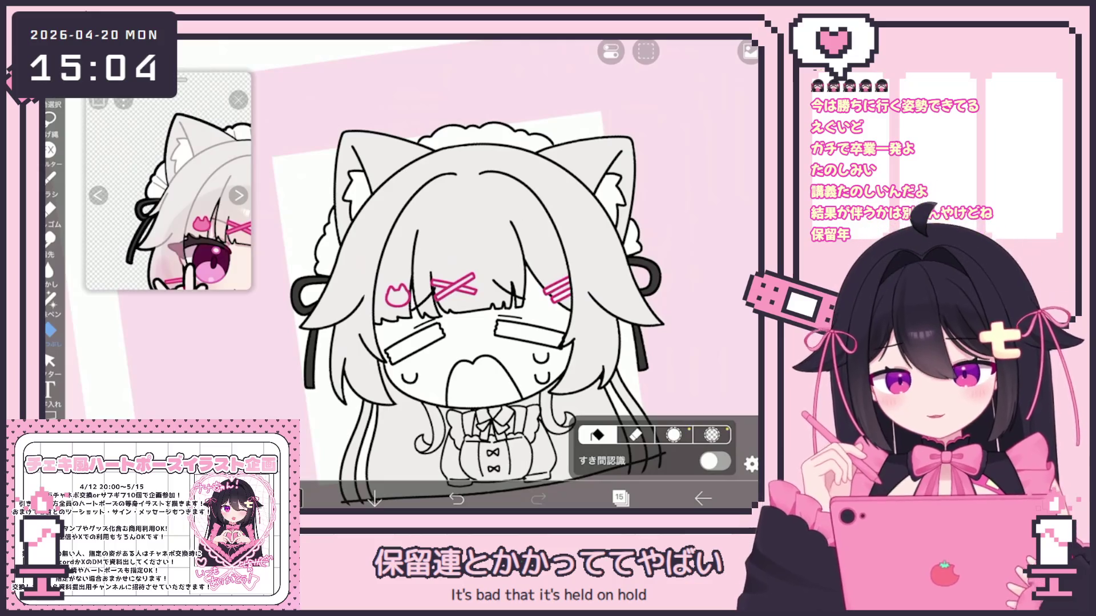
Add an empty layer 16 above layer 15 from the Layers panel
left_click(621, 498)
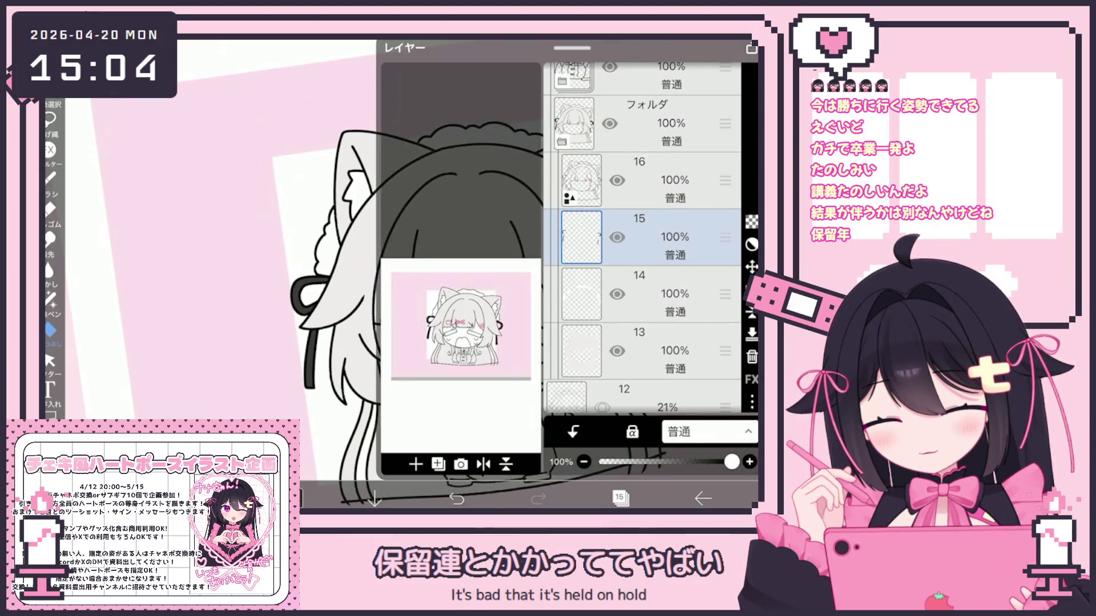
left_click(416, 464)
left_click(428, 384)
left_click(620, 498)
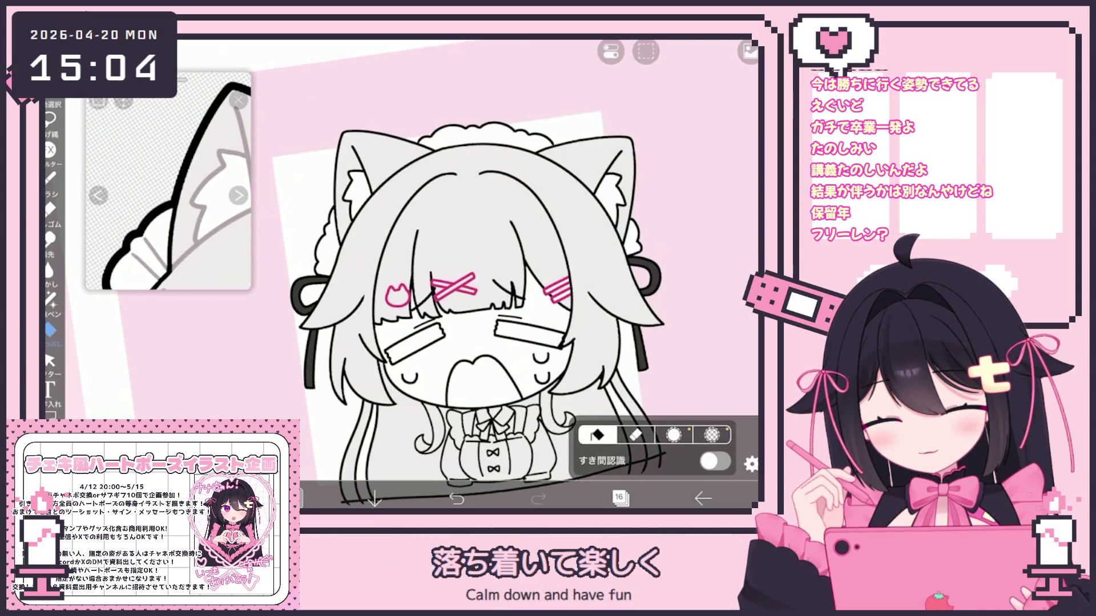
Take the brush and touch up the cat ear lines, undoing one bad stroke
left_click(50, 178)
scroll(354, 206, "up", 5)
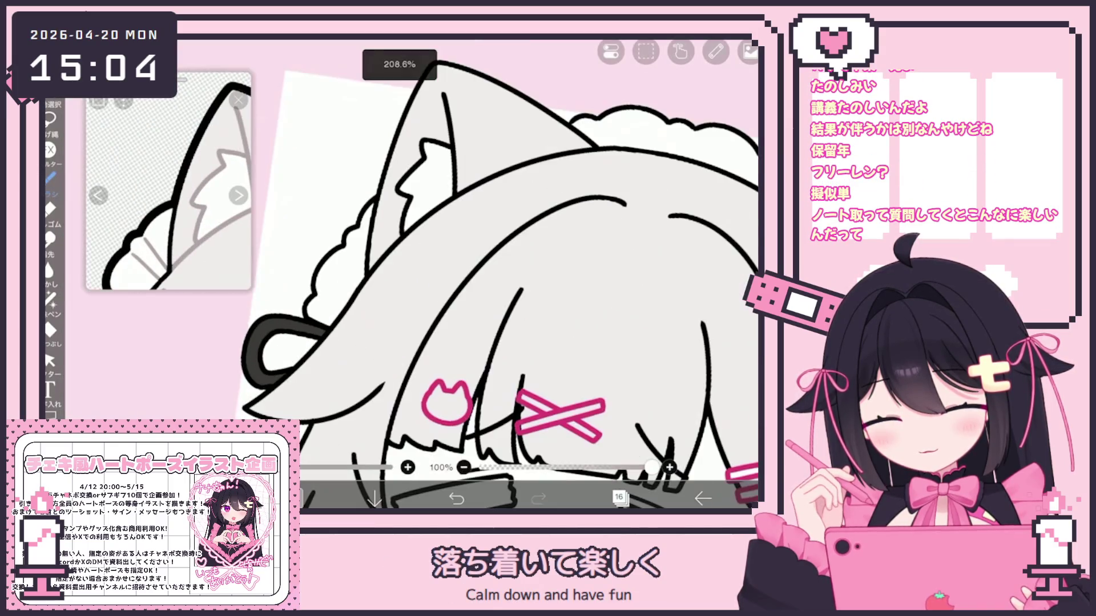
scroll(457, 274, "up", 2)
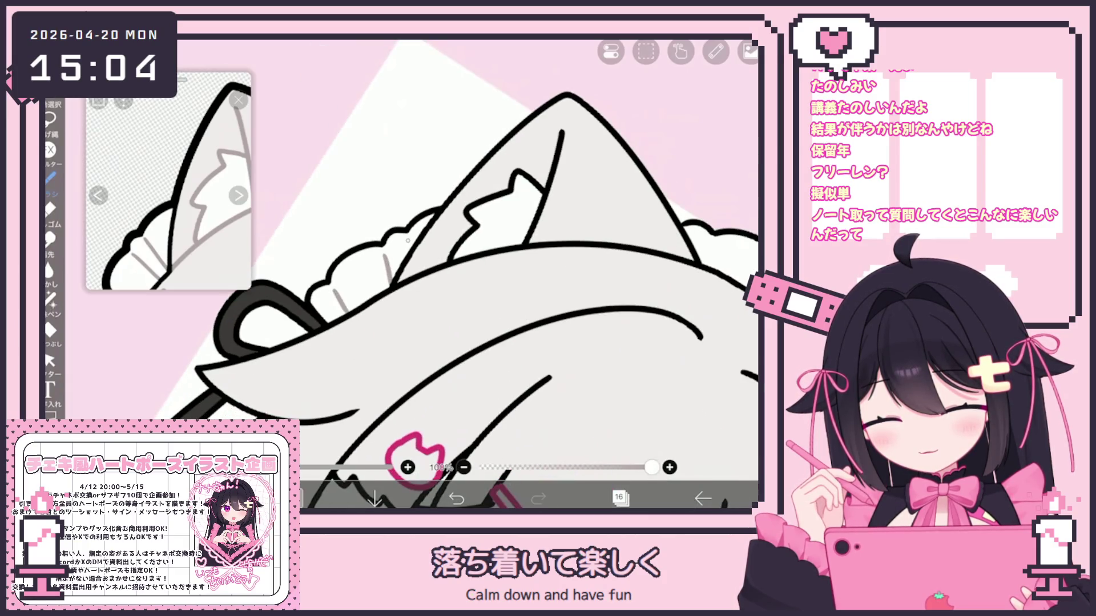
scroll(408, 240, "down", 1)
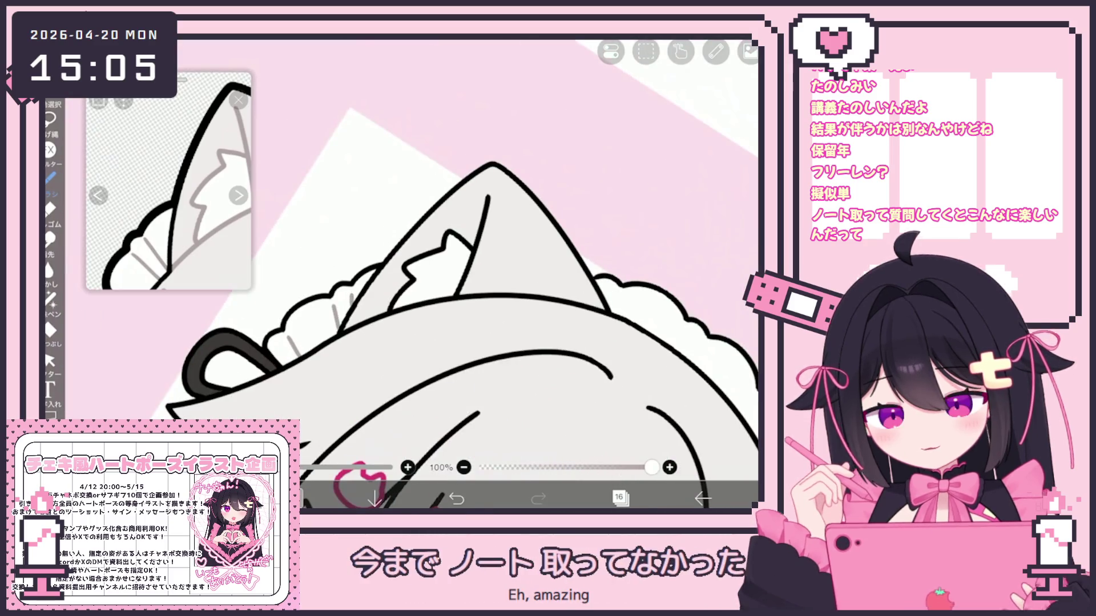
scroll(440, 268, "up", 3)
key("ctrl+z")
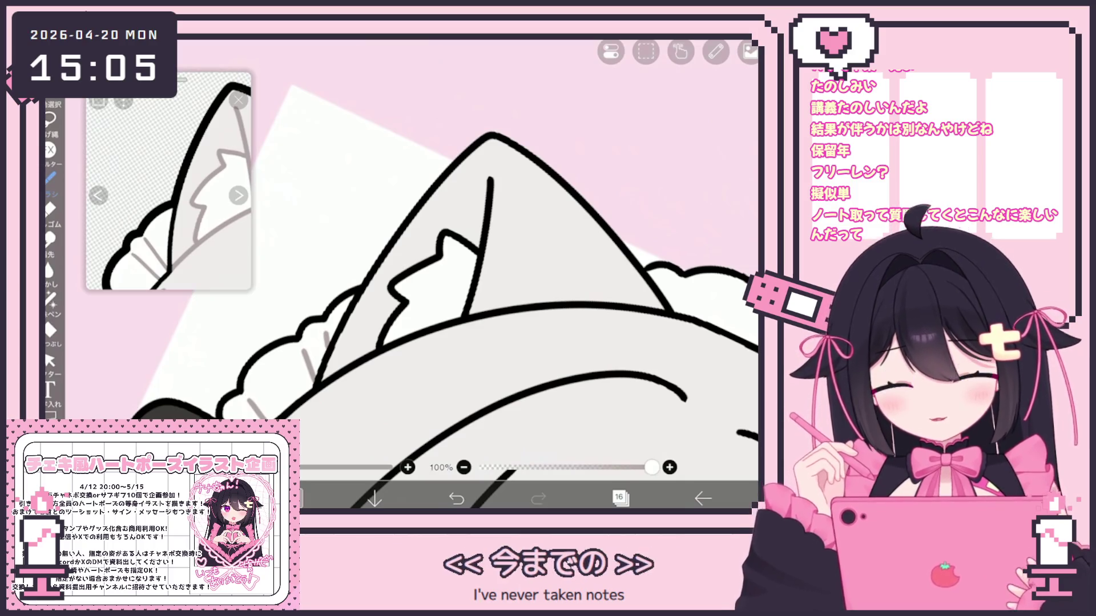
Continue touching up the maid headpiece lines on layer 16
scroll(445, 251, "down", 2)
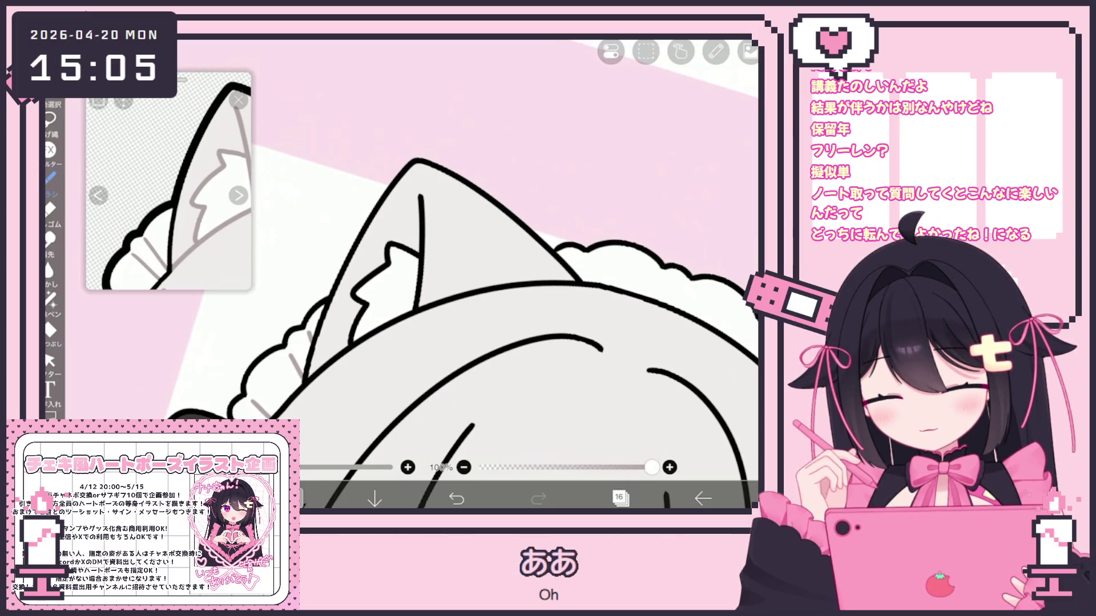
scroll(405, 325, "down", 3)
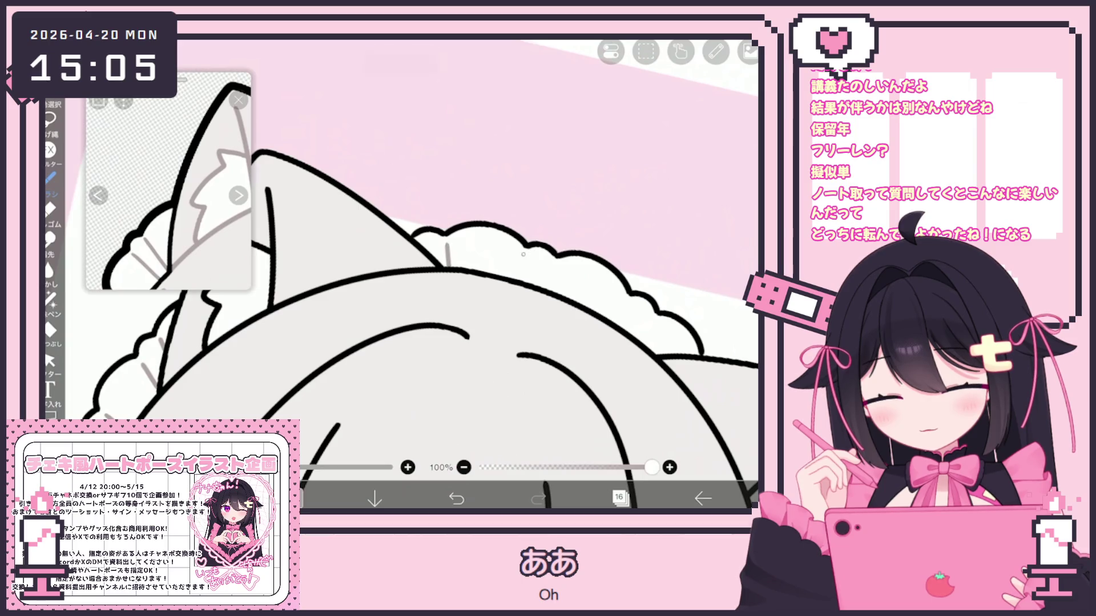
scroll(405, 325, "up", 1)
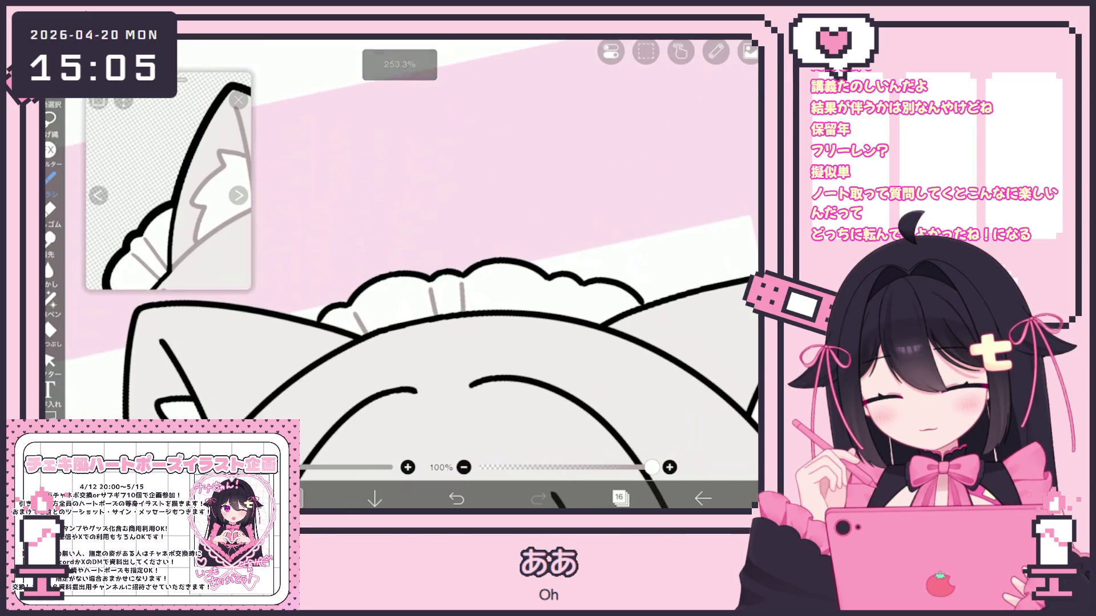
scroll(405, 274, "down", 2)
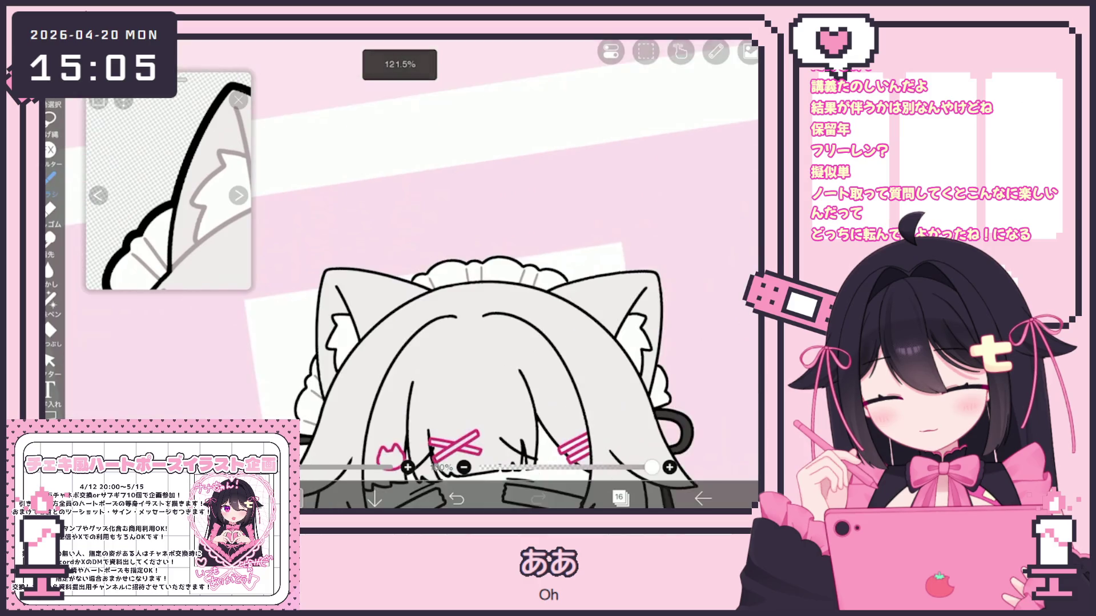
scroll(405, 274, "down", 2)
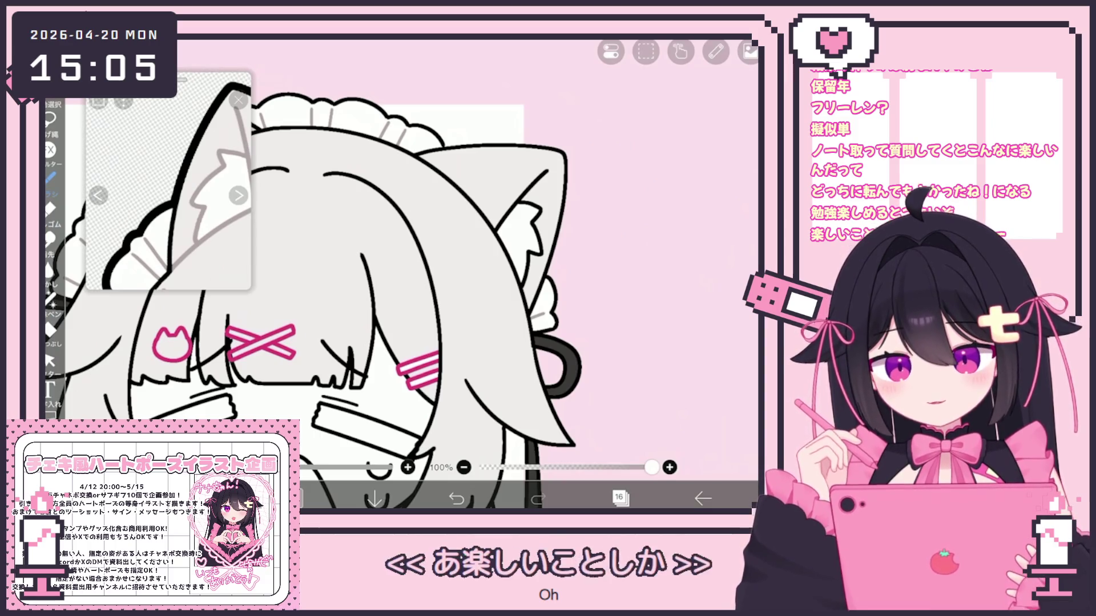
scroll(405, 274, "down", 3)
left_click(619, 499)
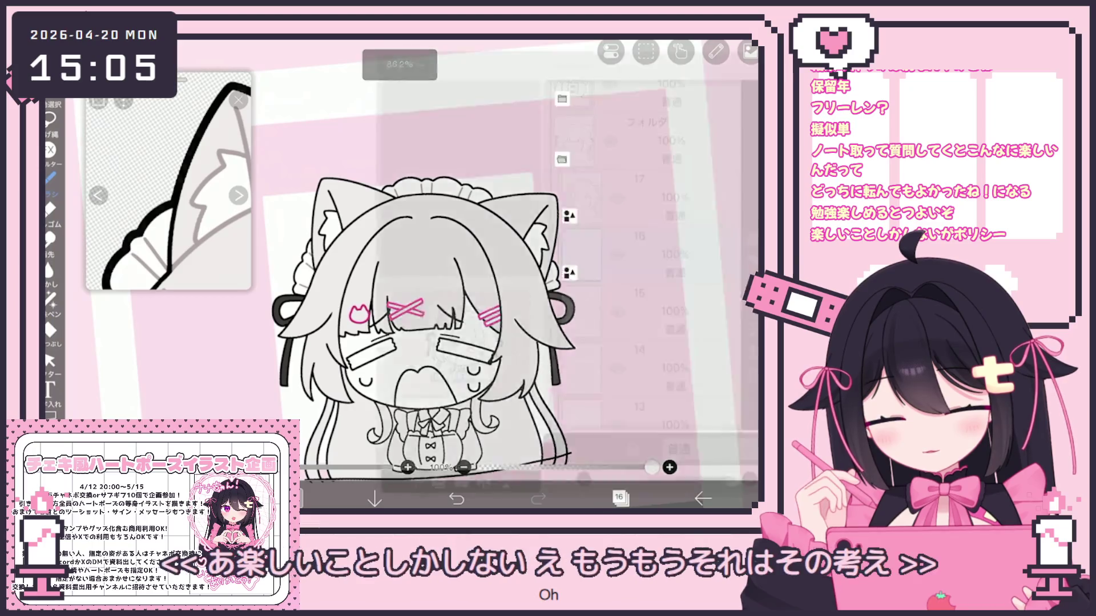
Add layer 18 clipped to the layer below and pick the Lasso Fill tool
left_click(639, 237)
left_click(415, 464)
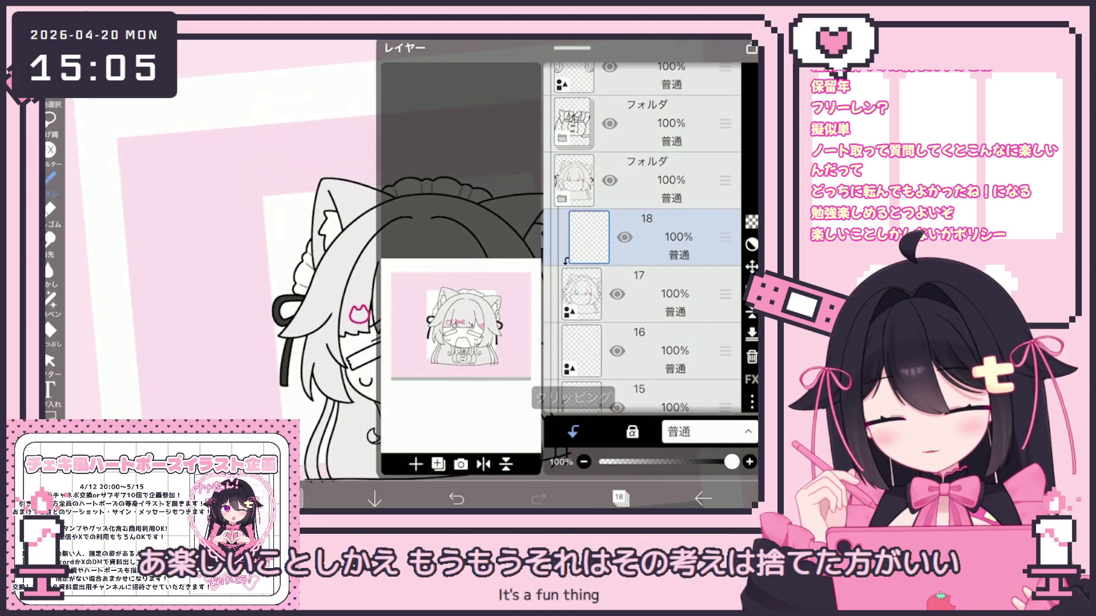
left_click(50, 298)
Zoom in near the hairpins and remove part of the stray black hair line
scroll(502, 274, "up", 3)
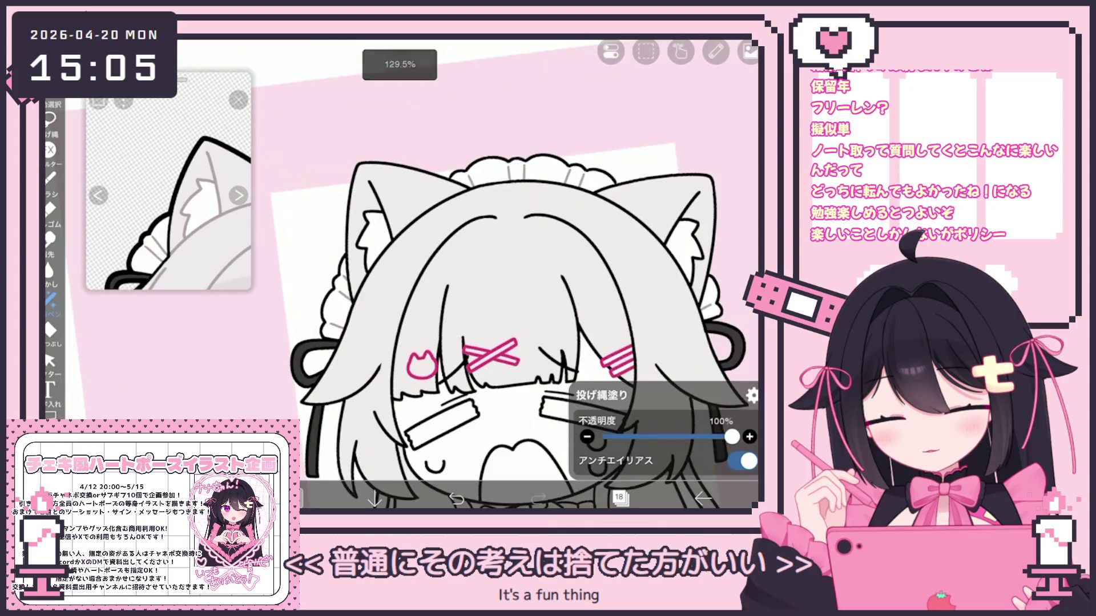
scroll(433, 219, "up", 5)
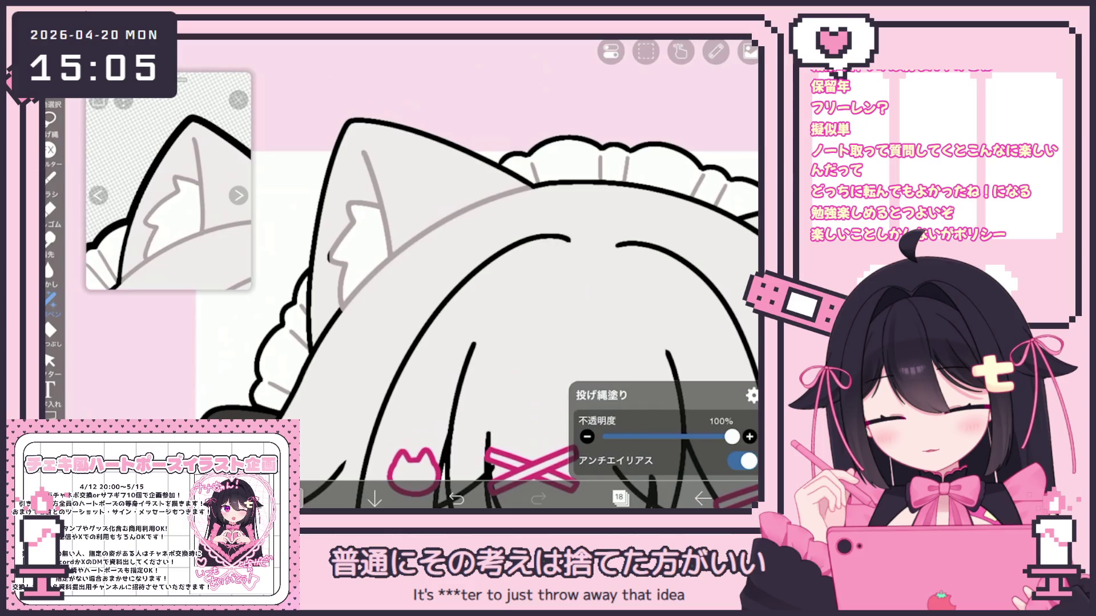
scroll(303, 474, "up", 2)
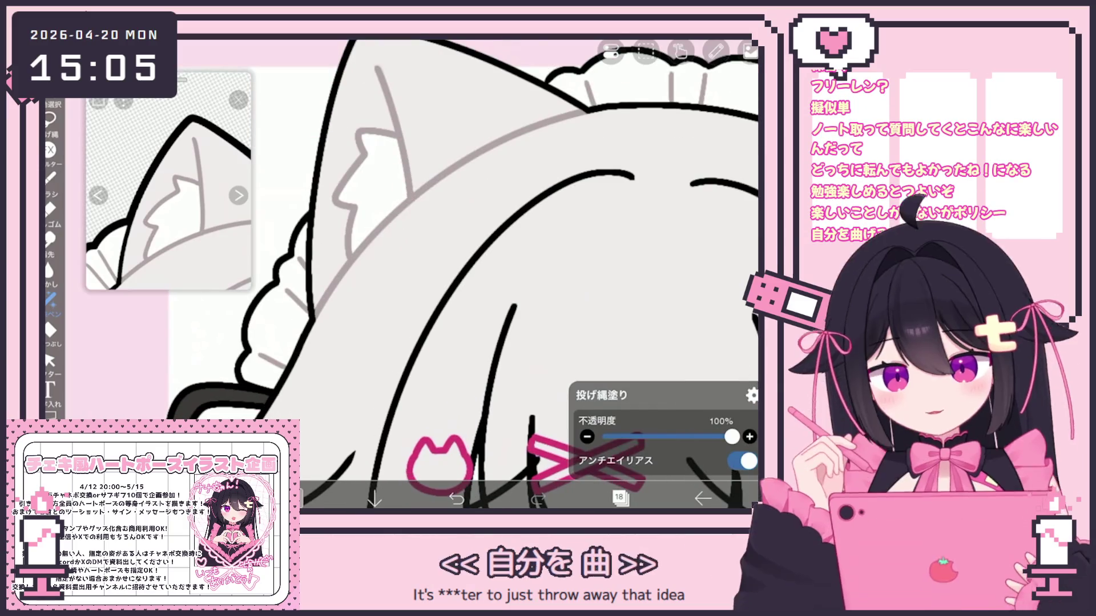
mouse_move(440, 465)
left_mouse_down()
mouse_move(474, 440)
mouse_move(479, 308)
left_mouse_up()
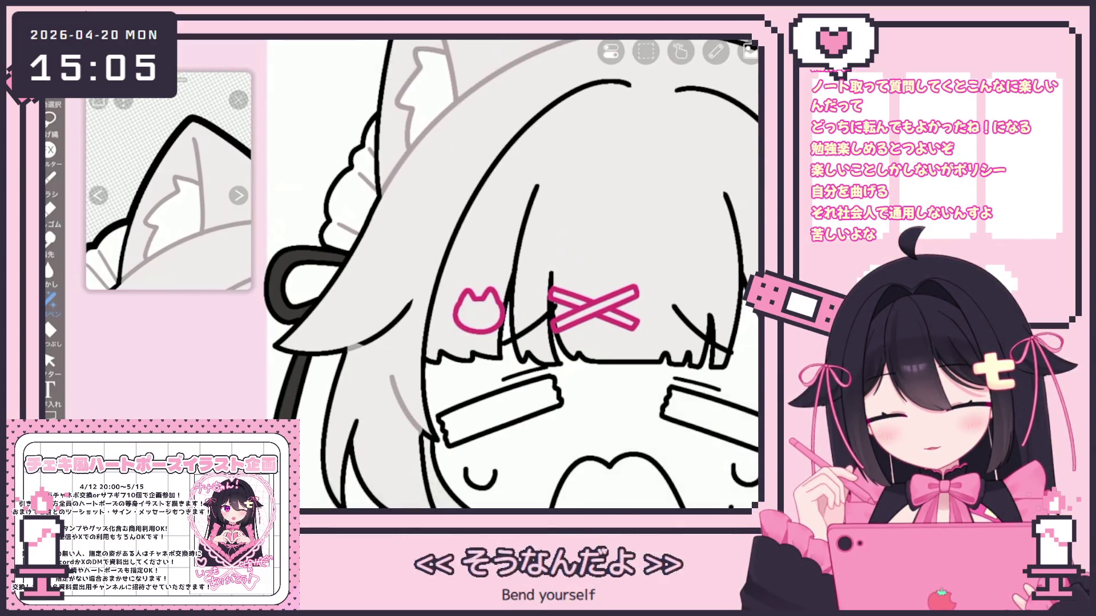
left_click_drag(513, 308, 496, 308)
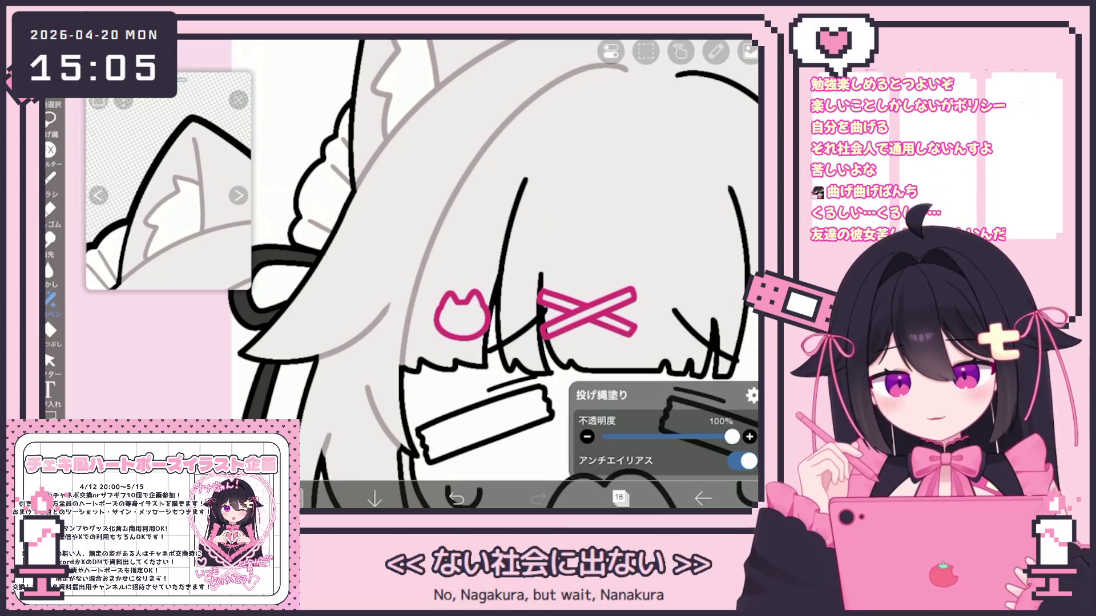
scroll(534, 289, "up", 2)
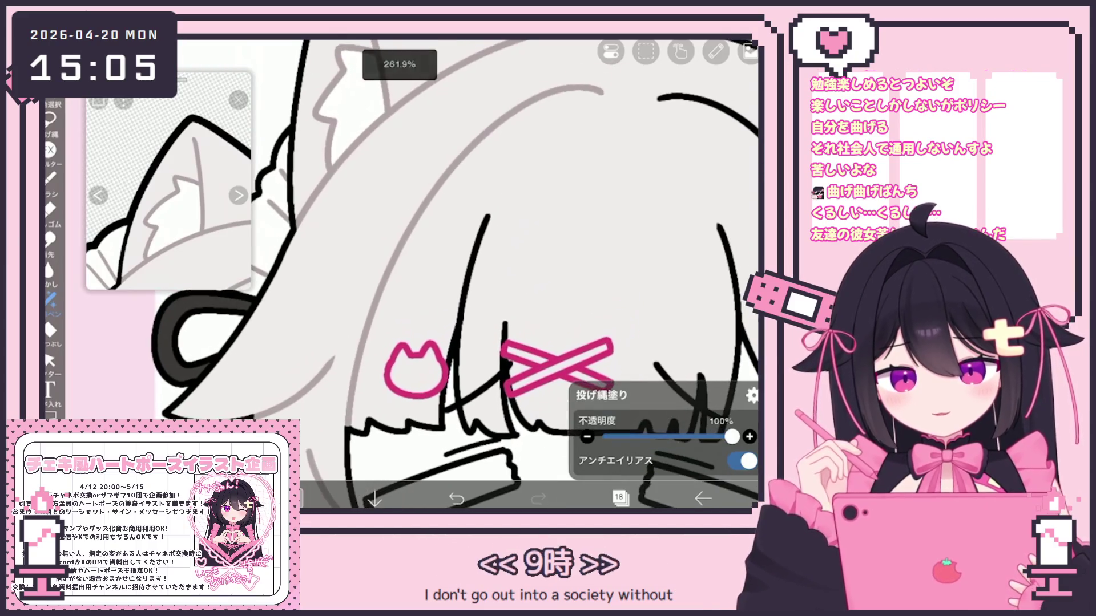
left_click_drag(473, 251, 457, 323)
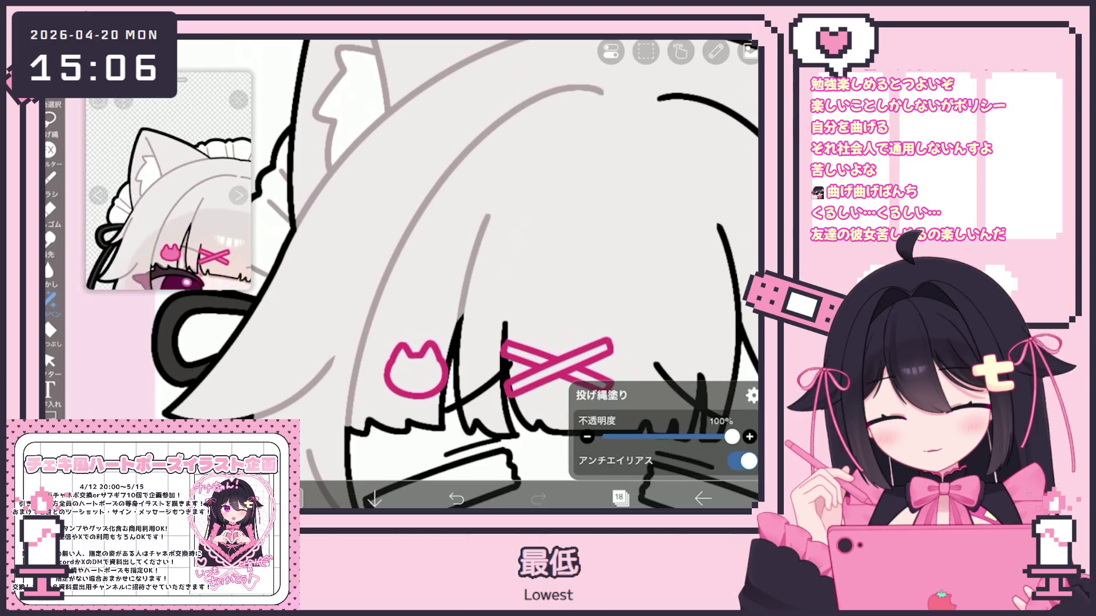
scroll(575, 400, "up", 3)
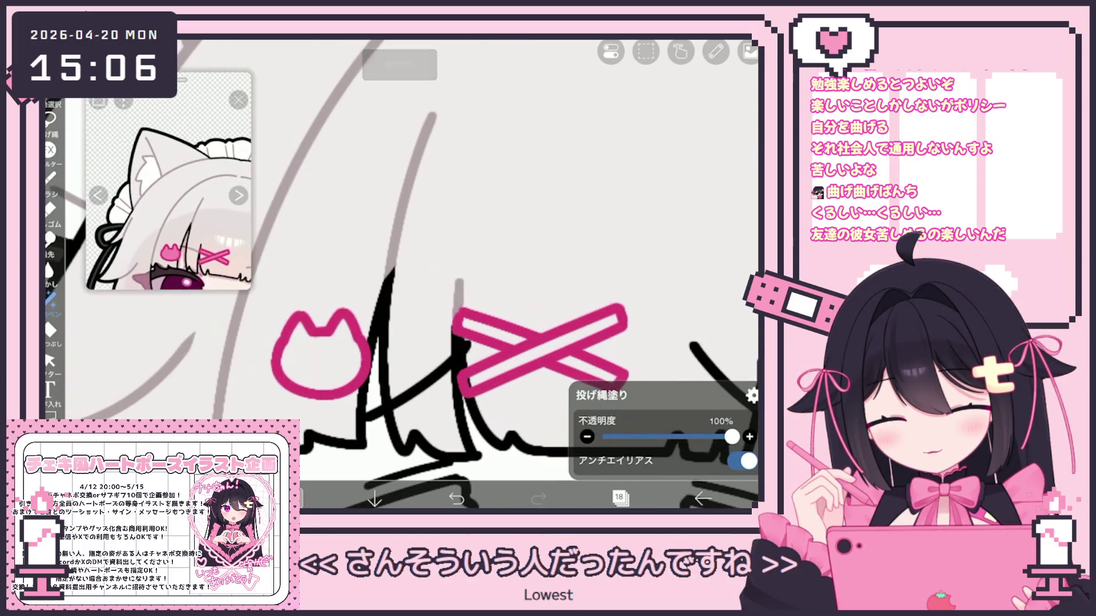
scroll(399, 274, "down", 5)
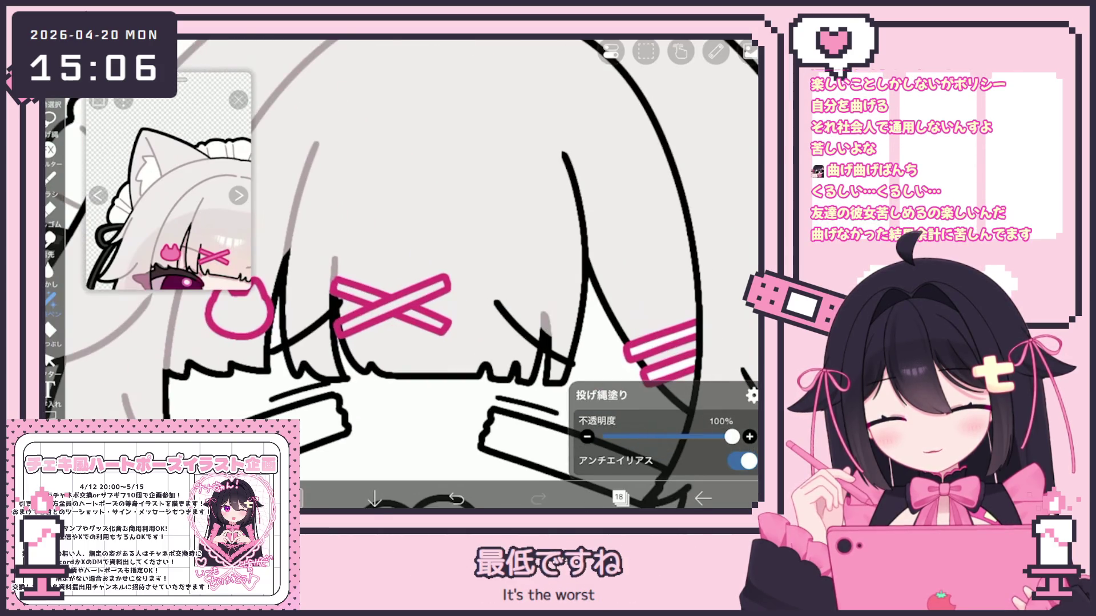
scroll(399, 274, "down", 4)
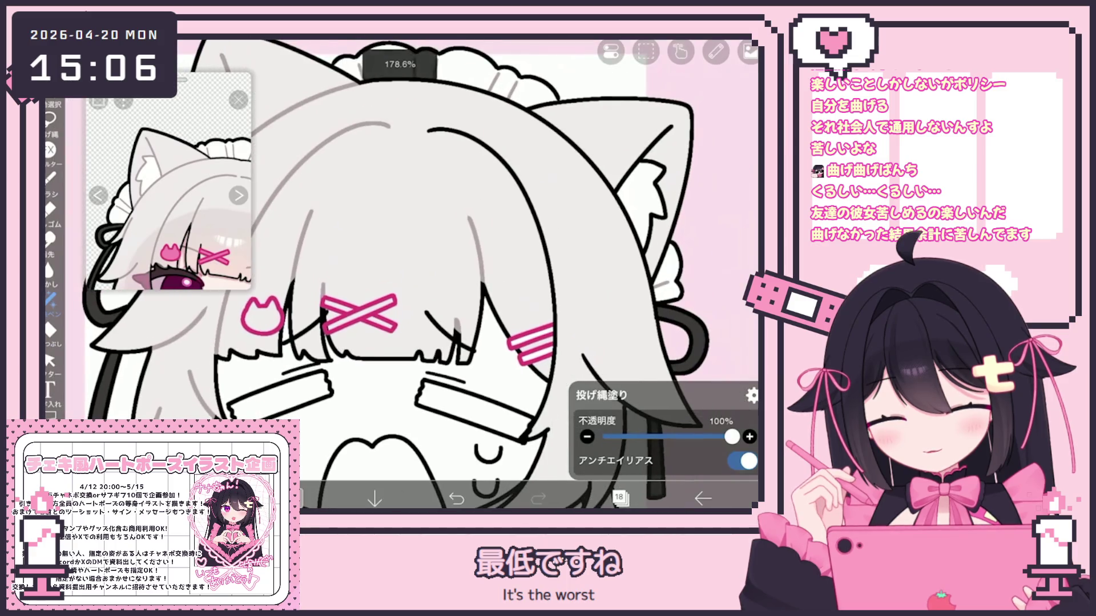
scroll(366, 274, "right", 3)
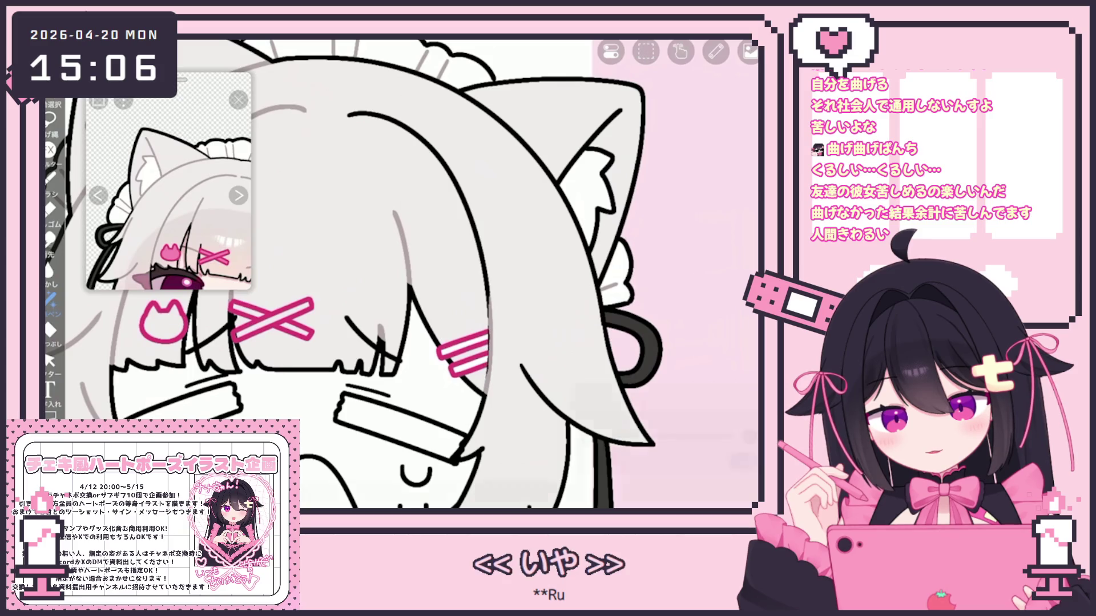
Zoom and rotate the view to inspect the gray hair strand and pink hairpins
scroll(552, 339, "up", 3)
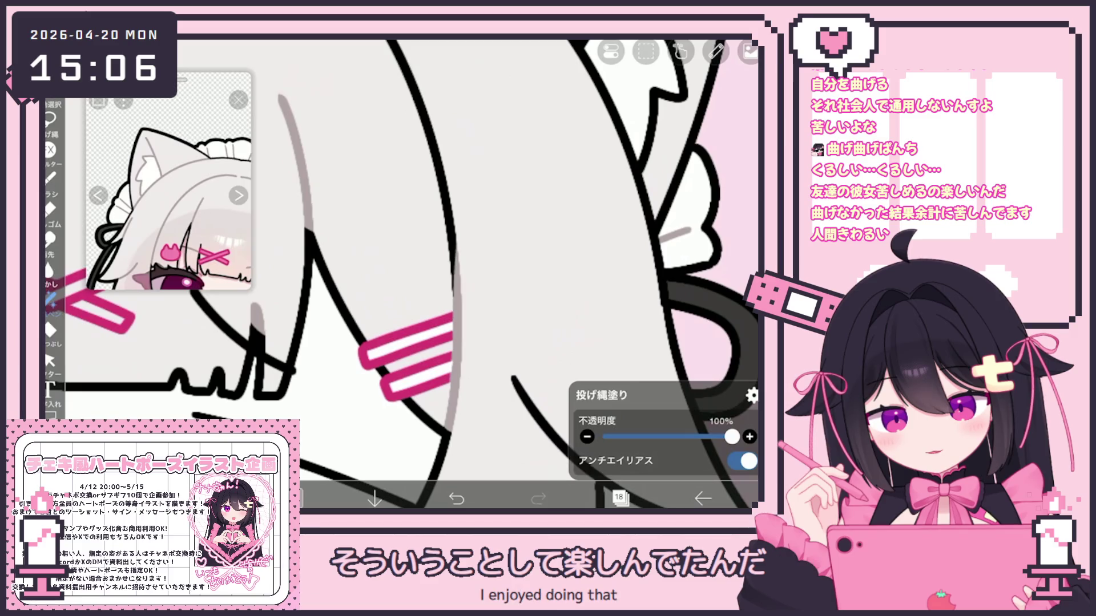
scroll(399, 274, "down", 2)
scroll(399, 274, "down", 2)
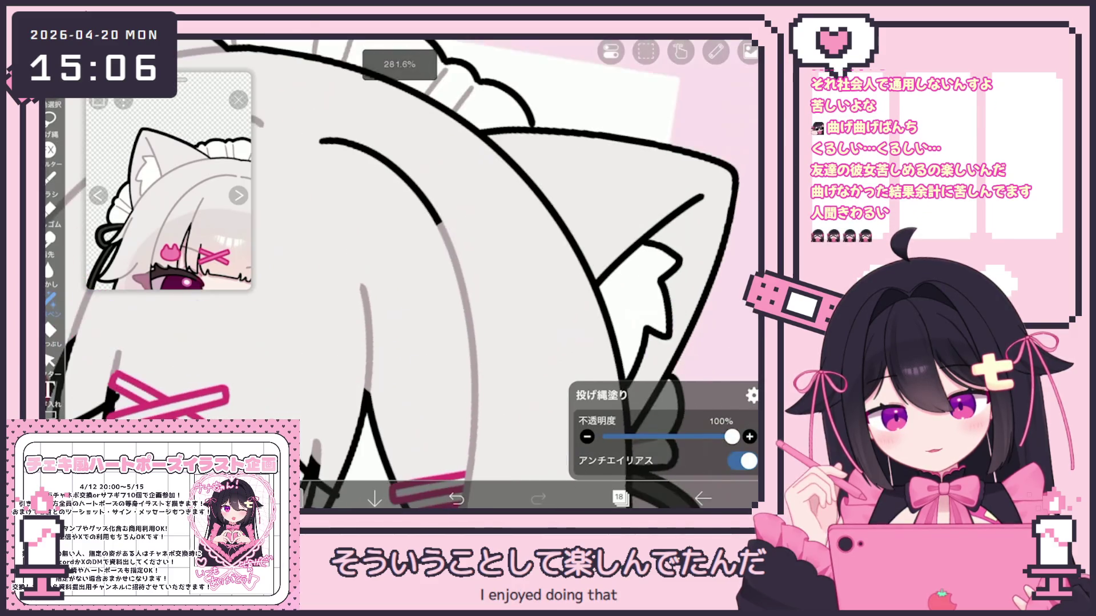
left_click_drag(399, 274, 434, 239)
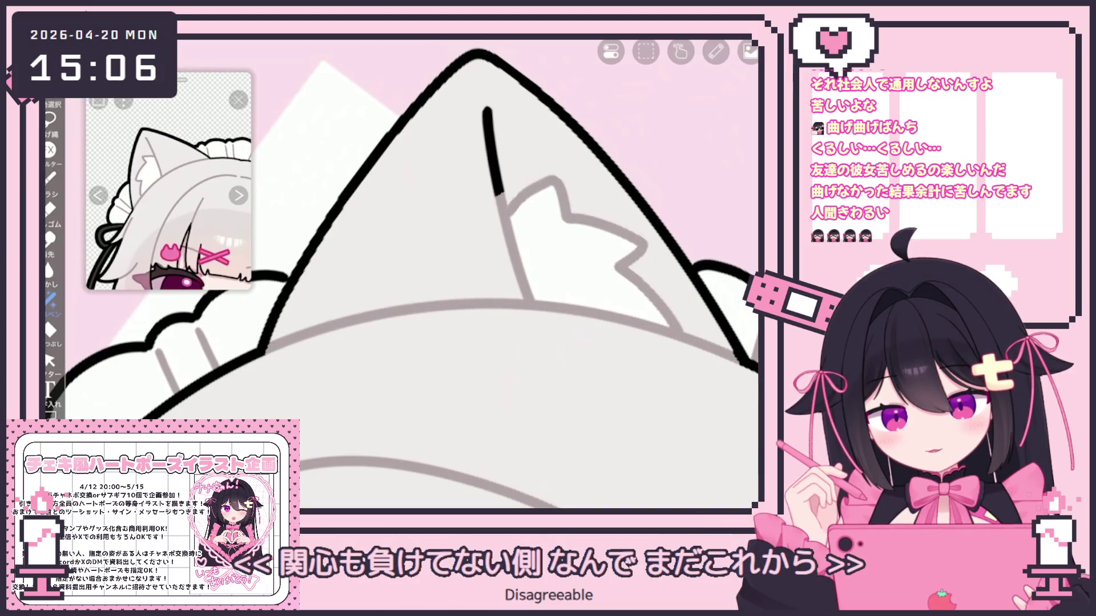
left_click_drag(399, 274, 433, 240)
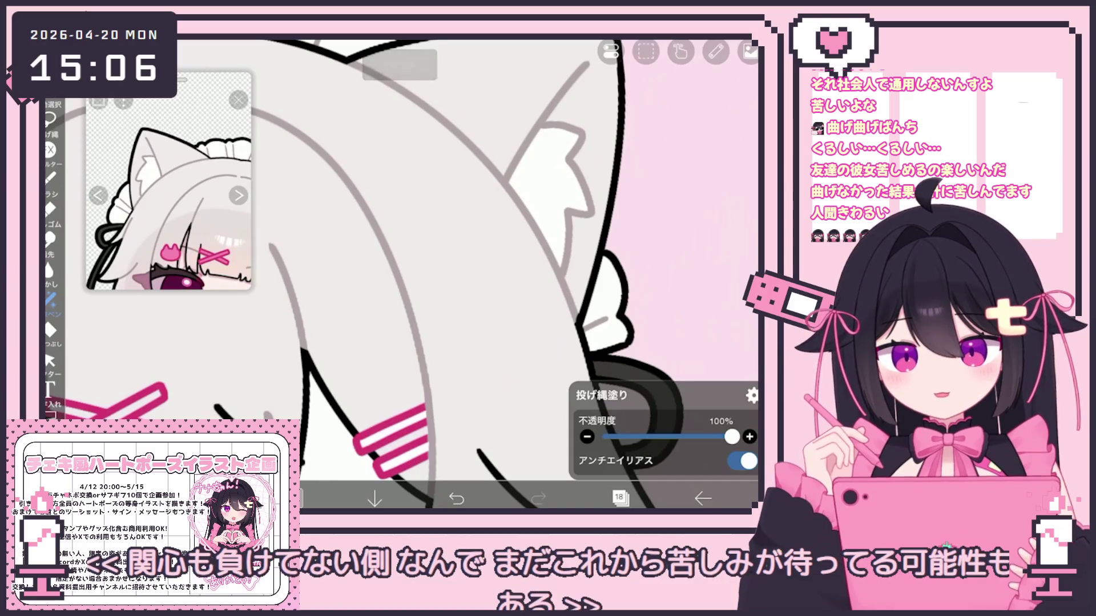
scroll(399, 273, "up", 2)
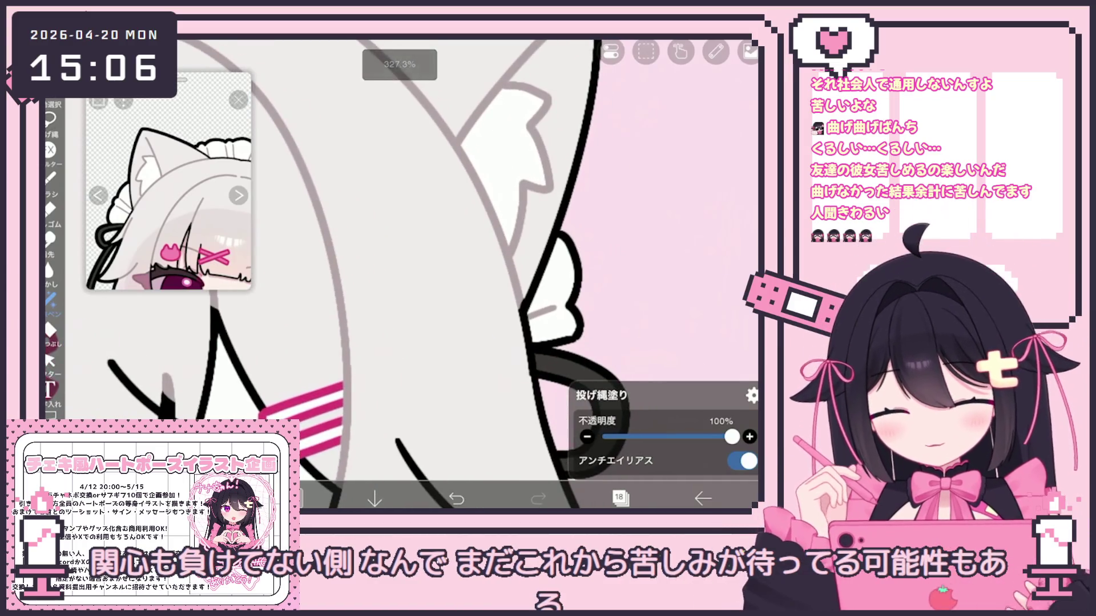
scroll(399, 274, "up", 2)
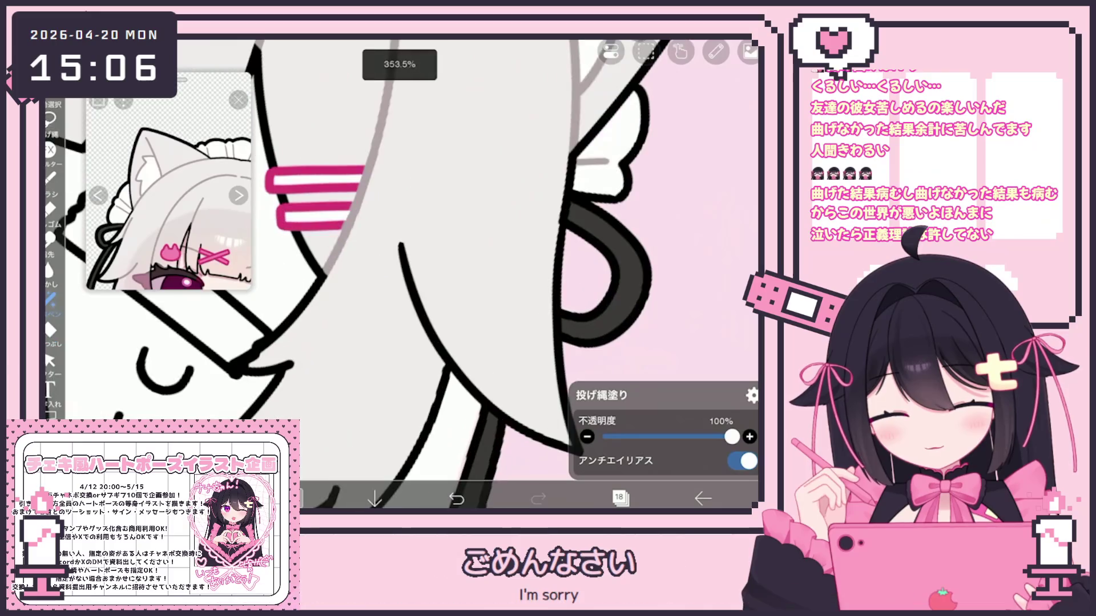
scroll(400, 274, "down", 2)
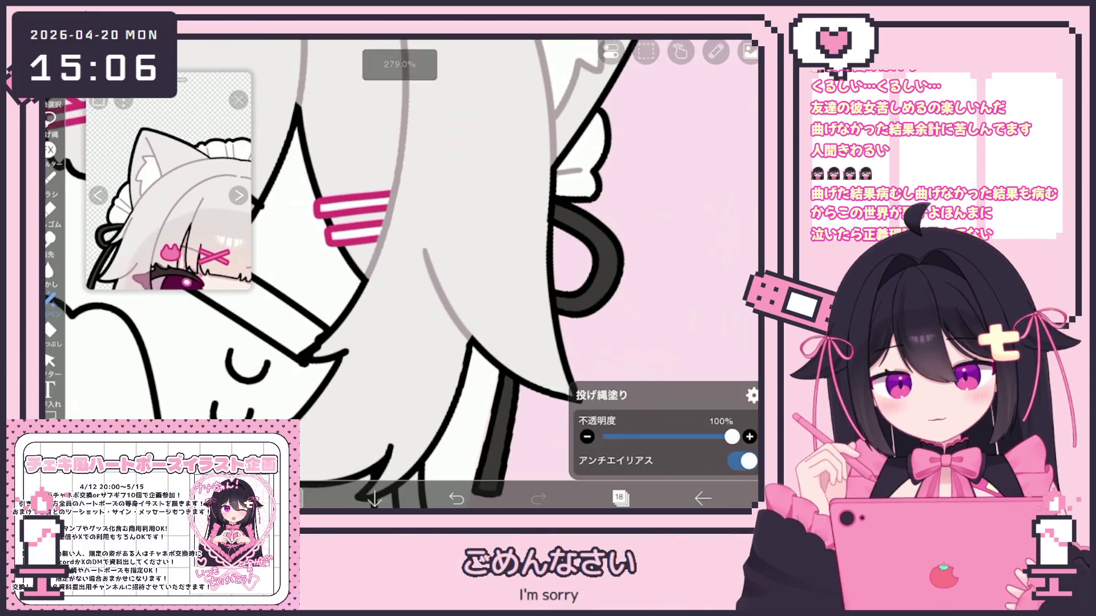
scroll(400, 274, "up", 2)
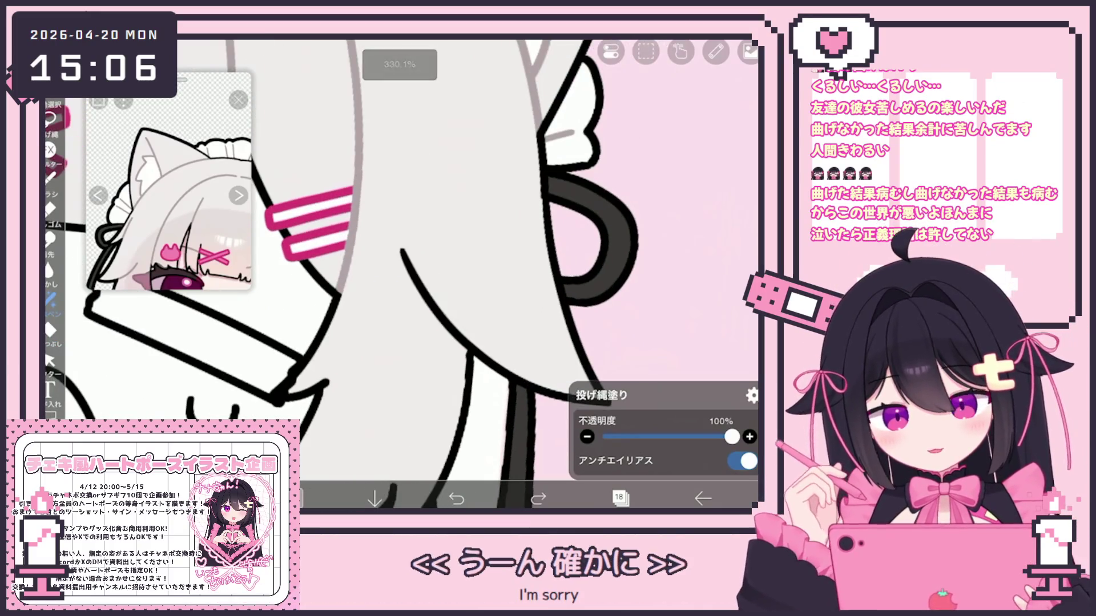
scroll(400, 274, "up", 2)
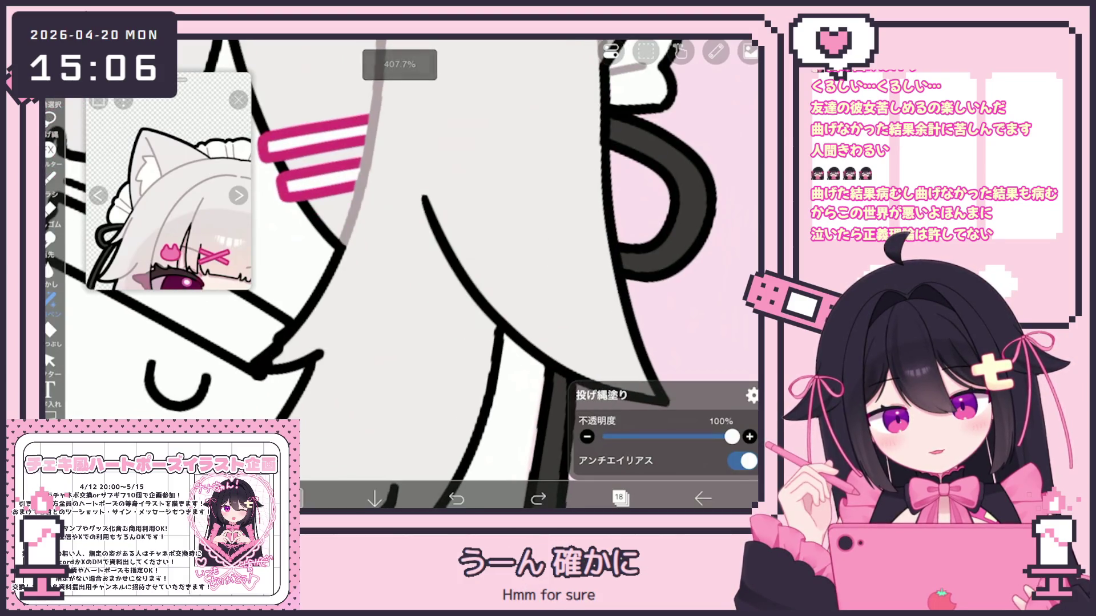
scroll(400, 274, "down", 3)
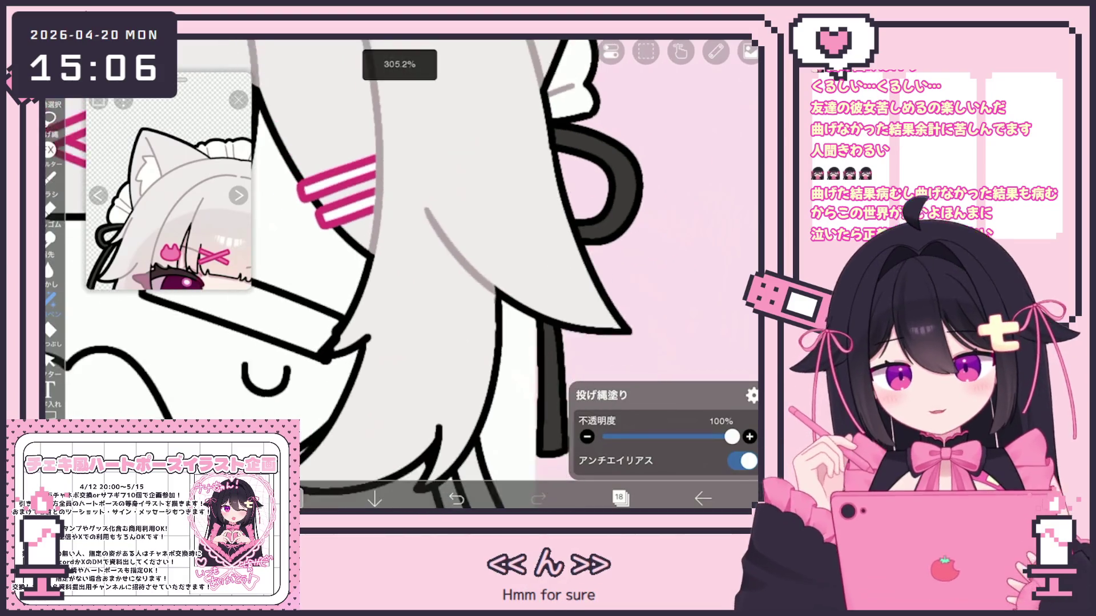
scroll(400, 273, "up", 3)
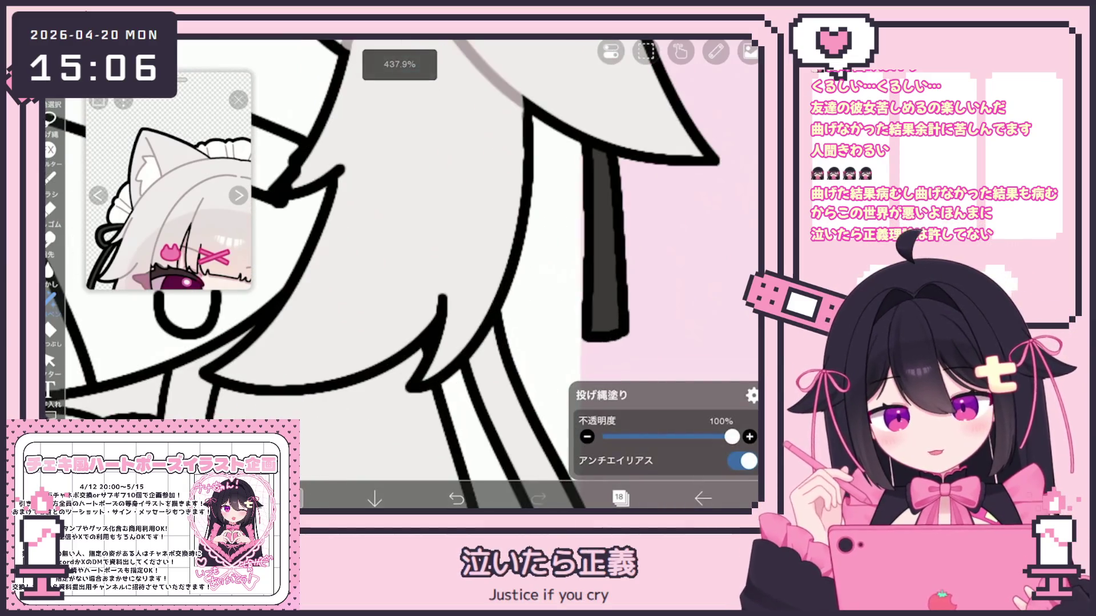
scroll(400, 274, "down", 1)
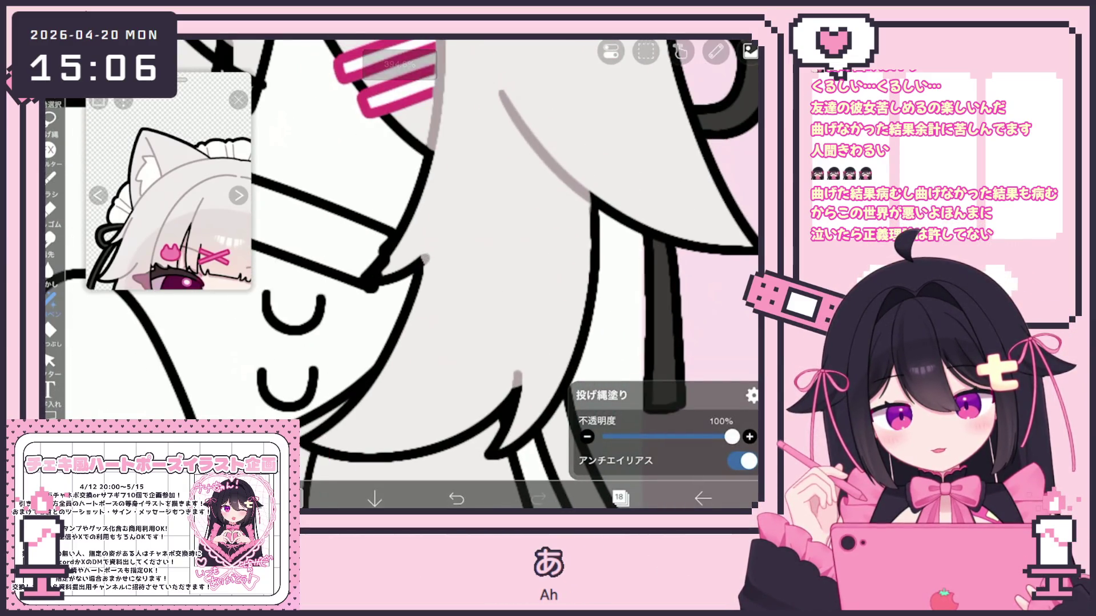
scroll(399, 274, "down", 3)
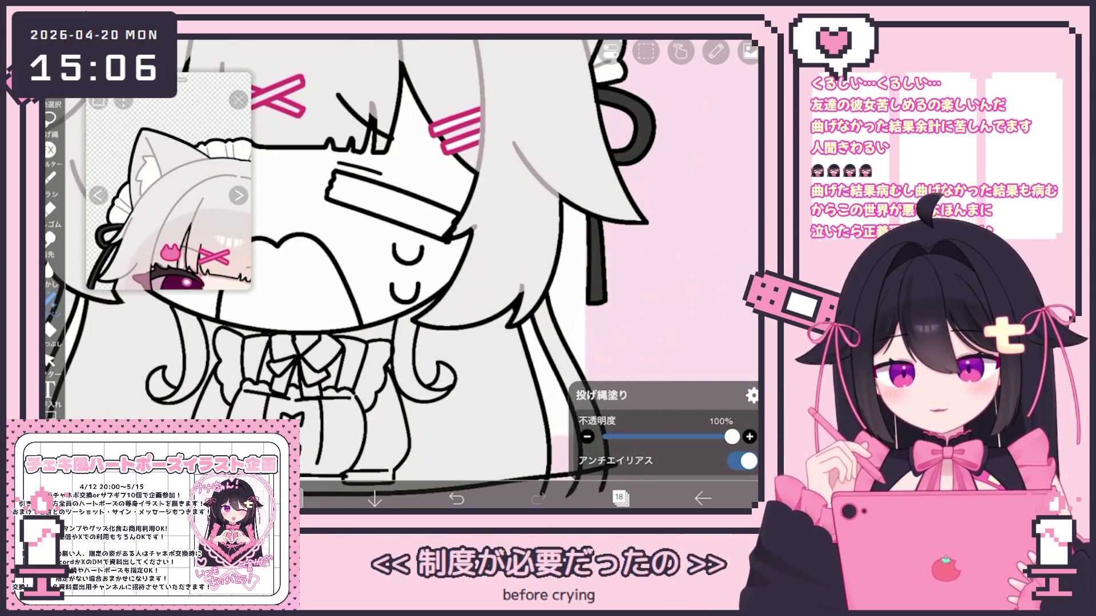
scroll(399, 274, "down", 2)
scroll(400, 274, "down", 1)
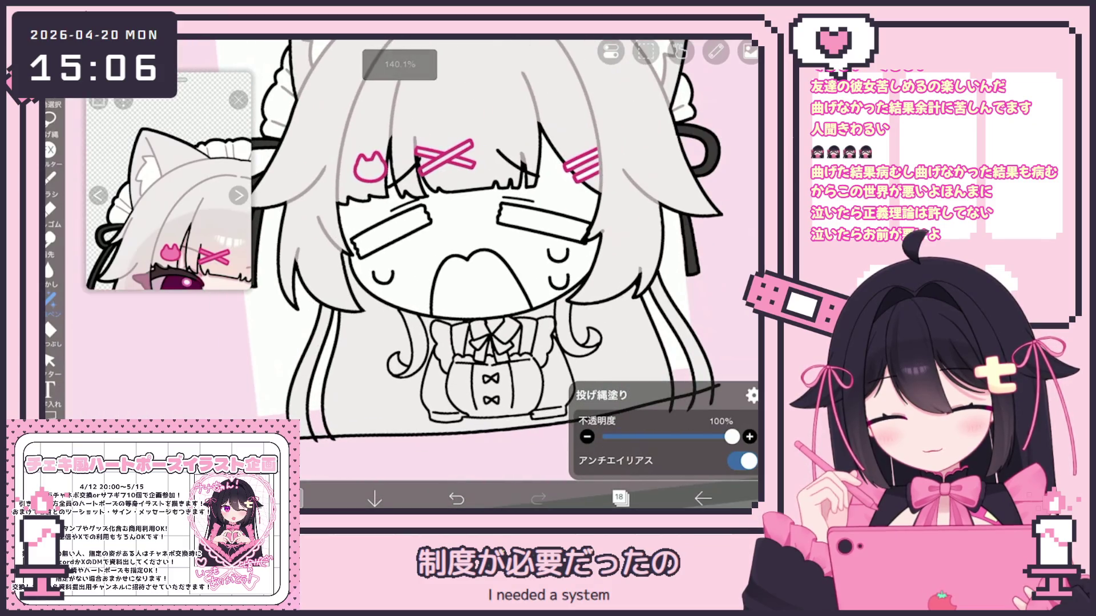
scroll(399, 274, "down", 3)
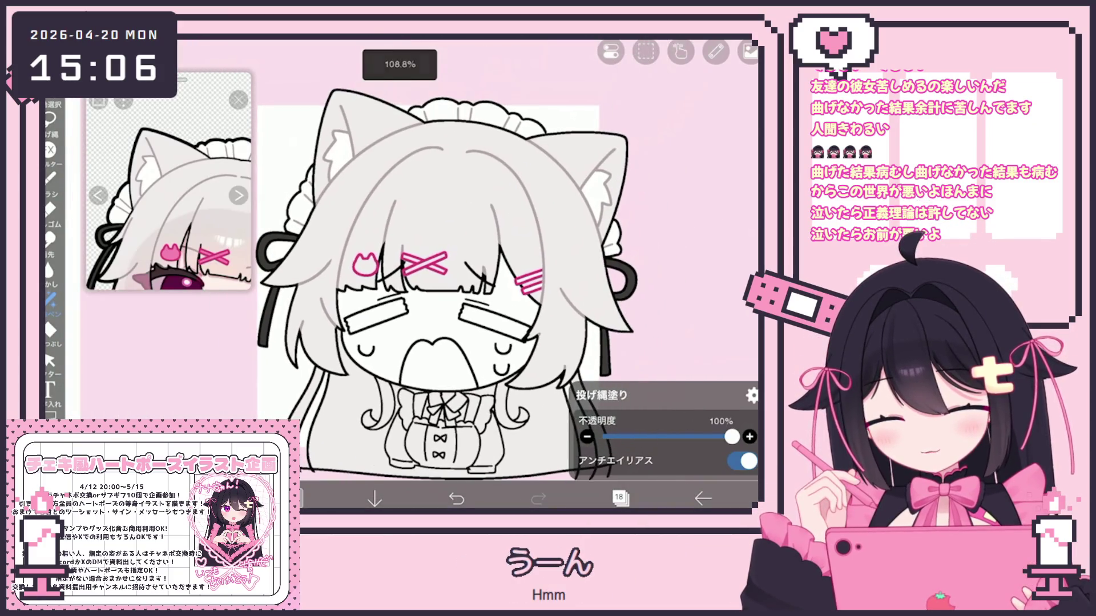
Make layer 14 the working layer in the Layers panel
left_click(620, 499)
scroll(642, 228, "down", 1)
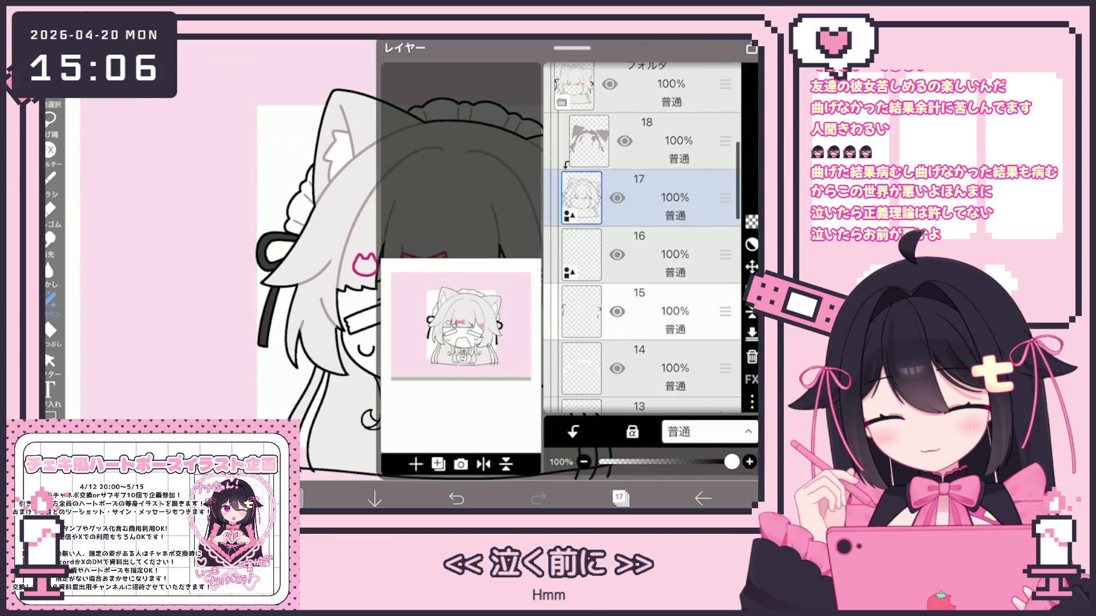
left_click(656, 311)
scroll(642, 237, "down", 2)
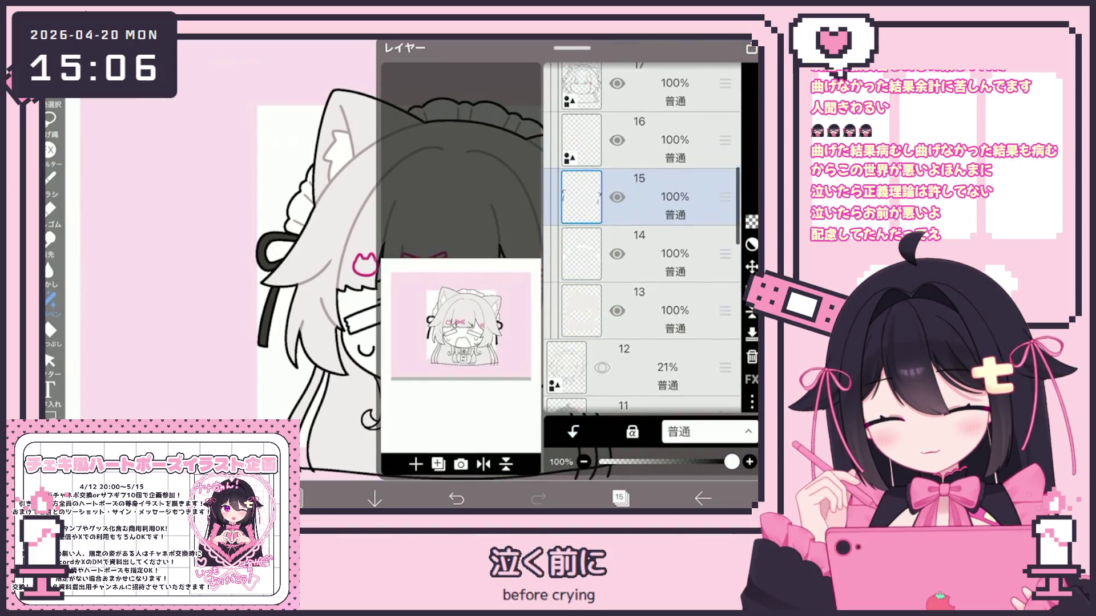
left_click(656, 317)
left_click(657, 259)
left_click(619, 498)
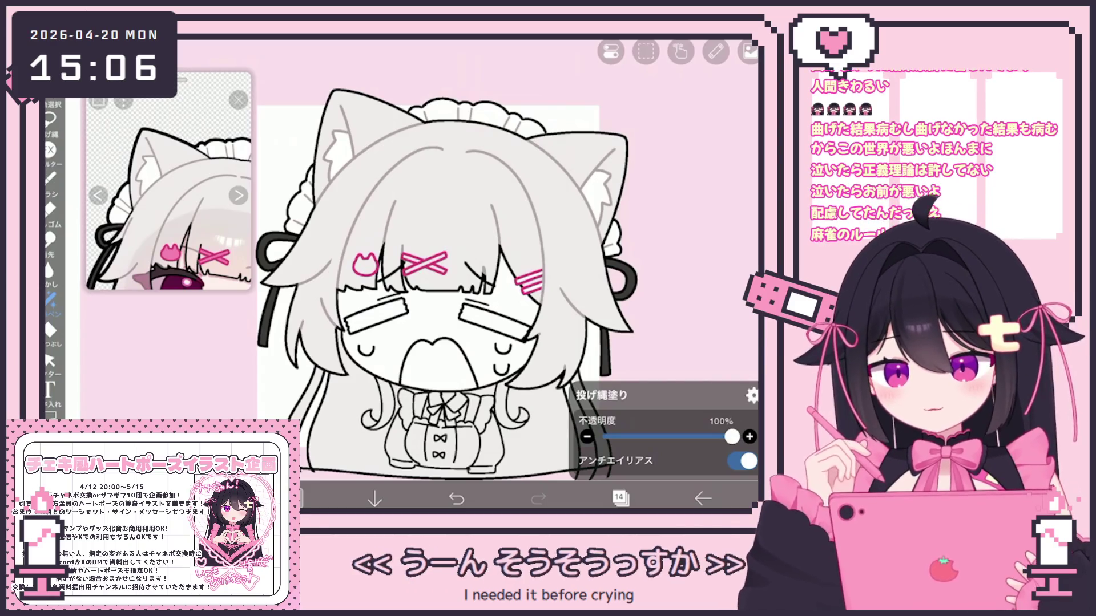
Airbrush soft gray shading across the face and upper head, redoing one stroke
scroll(169, 182, "down", 3)
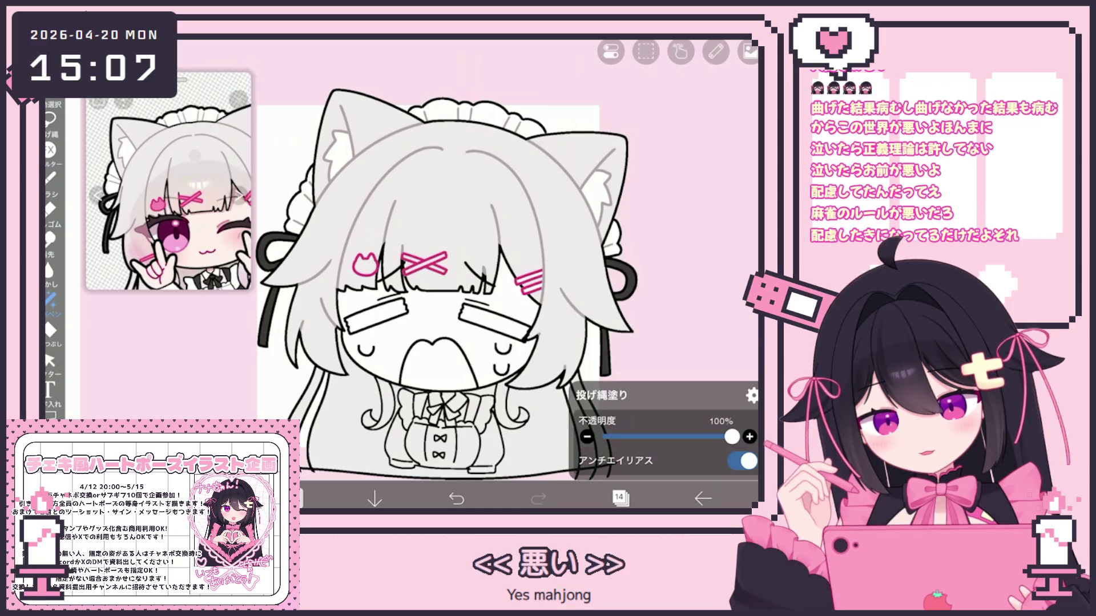
left_click(51, 178)
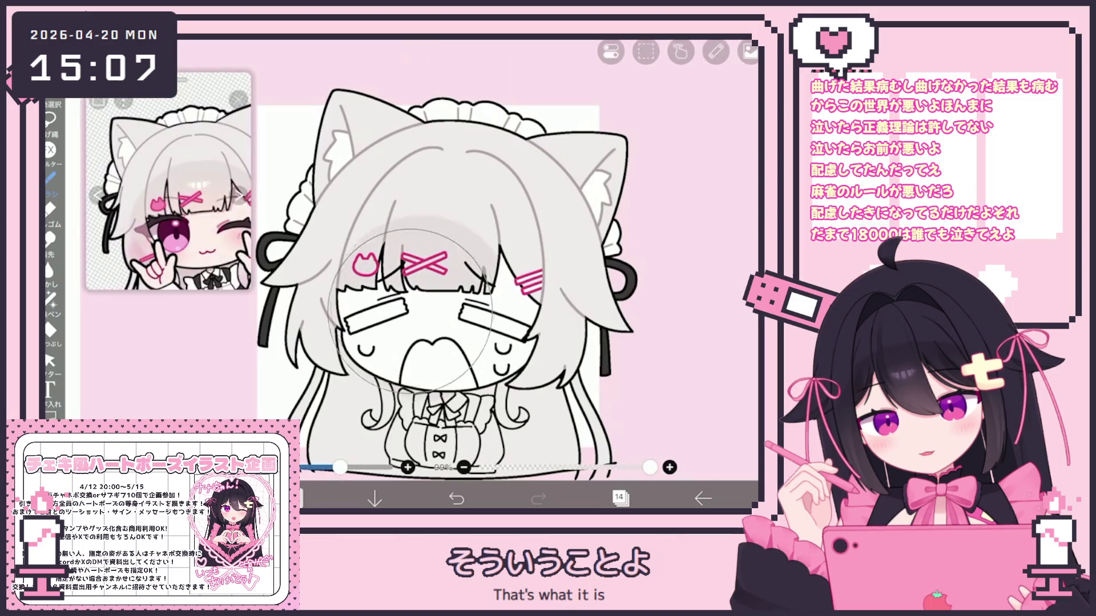
mouse_move(408, 309)
left_mouse_down()
mouse_move(434, 297)
mouse_move(476, 316)
left_mouse_up()
scroll(447, 284, "up", 1)
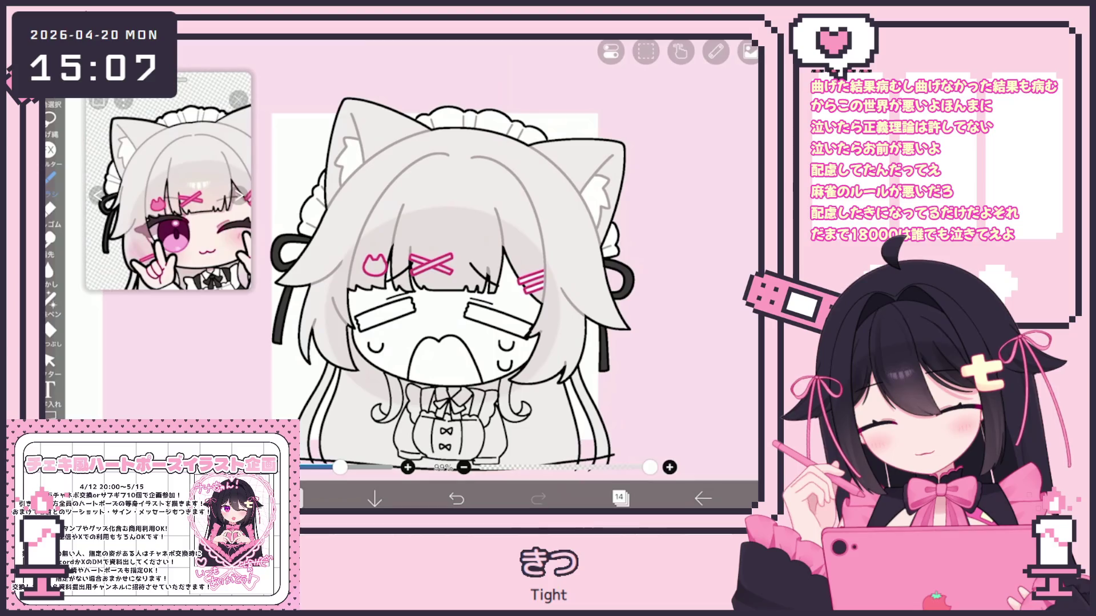
scroll(437, 280, "right", 1)
key("ctrl+z")
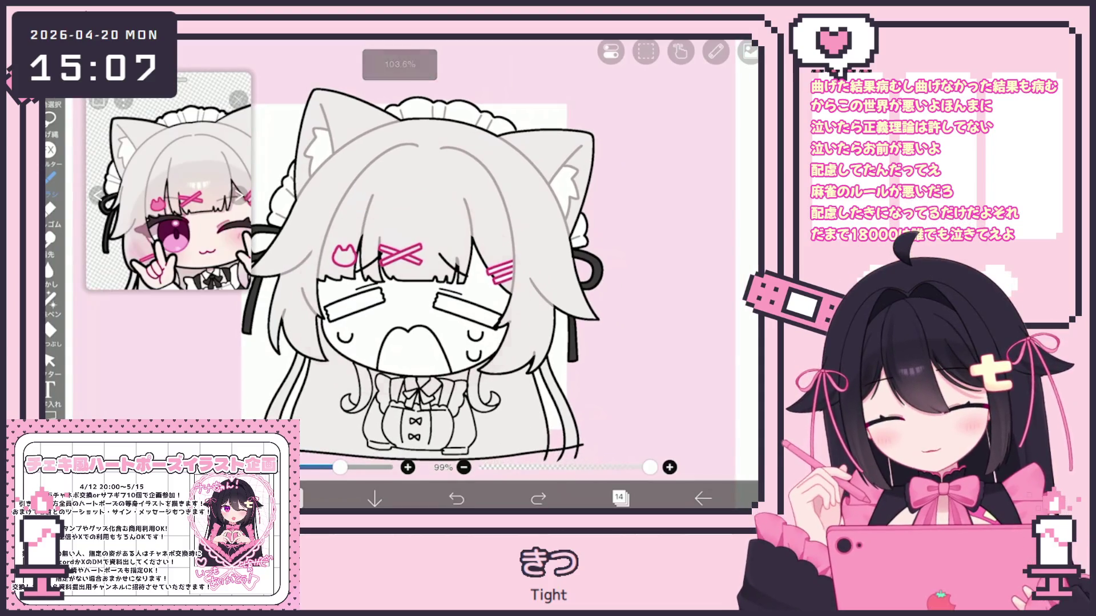
mouse_move(402, 323)
left_mouse_down()
mouse_move(377, 297)
mouse_move(428, 274)
mouse_move(443, 317)
left_mouse_up()
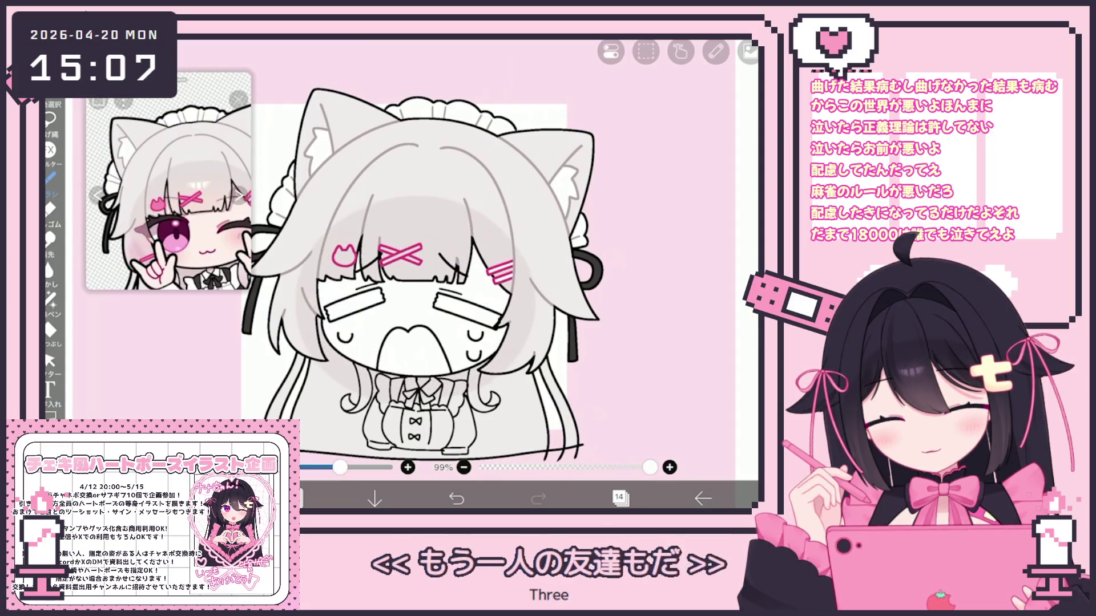
scroll(437, 285, "down", 3)
left_click_drag(172, 240, 180, 188)
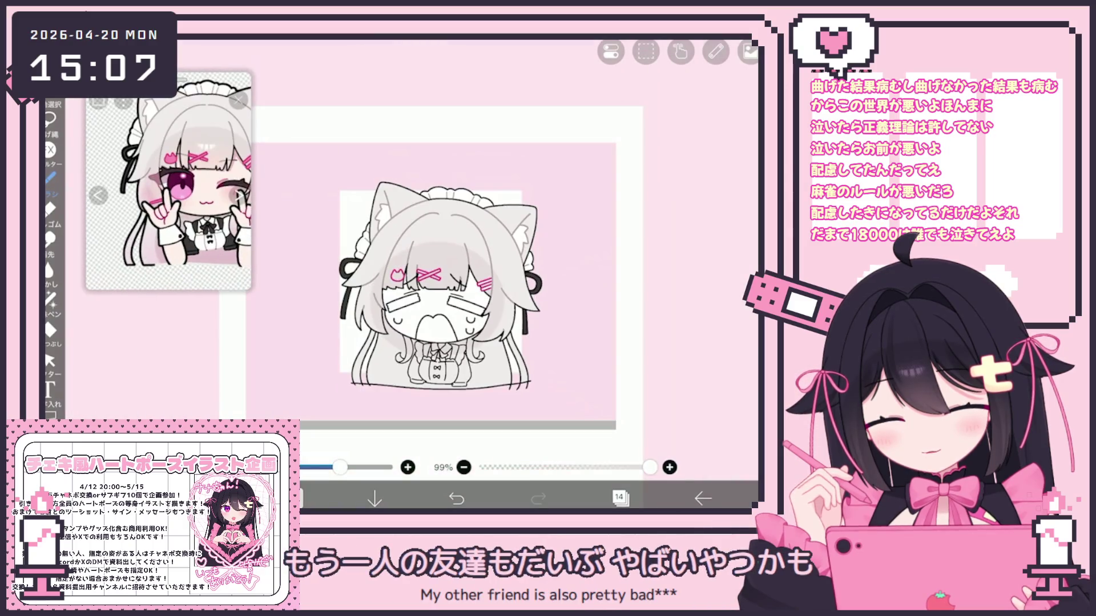
Add layer 15 clipped to layer 14
left_click(620, 498)
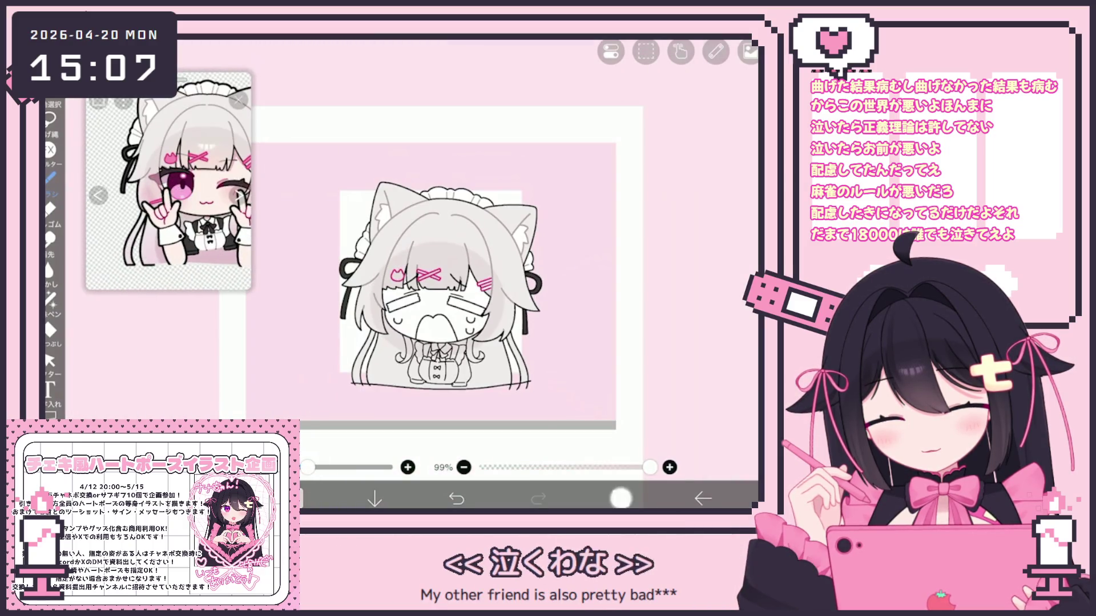
left_click(415, 464)
left_click(572, 432)
left_click(621, 498)
Lay faint gray shading near the chest bow with brush opacity at 100%
scroll(445, 228, "up", 3)
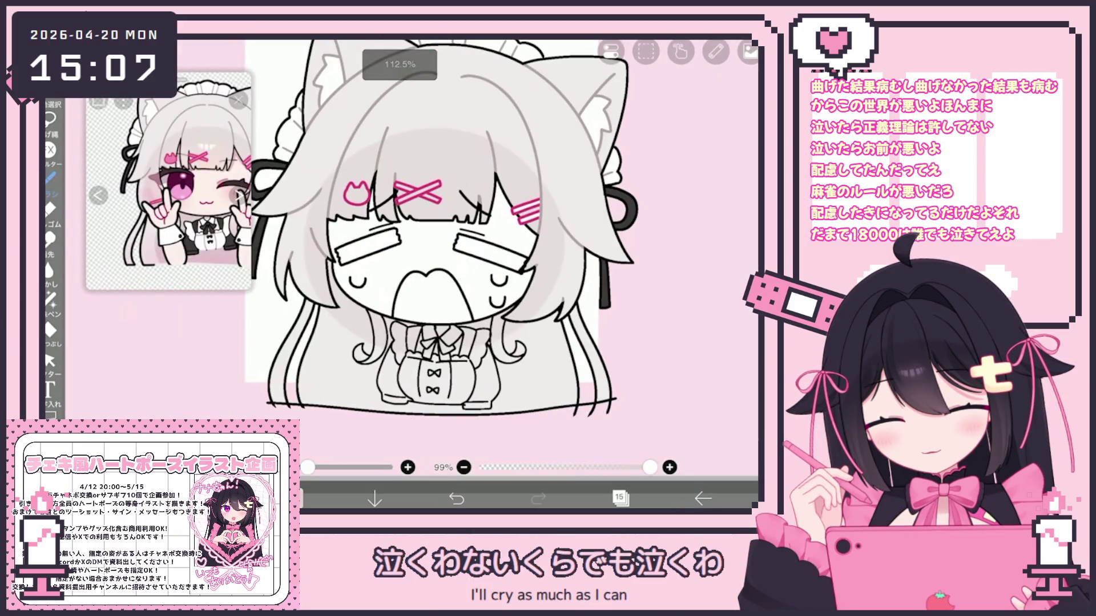
left_click(457, 498)
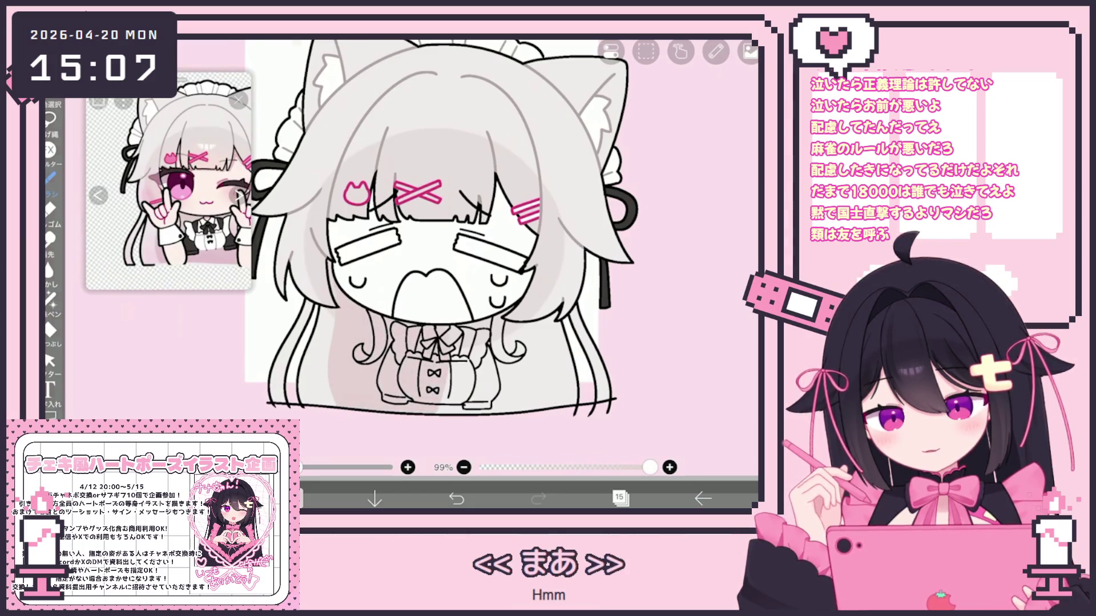
scroll(445, 228, "up", 3)
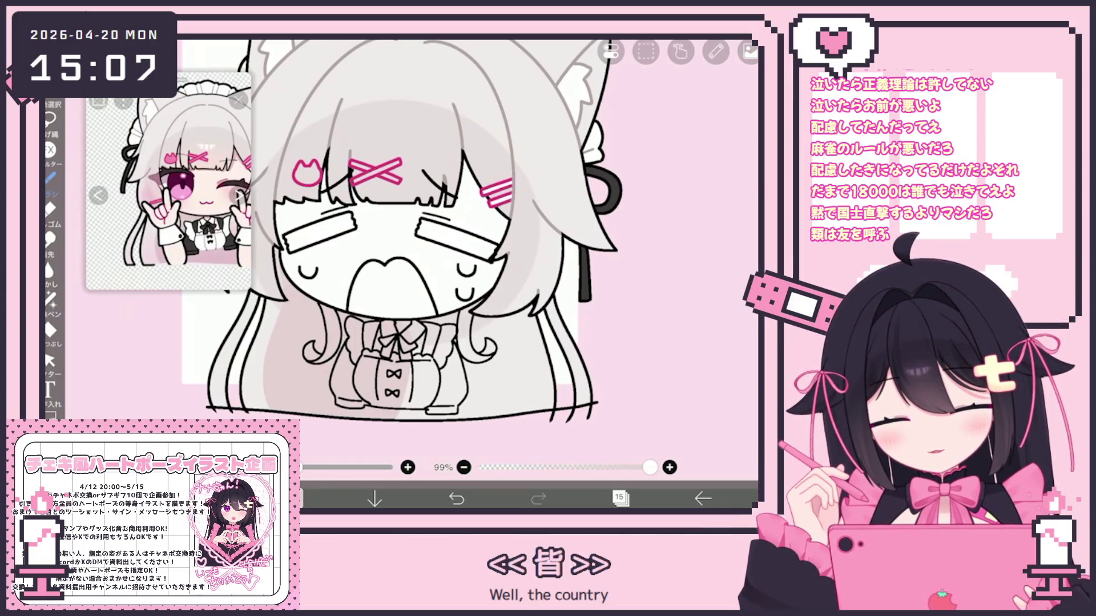
key("ctrl+z")
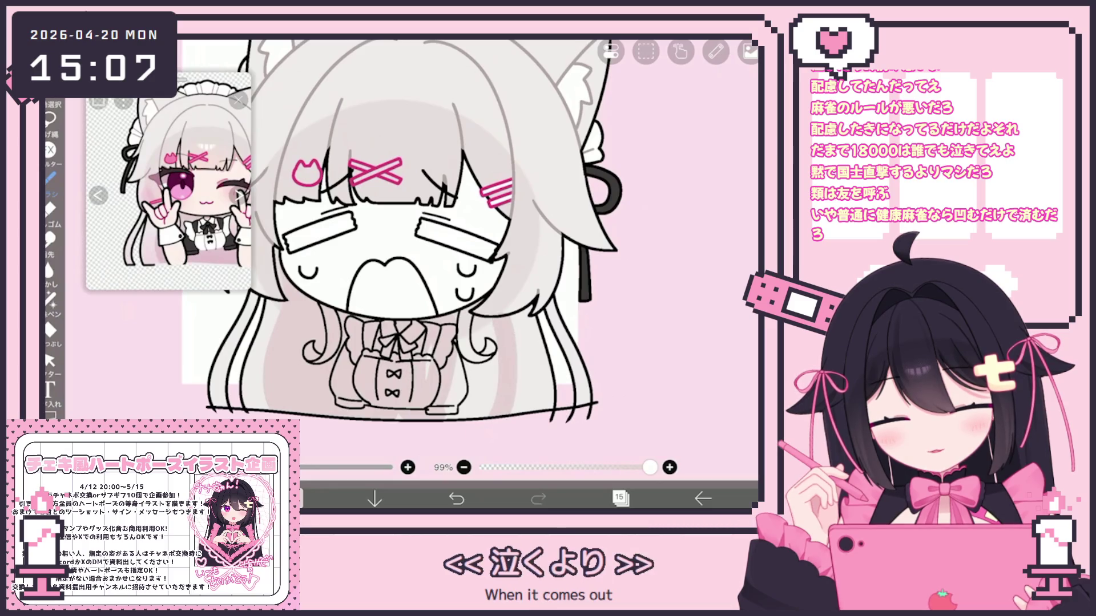
mouse_move(485, 334)
left_mouse_down()
mouse_move(456, 405)
mouse_move(437, 345)
left_mouse_up()
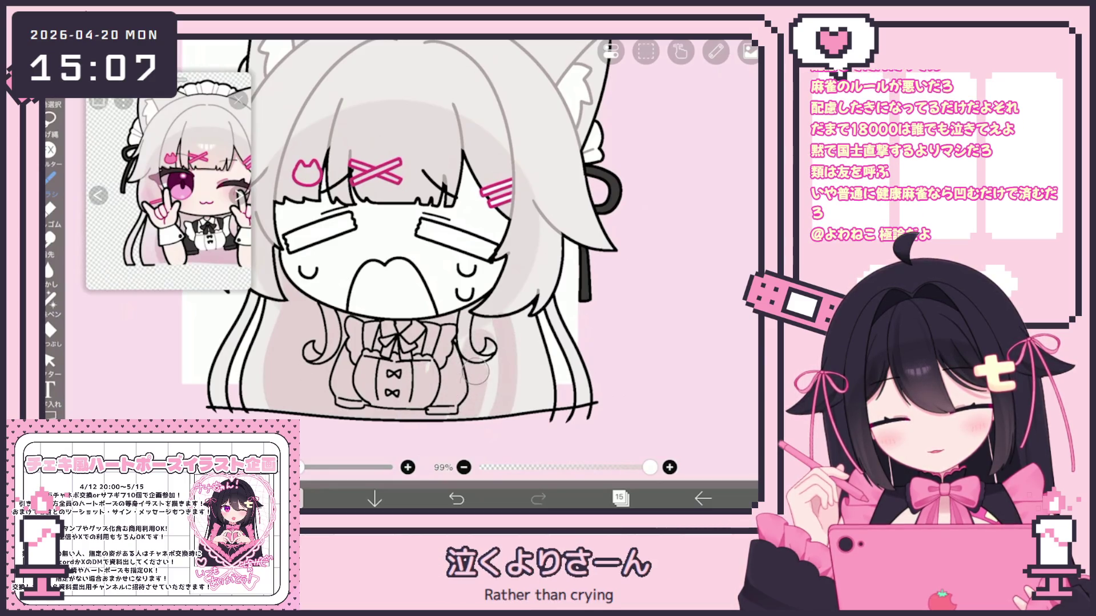
left_click(669, 468)
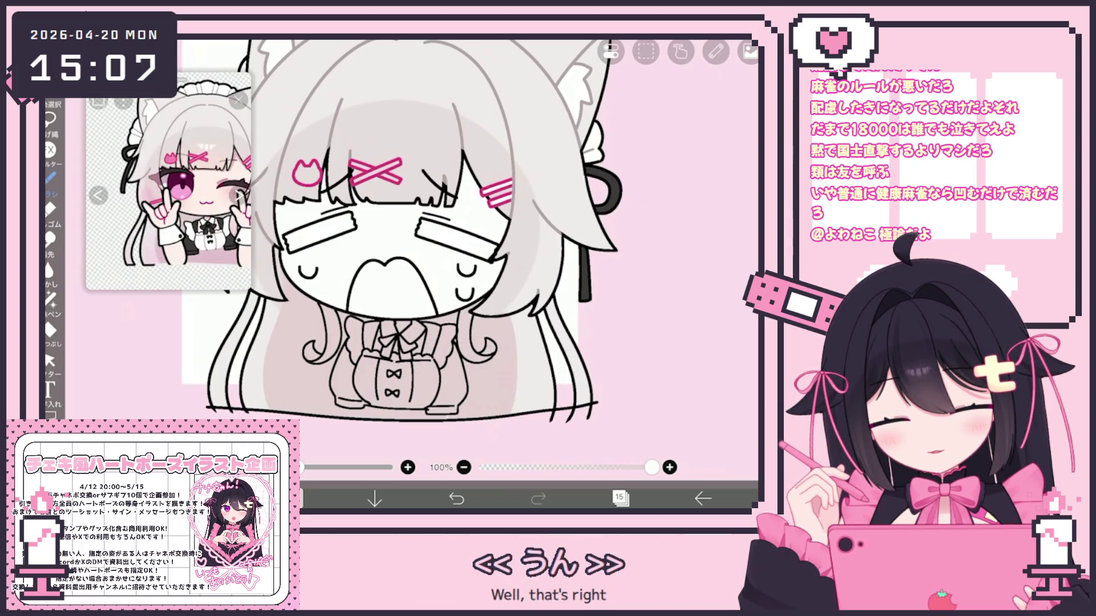
key("e")
scroll(330, 321, "up", 5)
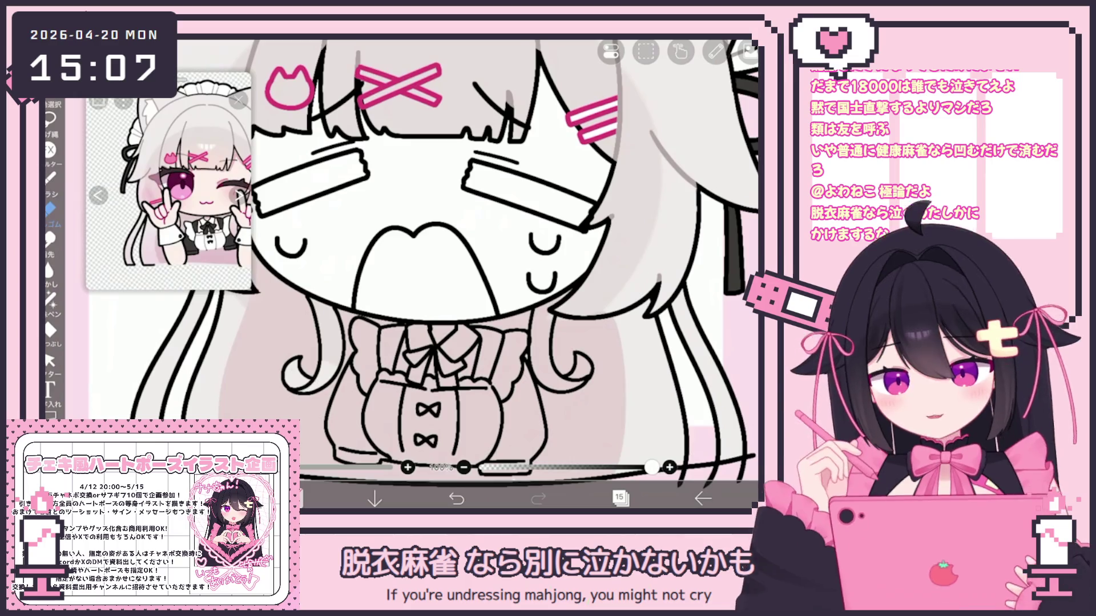
scroll(502, 256, "up", 3)
scroll(399, 274, "up", 2)
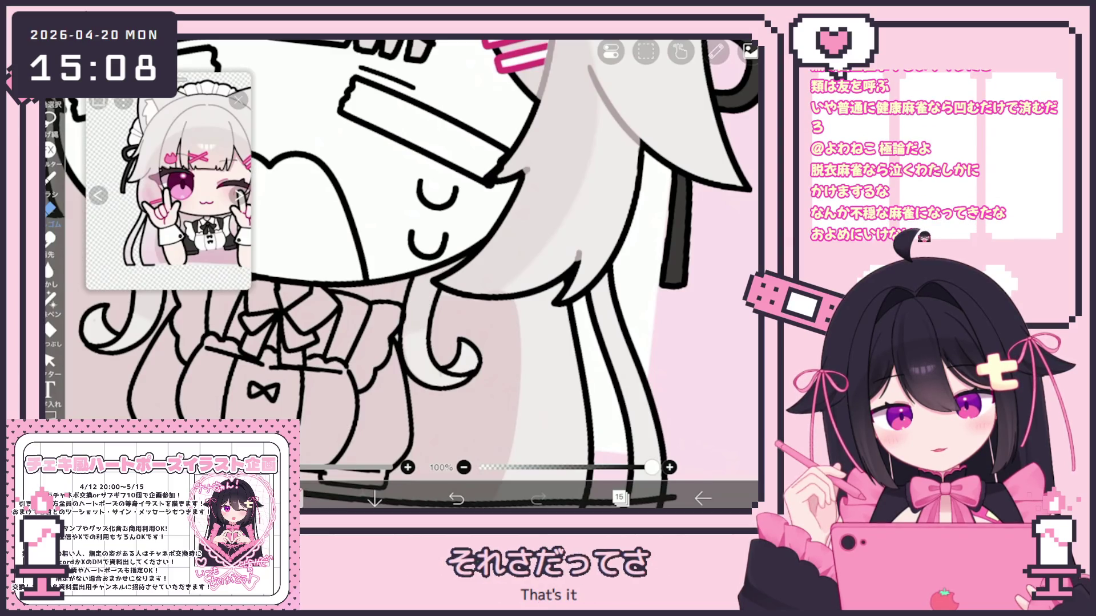
left_click_drag(437, 194, 428, 220)
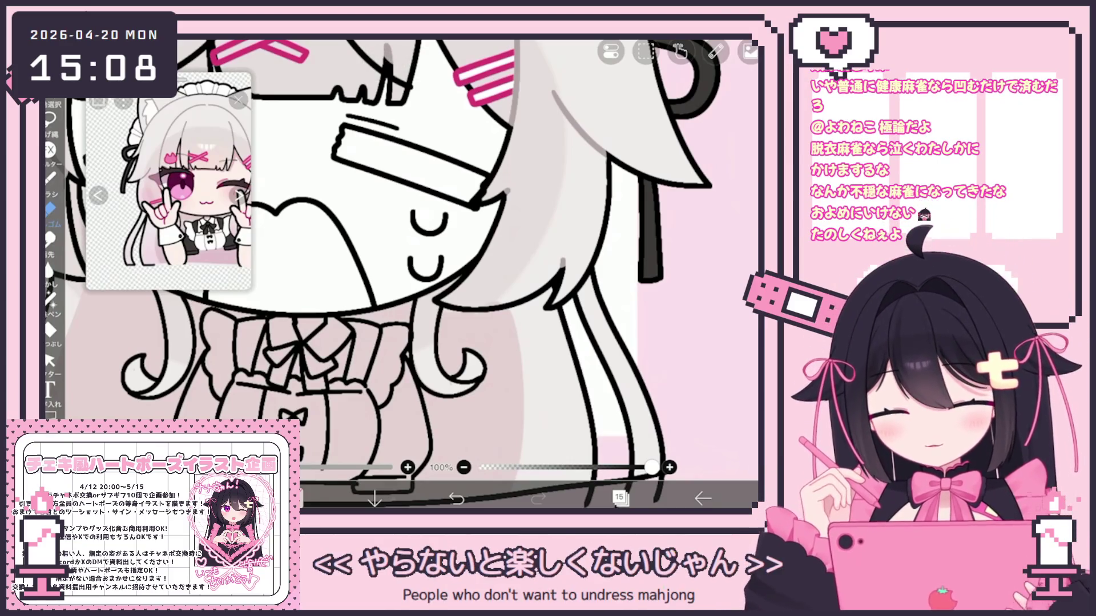
scroll(400, 273, "down", 5)
scroll(400, 274, "up", 4)
scroll(399, 273, "down", 5)
scroll(399, 274, "up", 5)
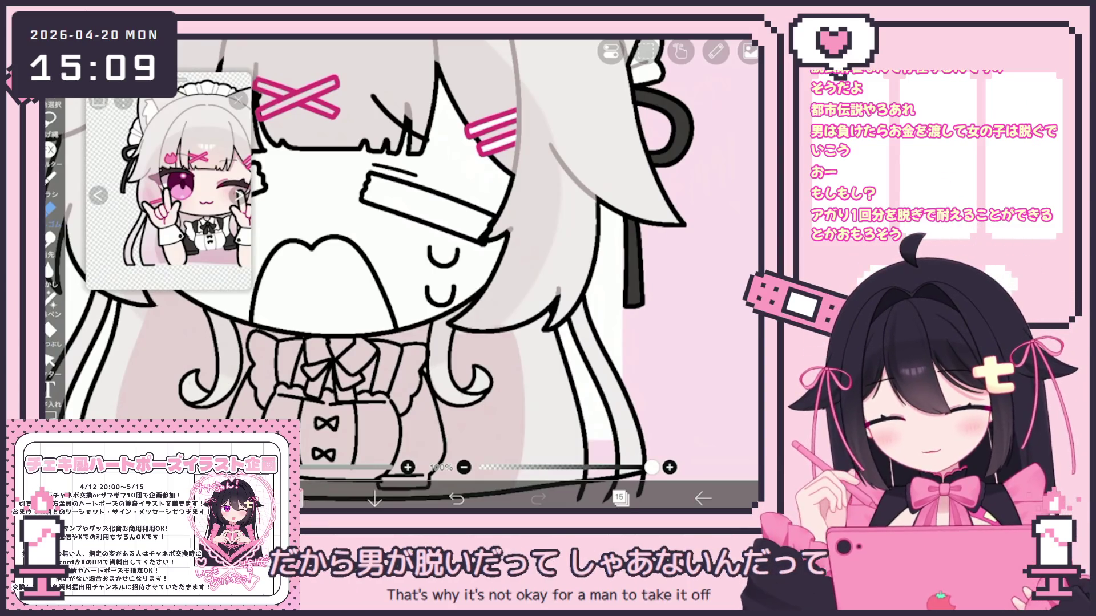
scroll(411, 256, "down", 3)
Add a test layer and delete it again
left_click(619, 498)
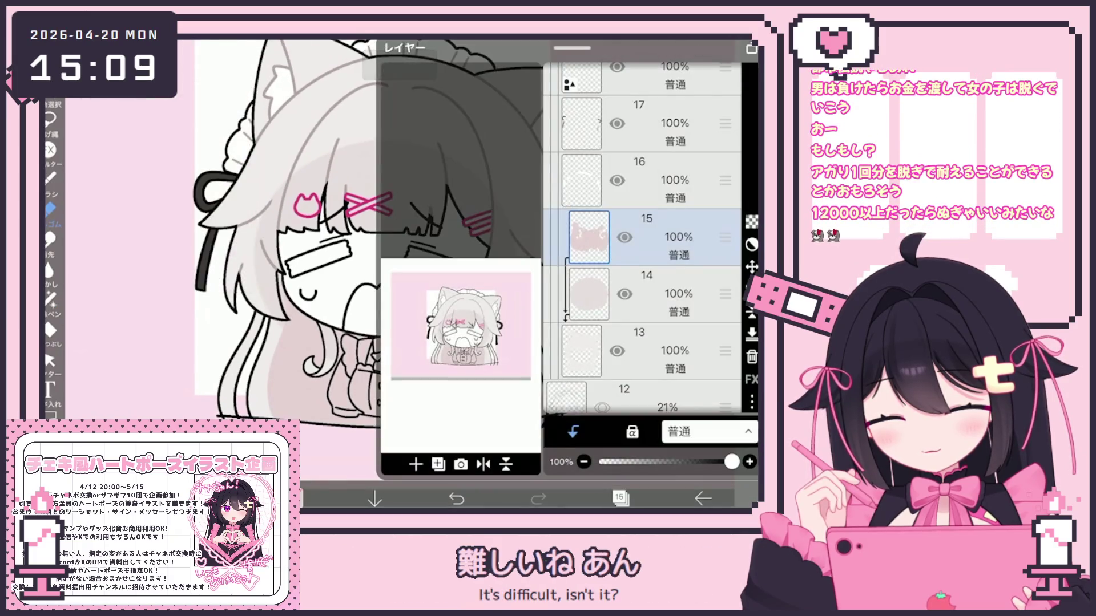
left_click(416, 464)
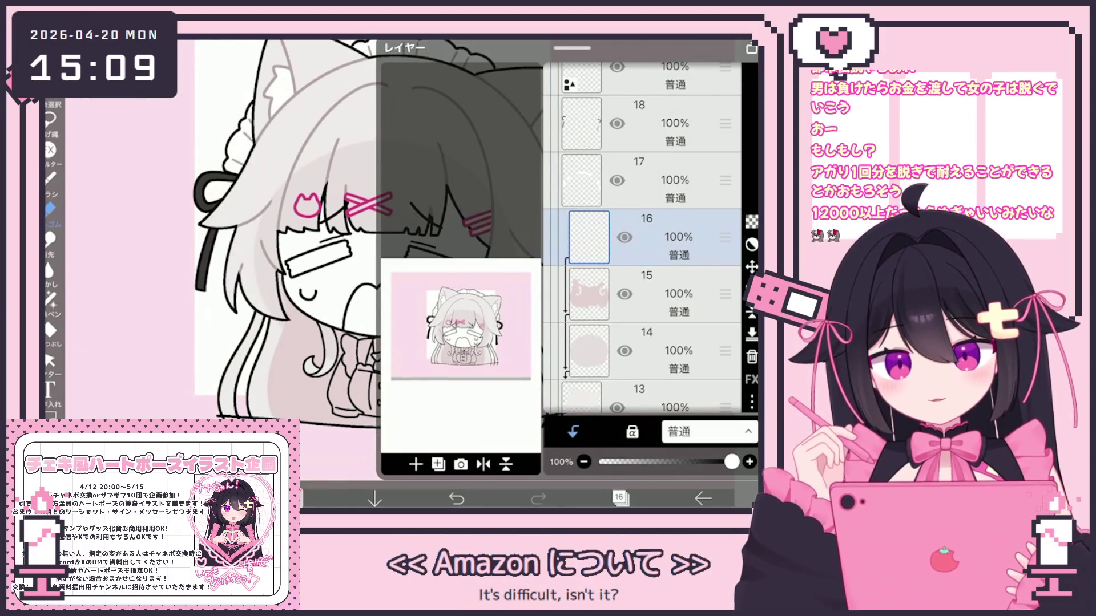
left_click(752, 357)
left_click(619, 499)
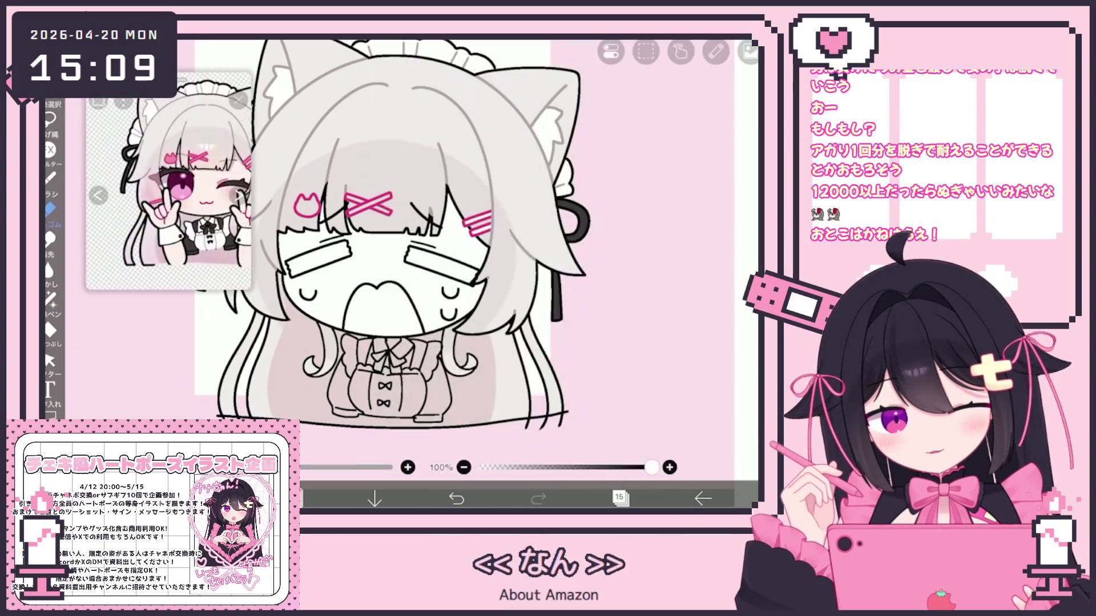
Switch the brush to Airbrush and straighten the view to fit the character
left_click(51, 208)
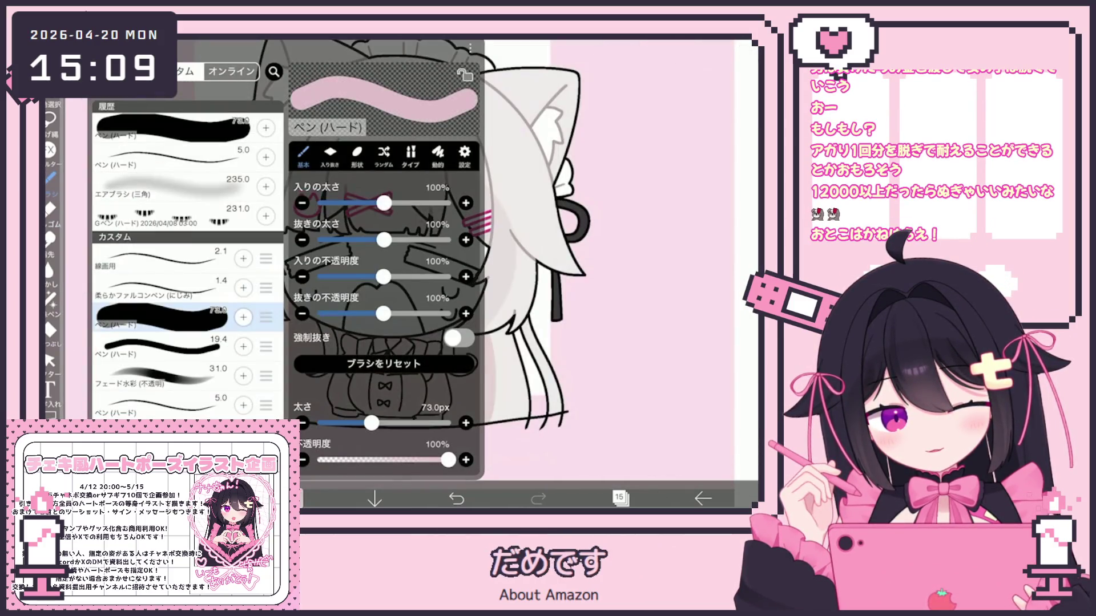
left_click(171, 187)
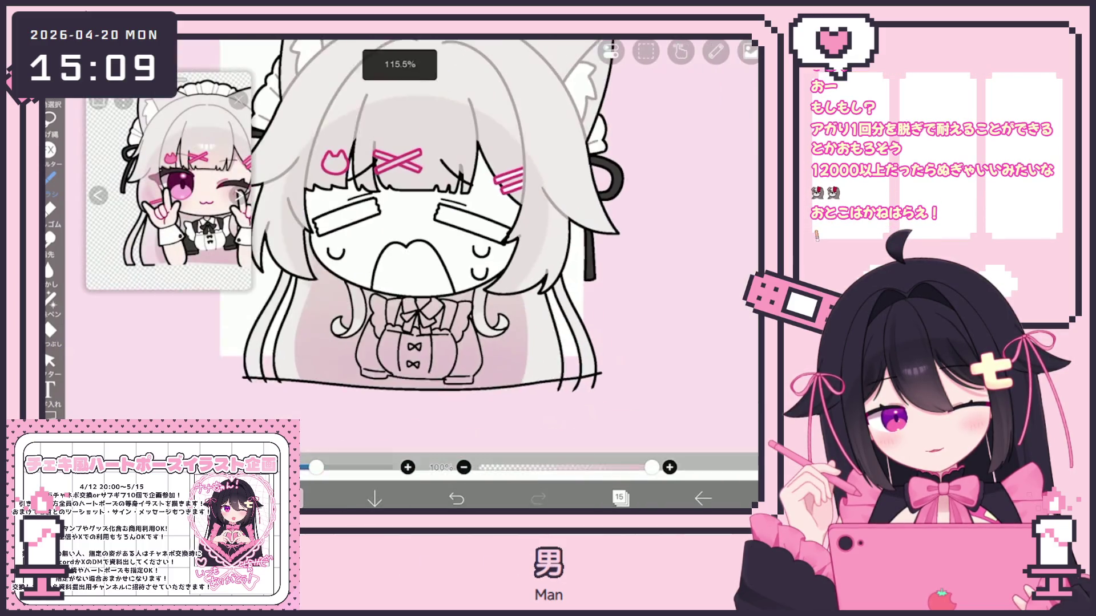
left_click_drag(354, 211, 422, 228)
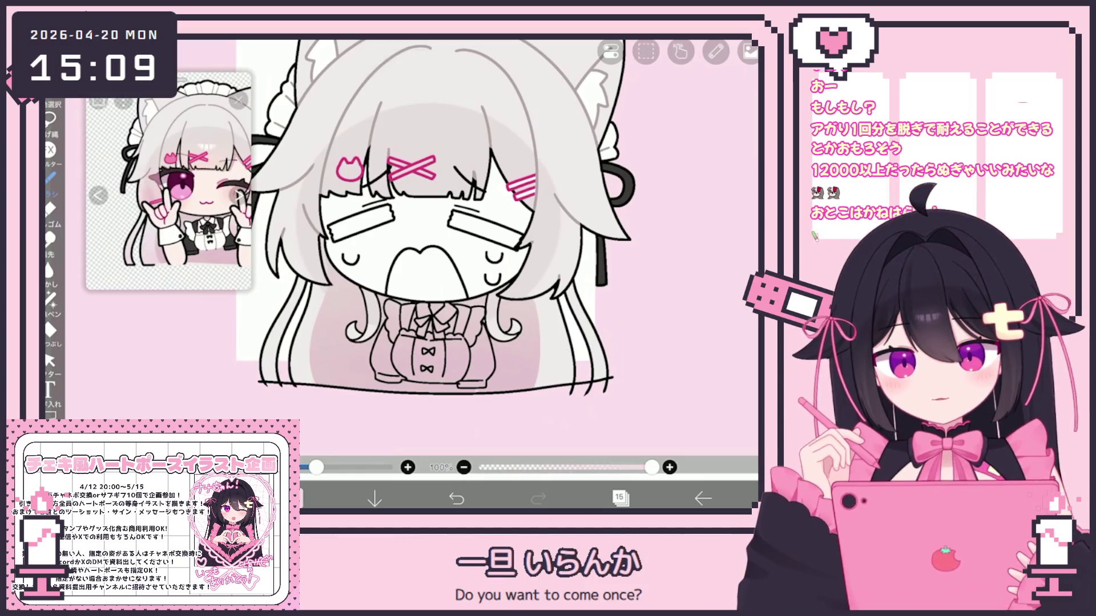
Check layers 14 and 13, then select layer 25 near the top
left_click(619, 498)
left_click(645, 294)
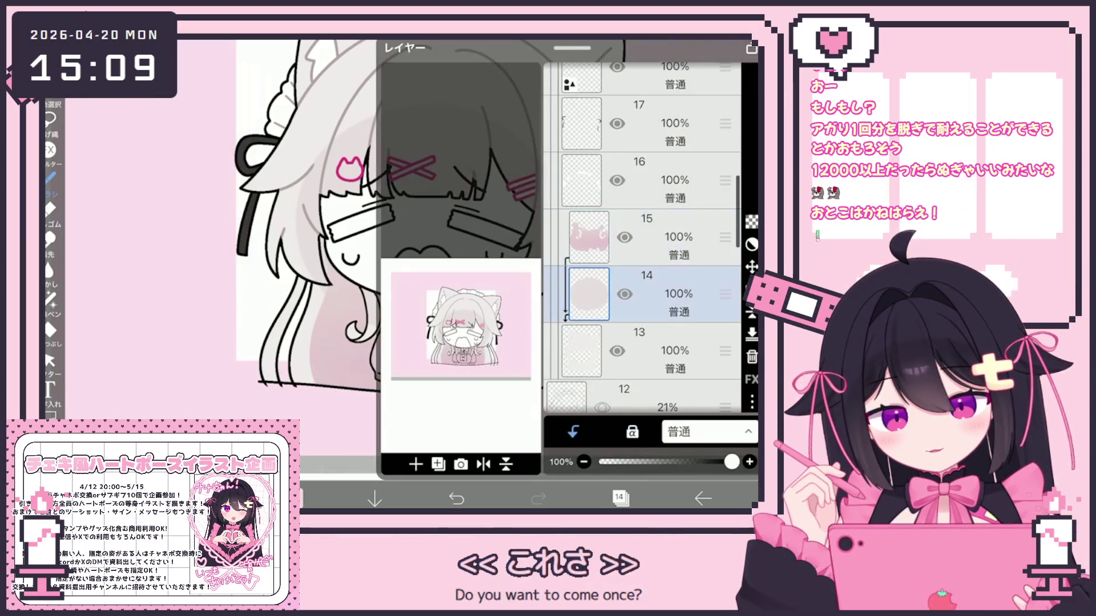
left_click(645, 350)
left_click(619, 498)
scroll(485, 228, "up", 3)
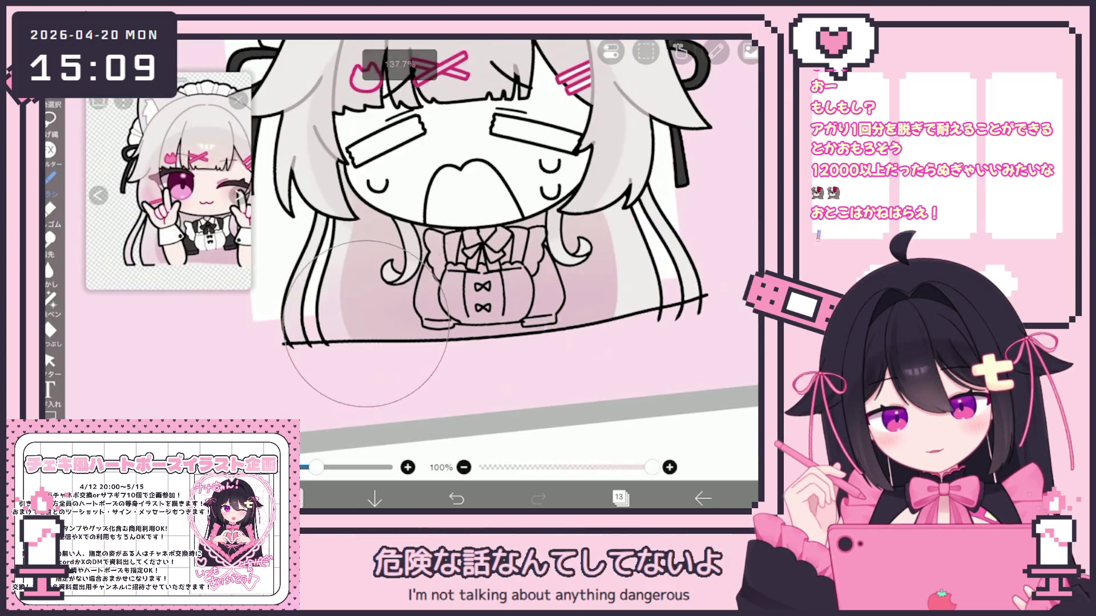
scroll(485, 228, "down", 3)
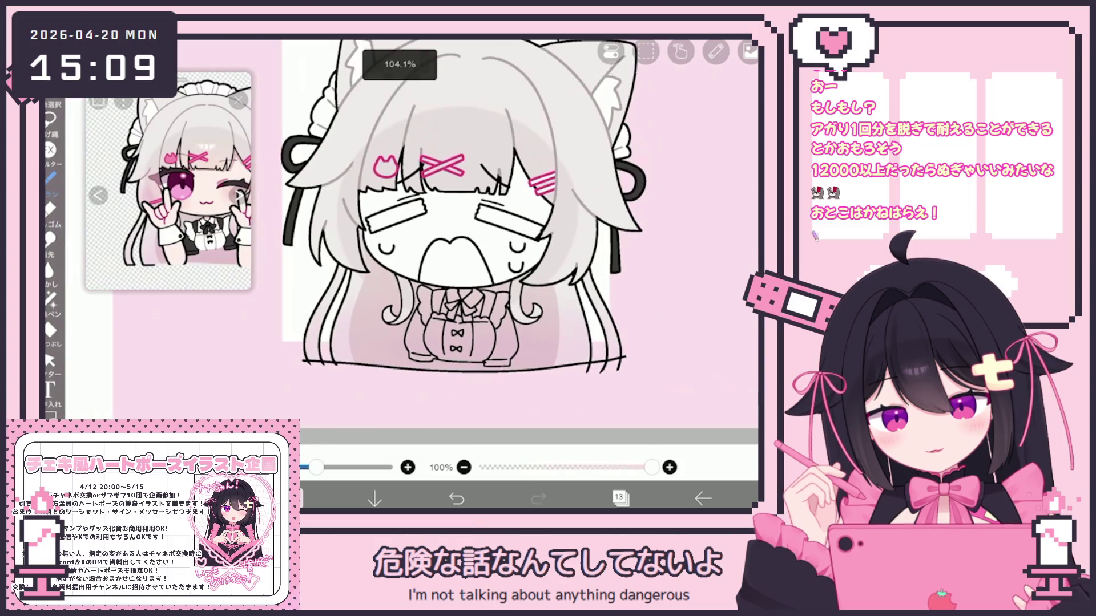
scroll(485, 228, "up", 3)
left_click(619, 499)
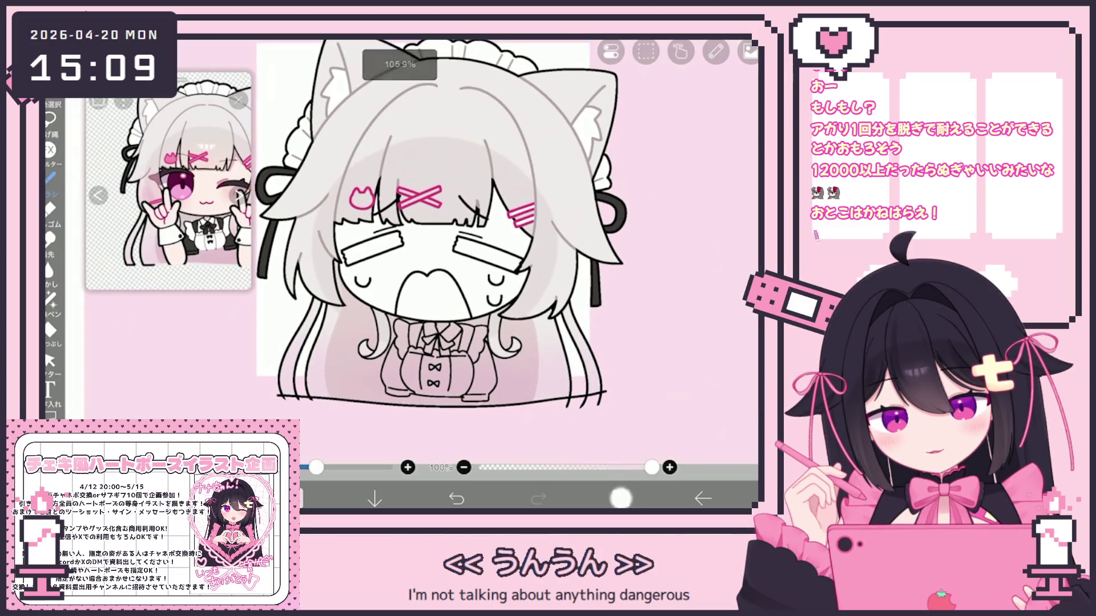
scroll(642, 236, "up", 10)
left_click(645, 206)
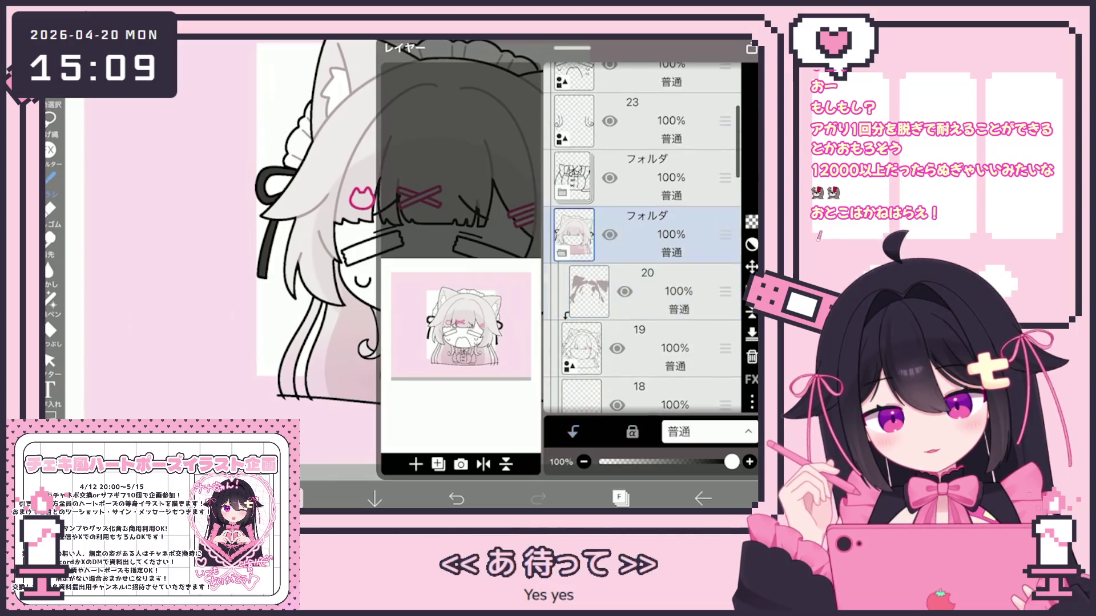
Switch the brush to Pen (Hard)
left_click(619, 498)
left_click(51, 177)
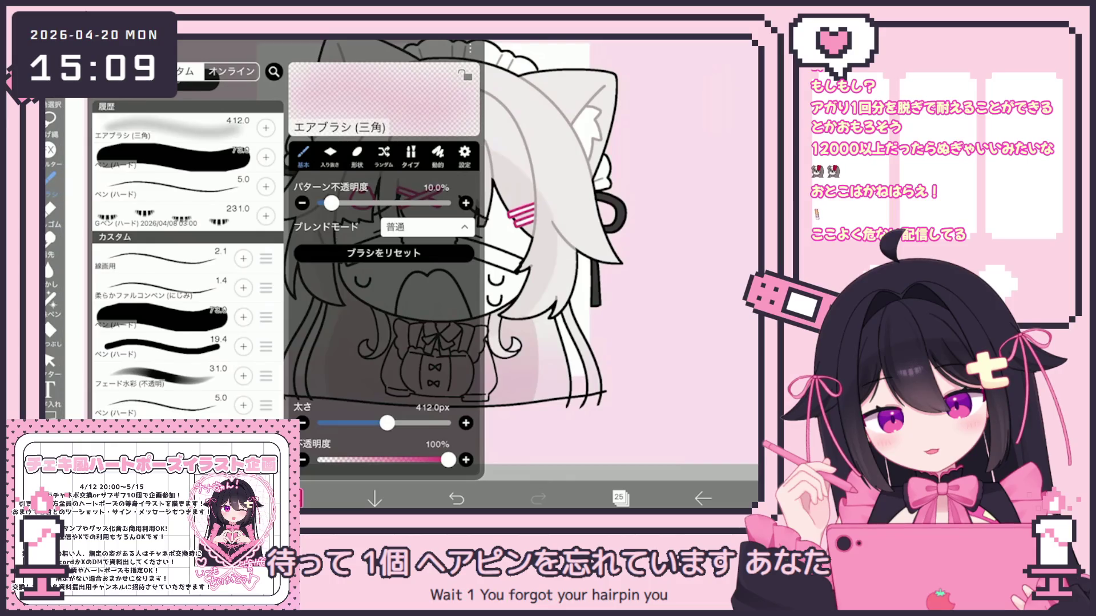
left_click(171, 186)
left_click(51, 177)
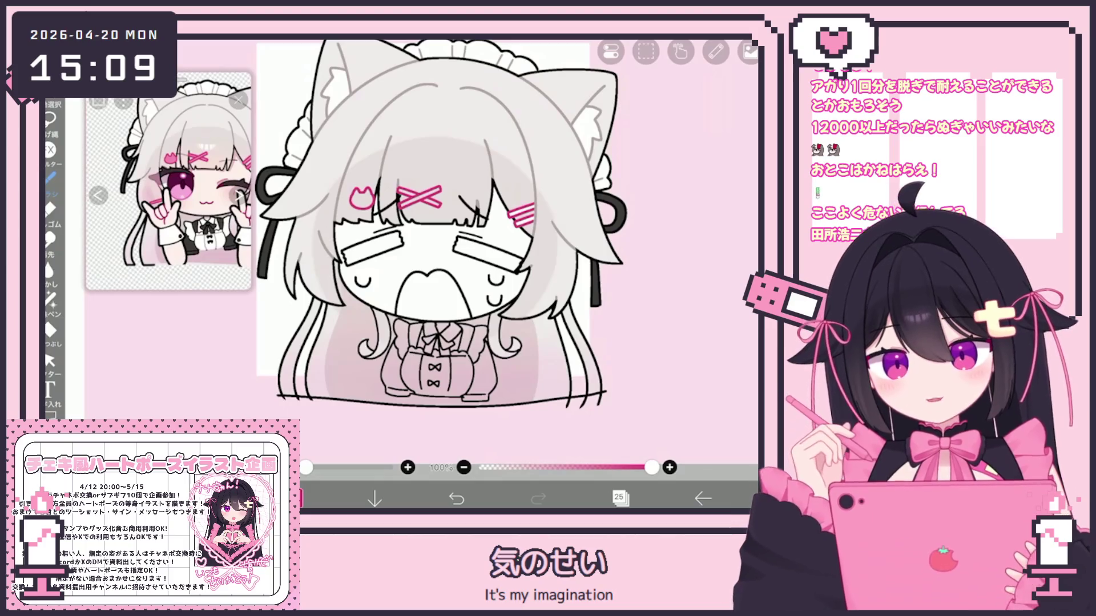
Draw a pink hooked hairpin outline on the left hair strand, redrawing after one undo
scroll(329, 259, "up", 5)
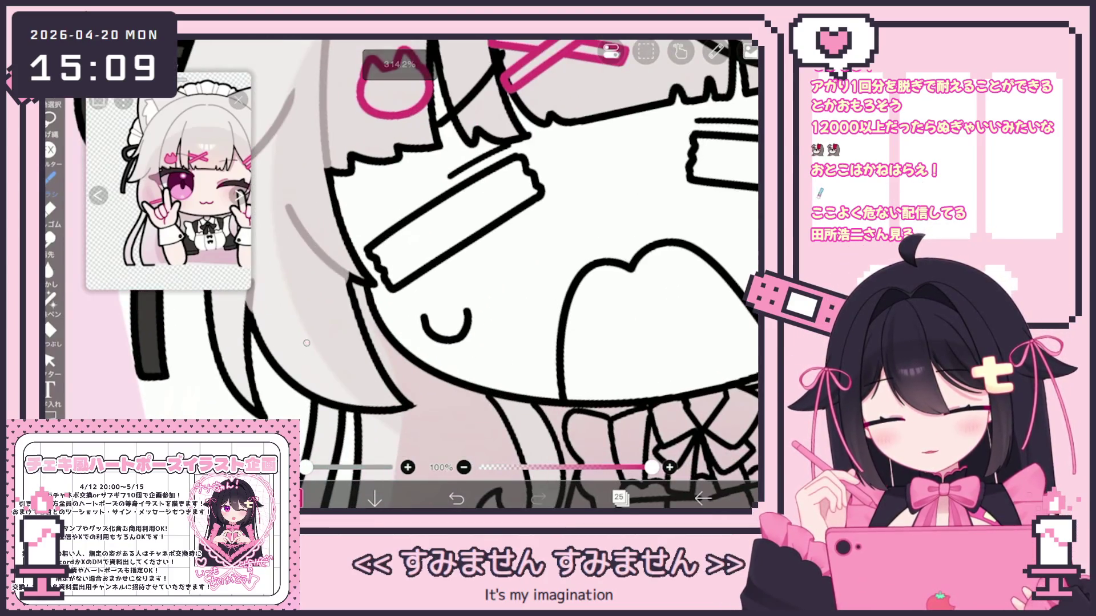
mouse_move(308, 341)
left_mouse_down()
mouse_move(304, 353)
mouse_move(405, 307)
mouse_move(419, 325)
left_mouse_up()
scroll(456, 257, "up", 3)
key("ctrl+z")
scroll(457, 257, "up", 1)
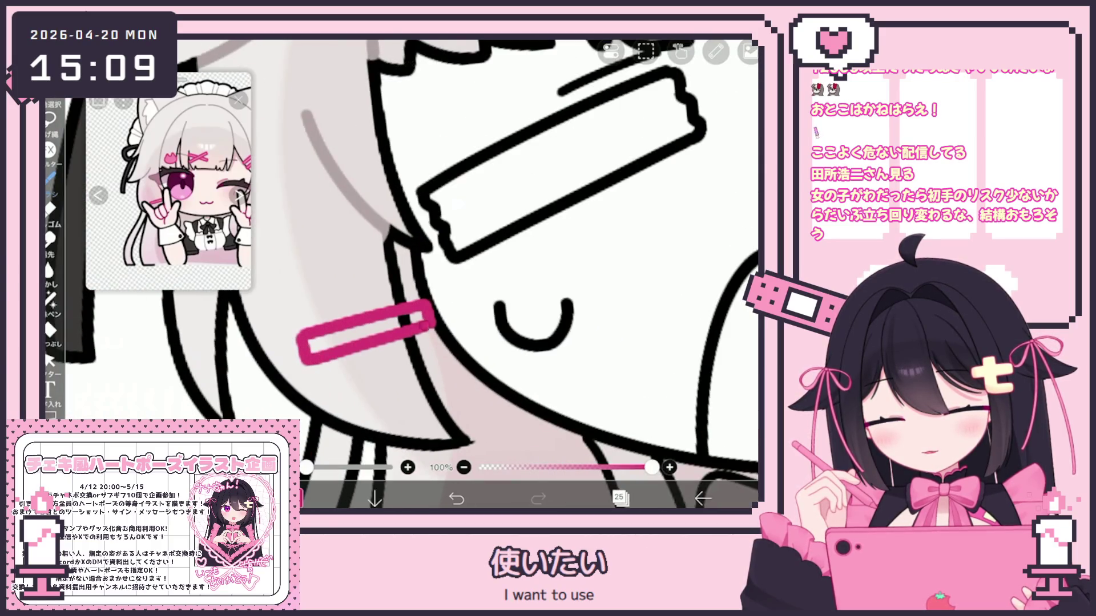
left_click_drag(302, 335, 350, 345)
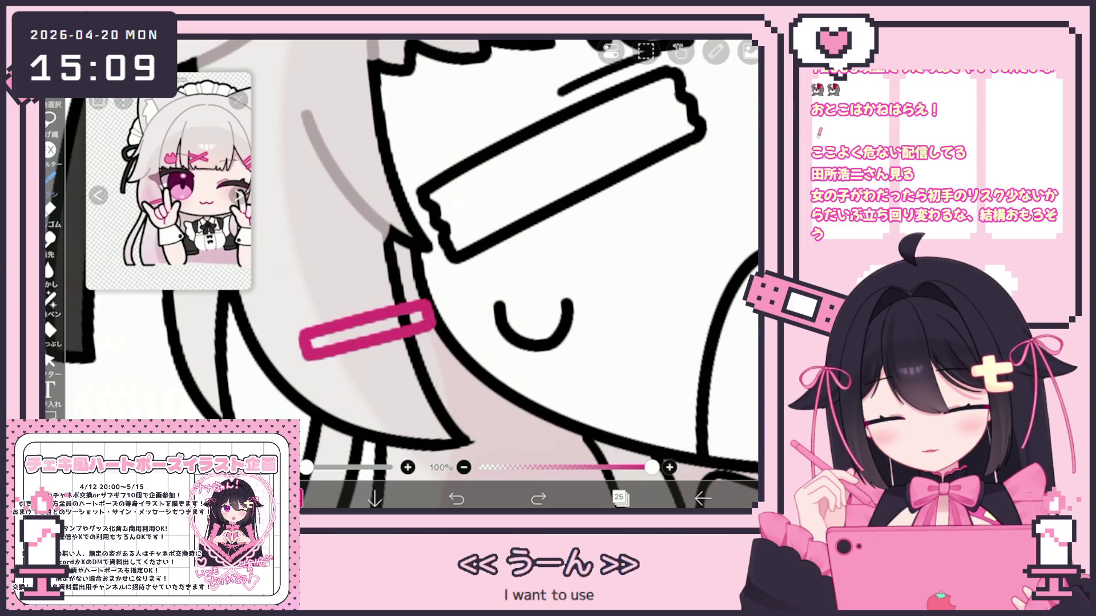
scroll(514, 257, "down", 5)
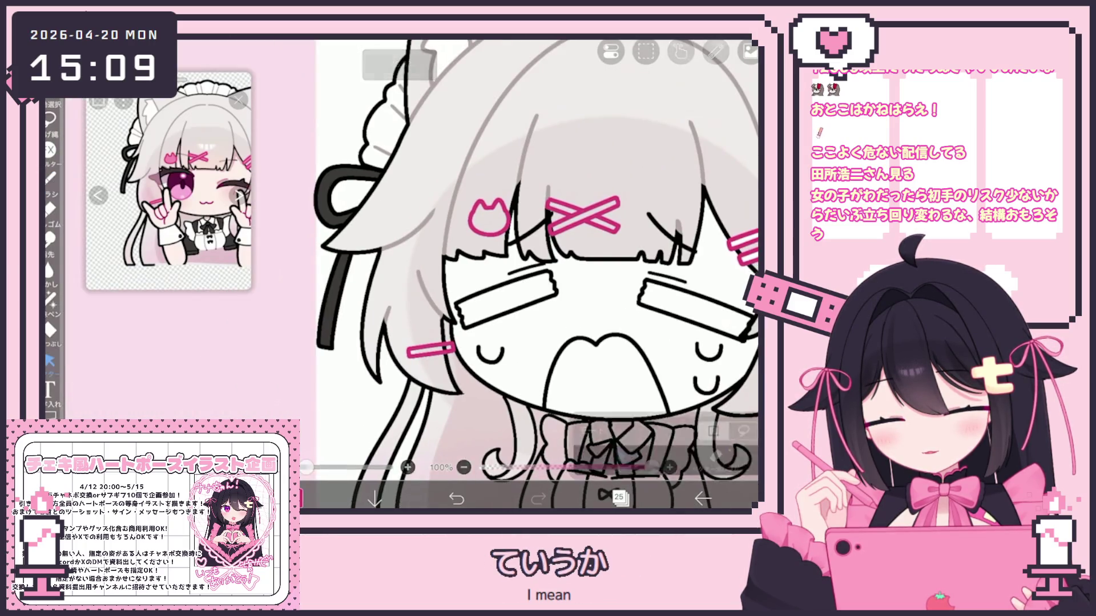
scroll(457, 257, "up", 5)
left_click(373, 352)
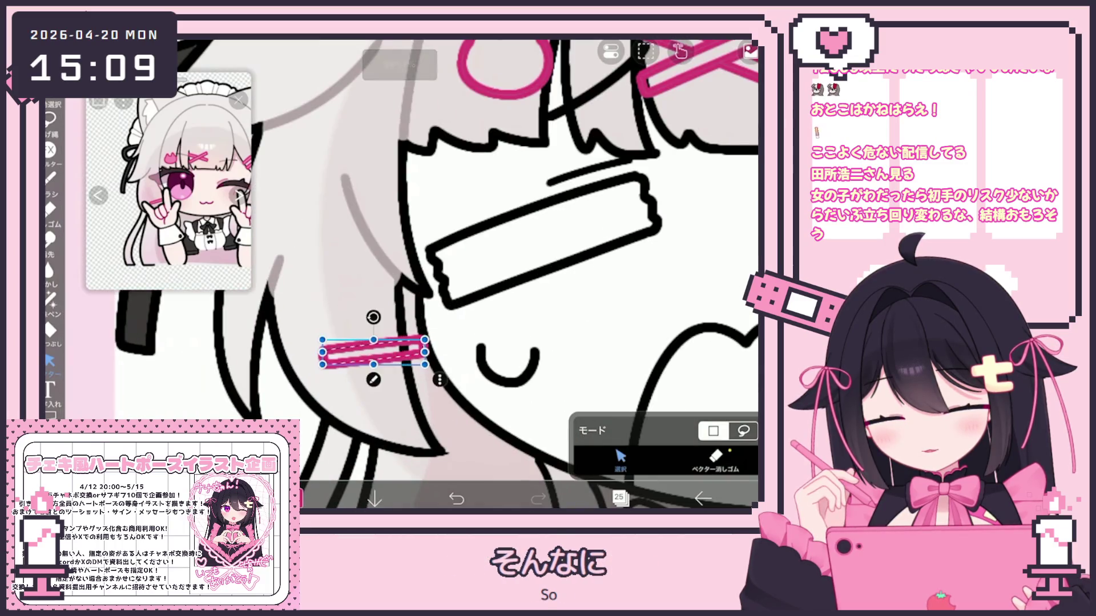
Undo the hairpin transform and keep layer 25 selected after checking layer 24
key("ctrl+z")
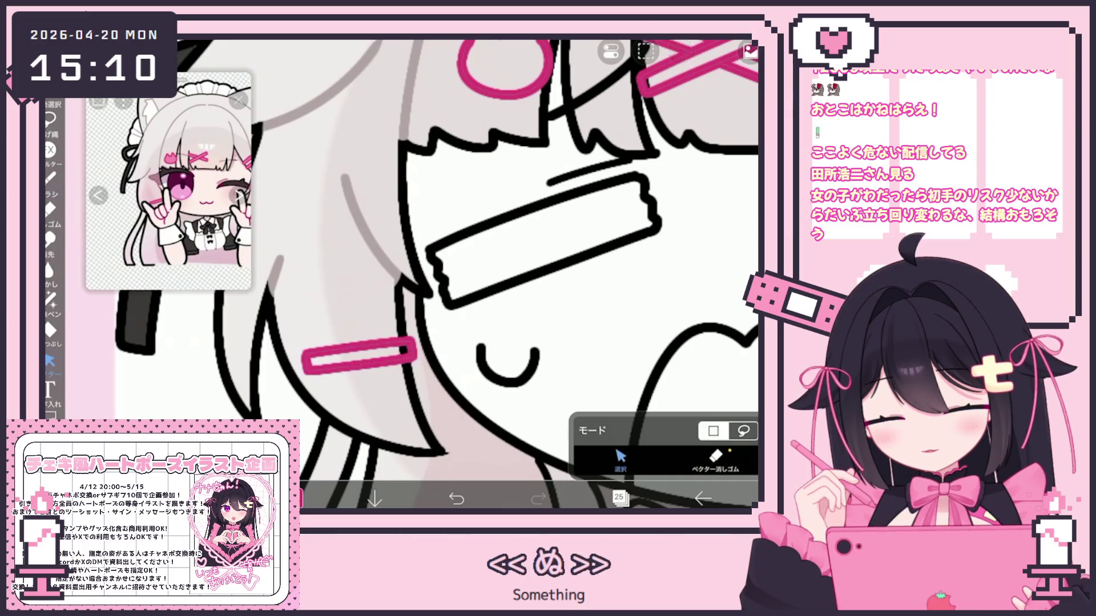
scroll(437, 274, "down", 5)
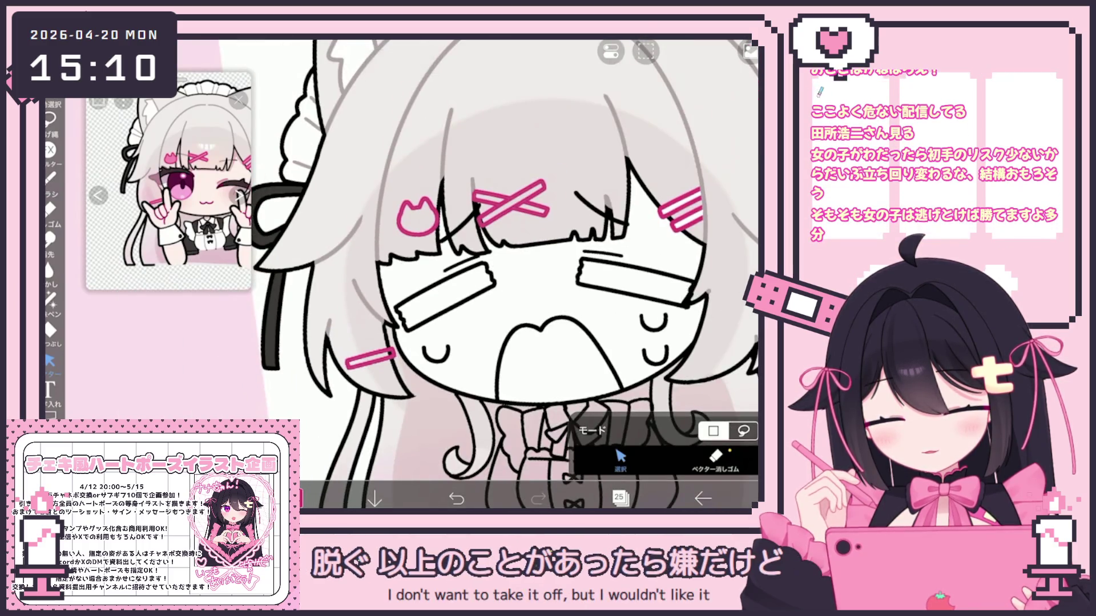
left_click(619, 498)
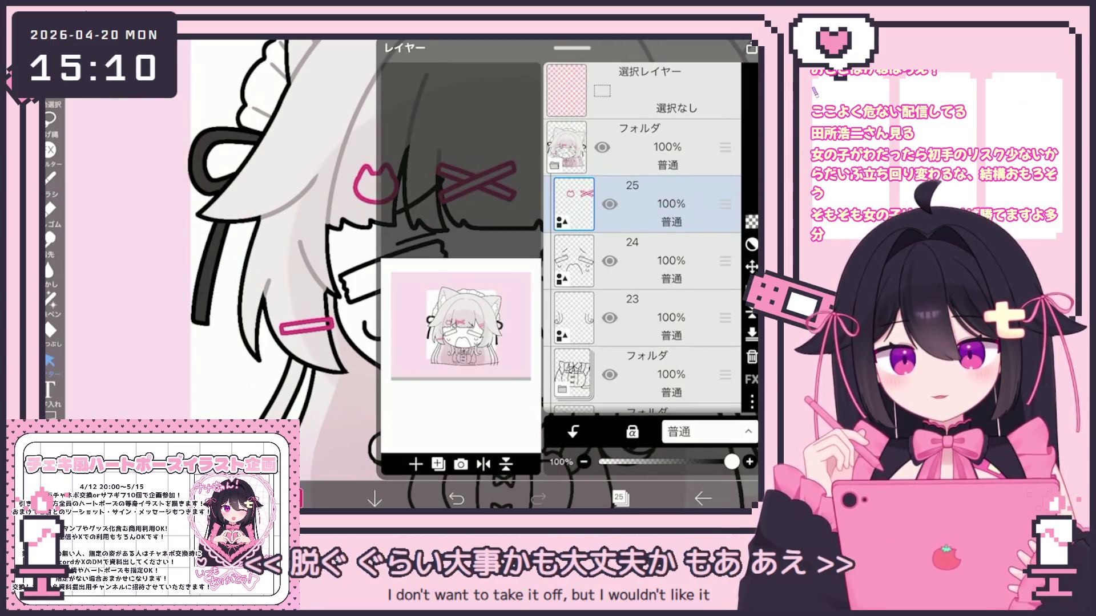
scroll(642, 240, "down", 3)
left_click(645, 287)
scroll(642, 240, "up", 3)
left_click(645, 247)
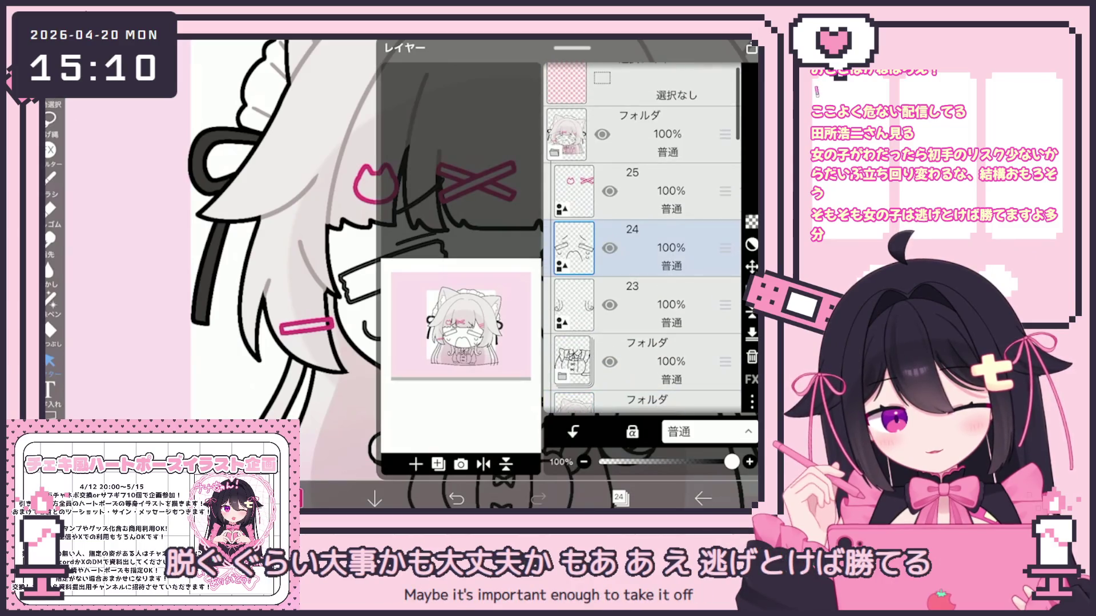
left_click(645, 190)
left_click(620, 499)
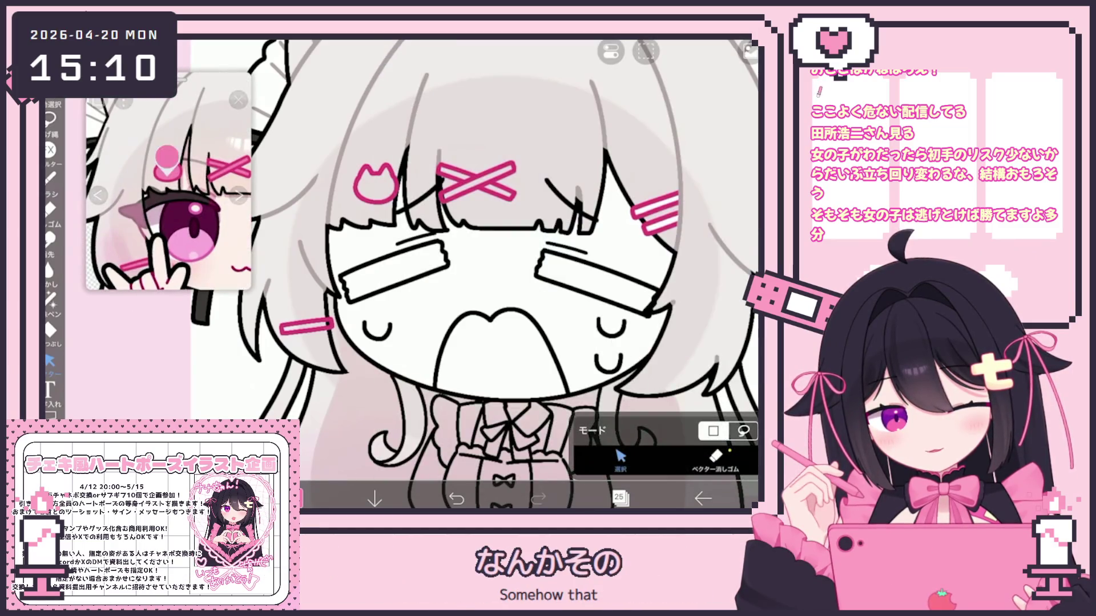
Set the Fill tool's reference layer to layer 19, then switch to Lasso Fill
left_click(50, 330)
left_click(714, 457)
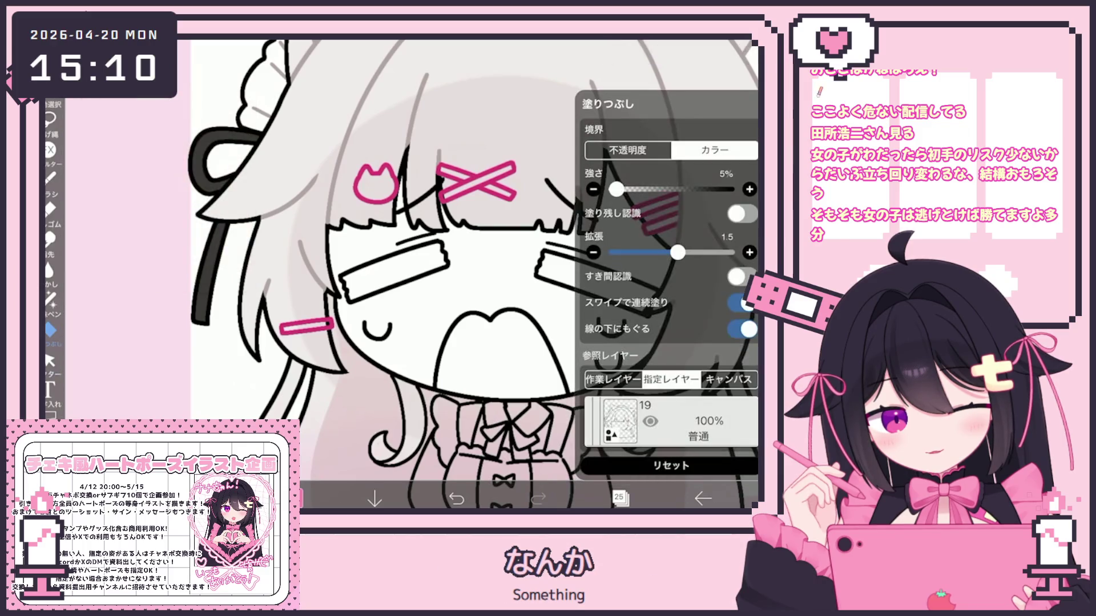
left_click(670, 422)
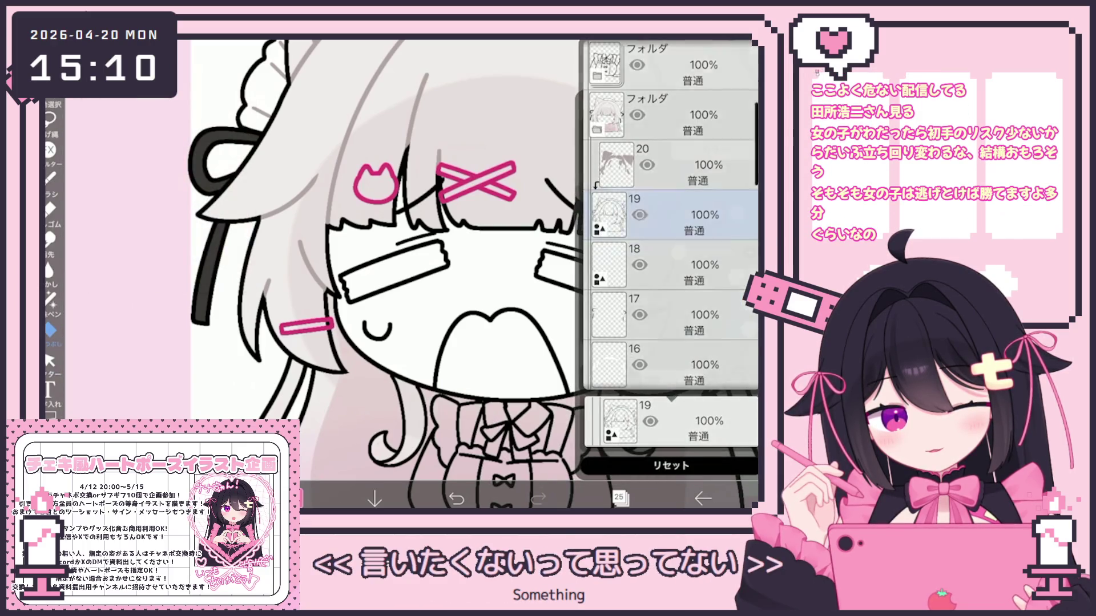
left_click(671, 215)
left_click(400, 343)
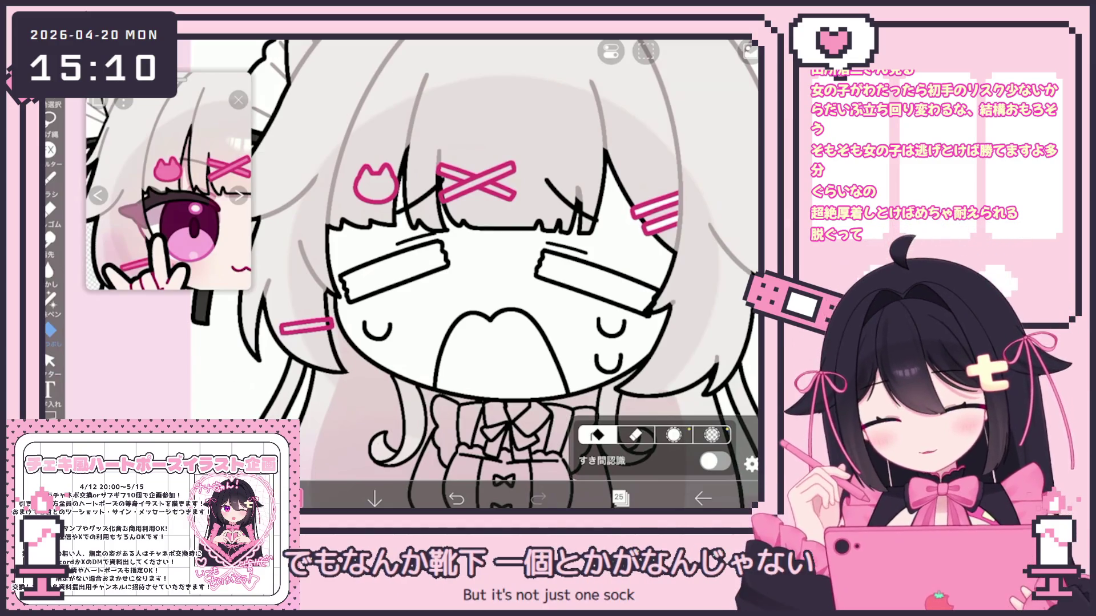
left_click(50, 297)
scroll(440, 274, "up", 3)
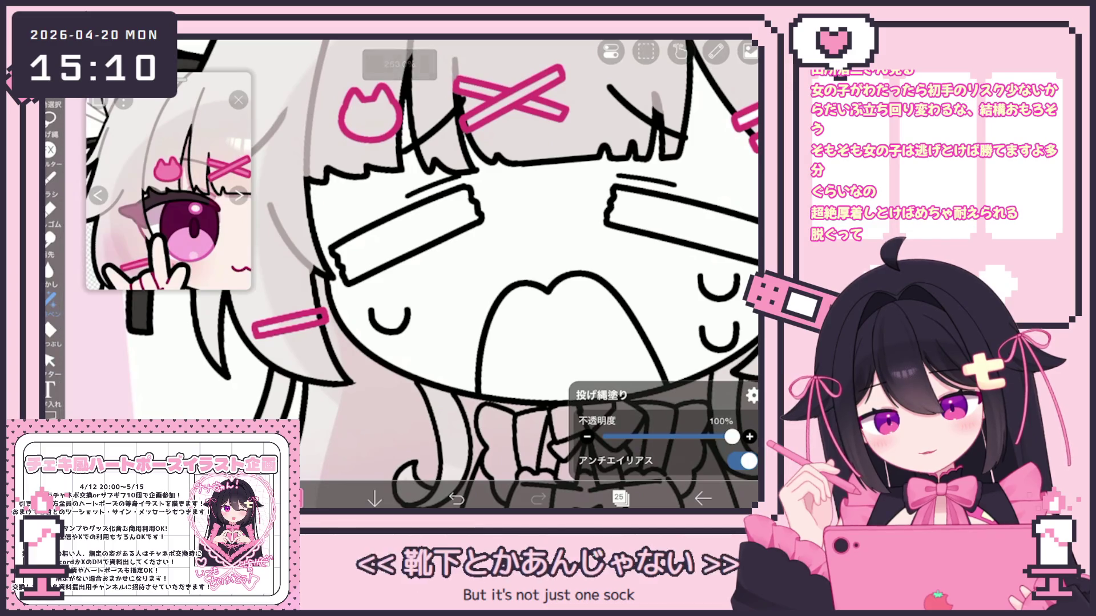
Lasso-fill the cat hairpin's left half and the X hairpin pieces pink
scroll(440, 274, "up", 5)
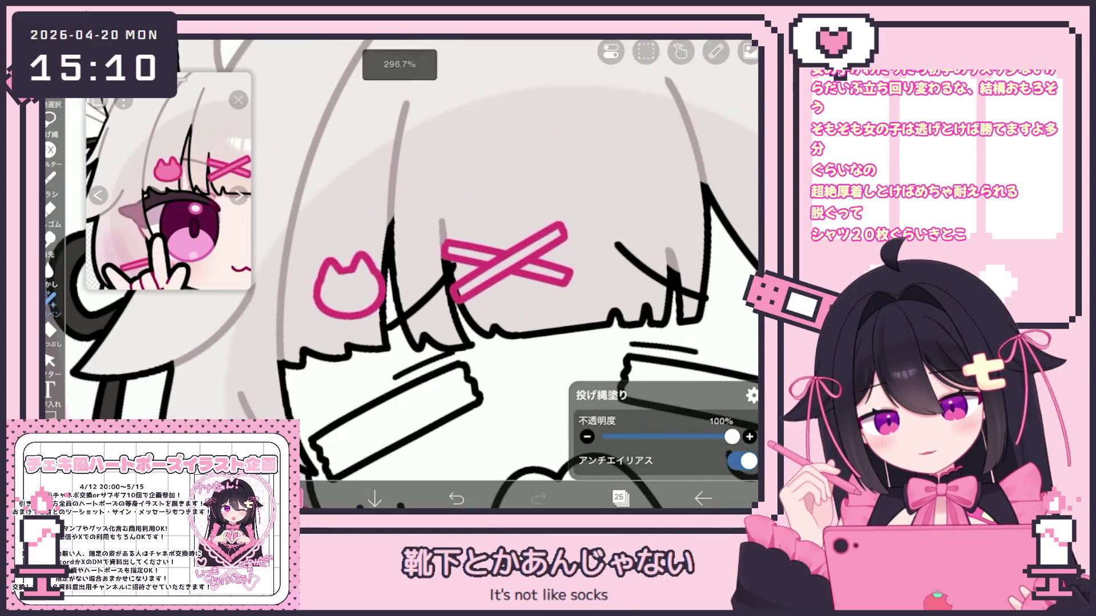
mouse_move(343, 257)
left_mouse_down()
mouse_move(340, 303)
mouse_move(357, 302)
left_mouse_up()
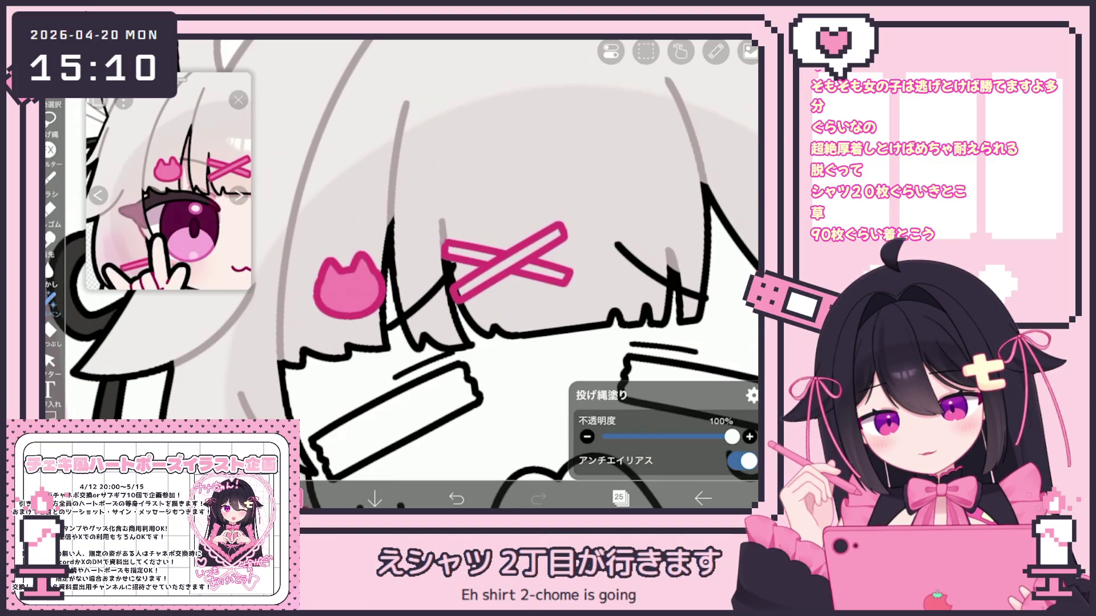
left_click_drag(448, 249, 494, 261)
mouse_move(462, 295)
left_mouse_down()
mouse_move(492, 268)
mouse_move(563, 279)
left_mouse_up()
left_click_drag(512, 256, 555, 240)
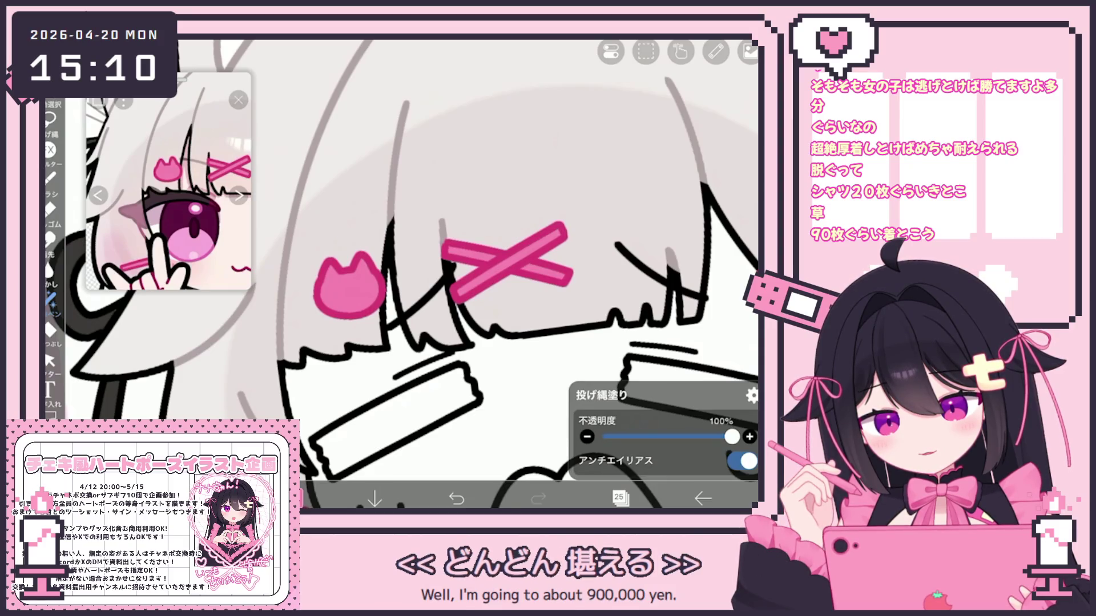
scroll(502, 262, "down", 5)
scroll(531, 309, "up", 5)
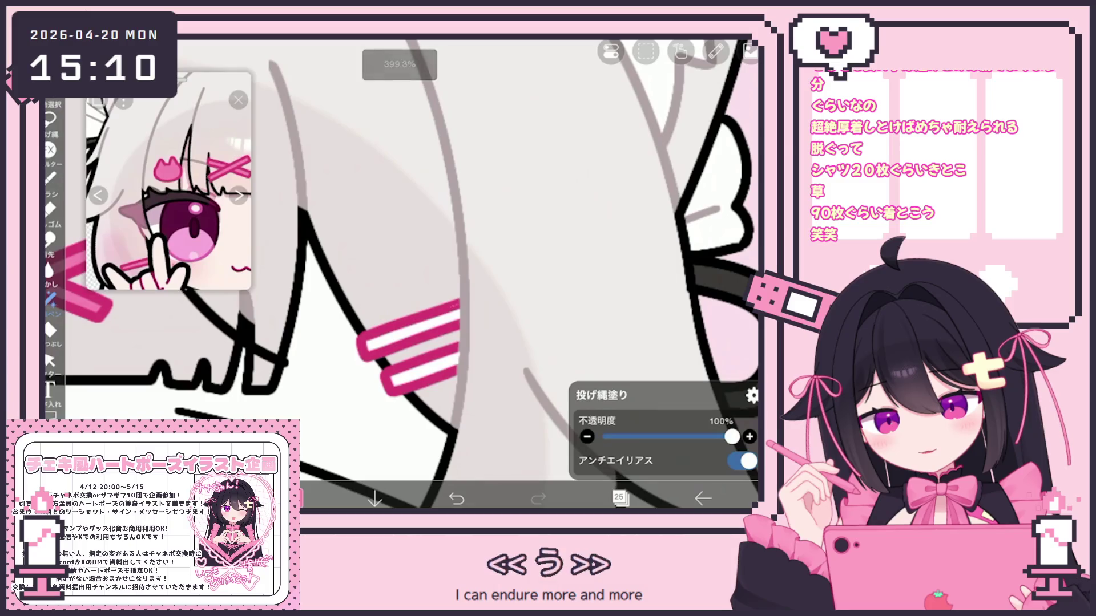
Add a new empty layer 18 under layer 19 to hold the pink hairpin stripes
left_click(620, 498)
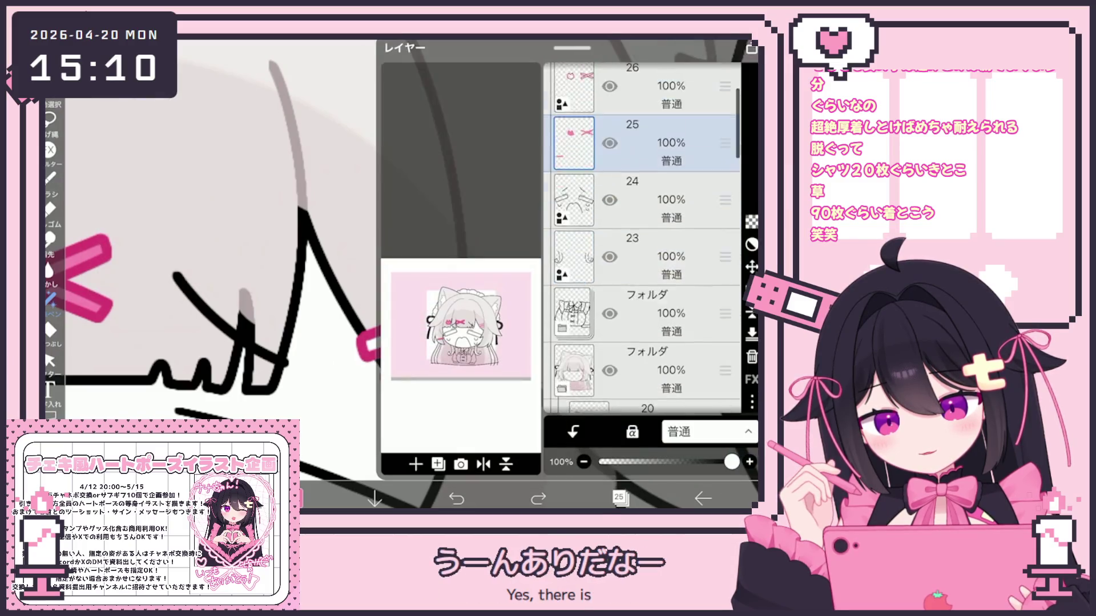
scroll(642, 240, "down", 4)
left_click(639, 311)
scroll(642, 240, "down", 1)
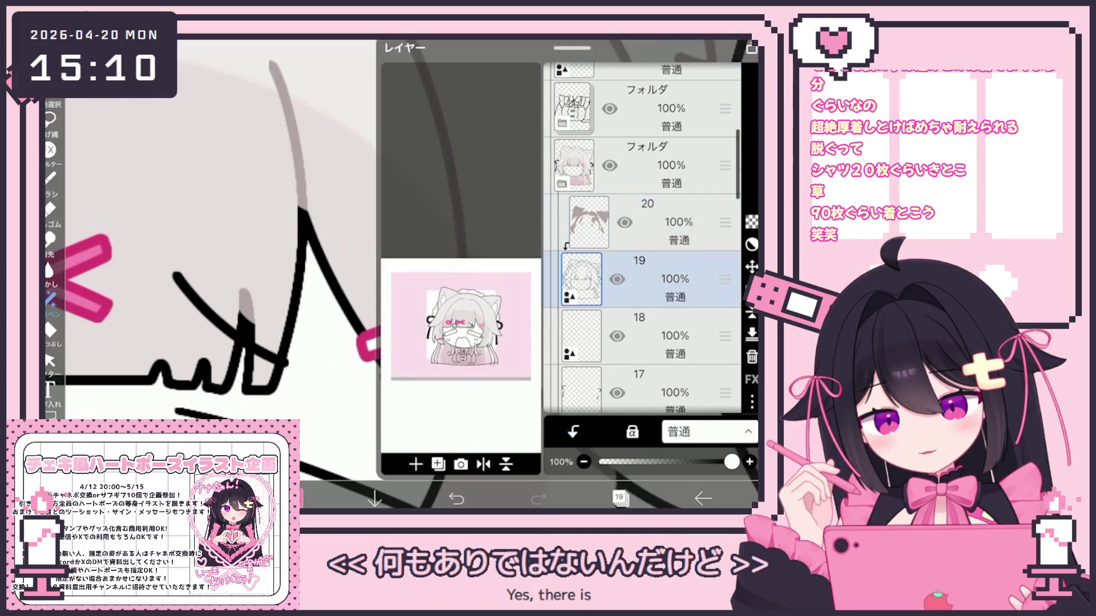
left_click(639, 337)
scroll(642, 240, "down", 2)
left_click(639, 237)
left_click(415, 464)
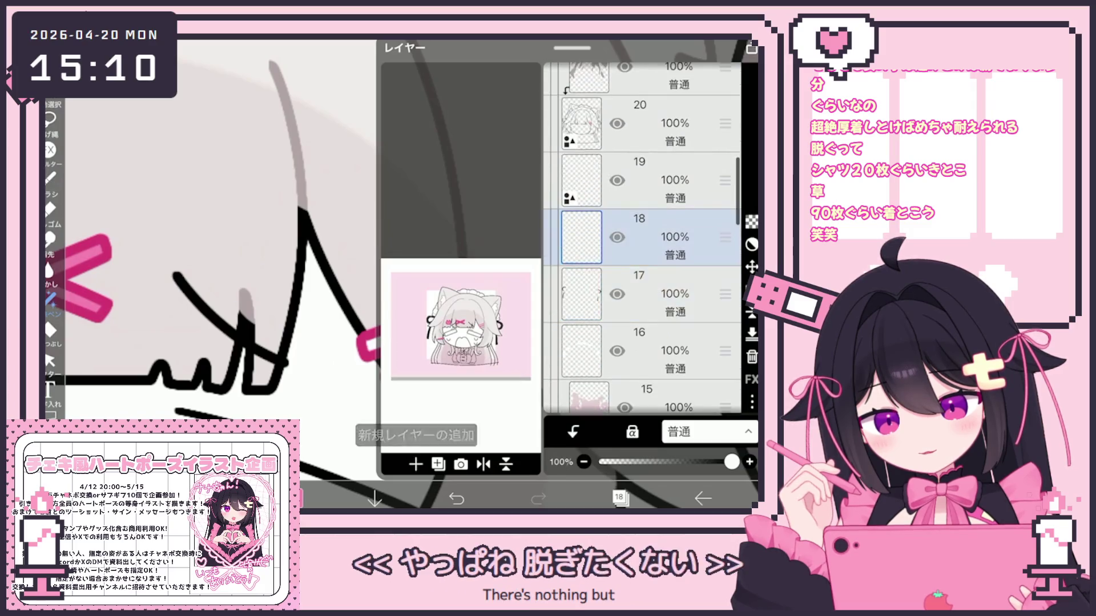
left_click(619, 499)
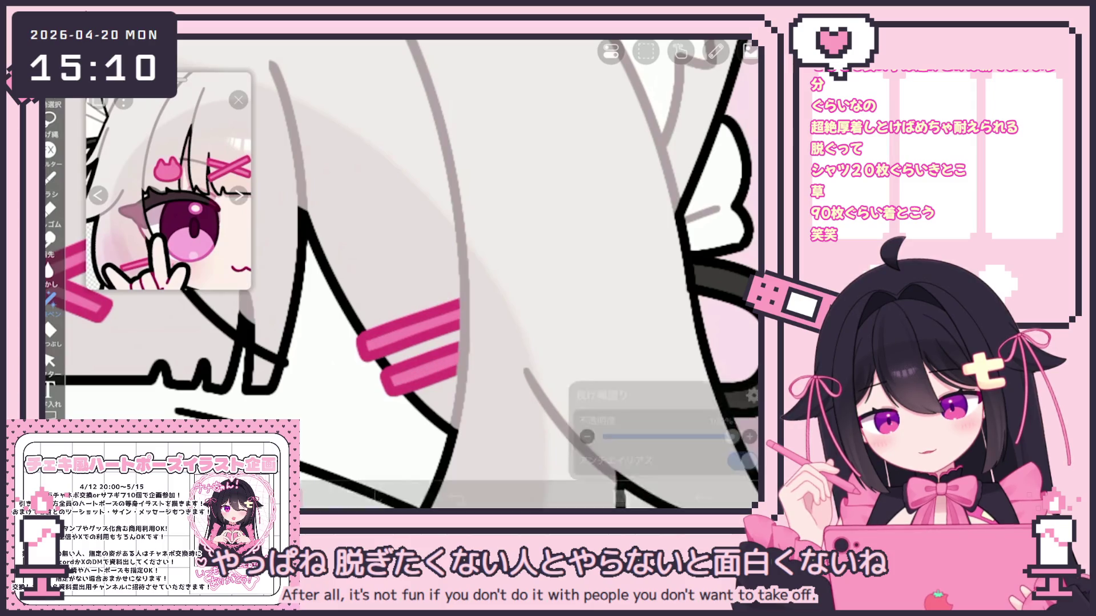
Make layer 13 the active layer for the next painting
scroll(399, 274, "down", 5)
left_click(619, 498)
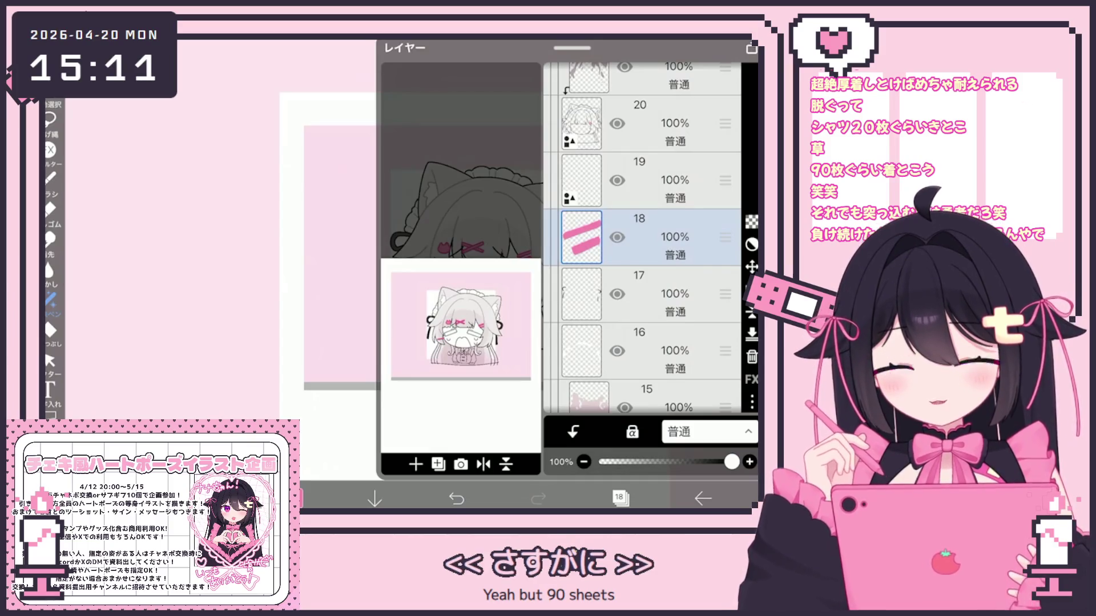
scroll(642, 237, "up", 3)
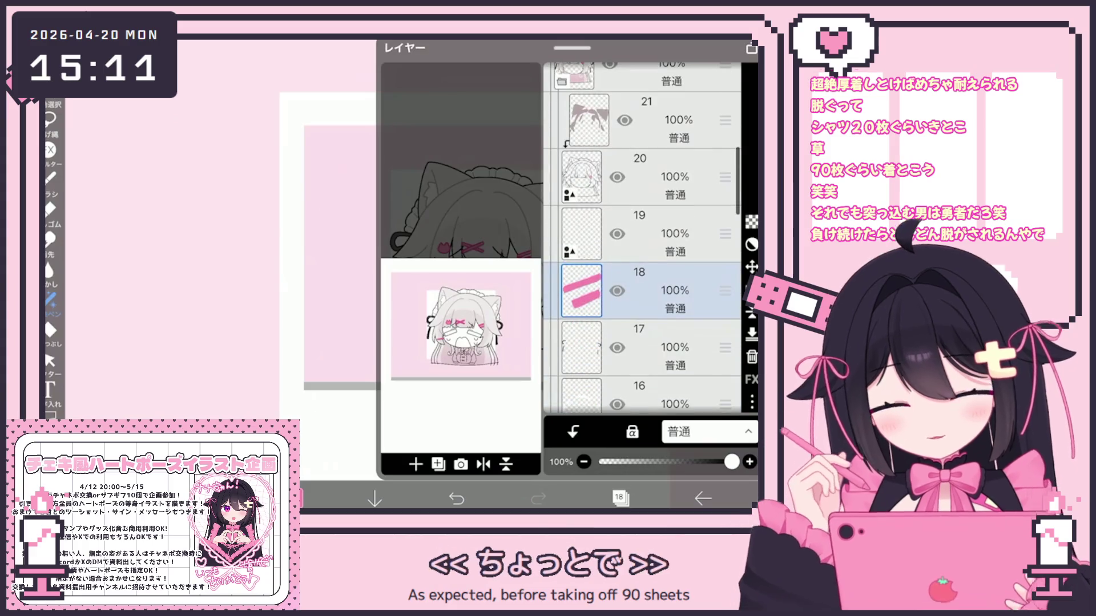
scroll(642, 237, "down", 4)
left_click(645, 236)
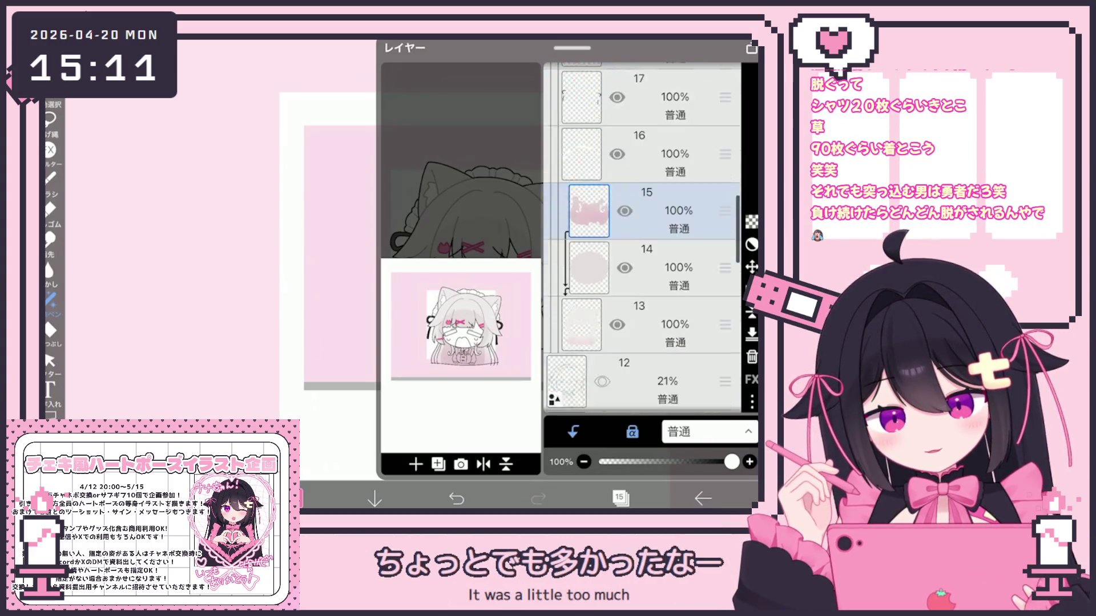
left_click_drag(725, 325, 725, 205)
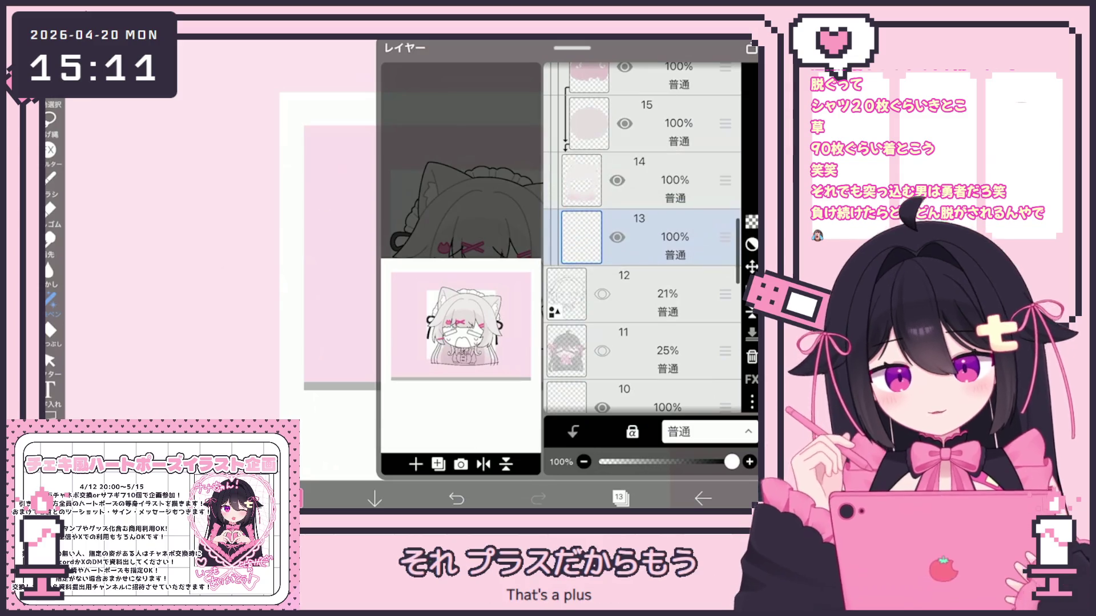
left_click(621, 498)
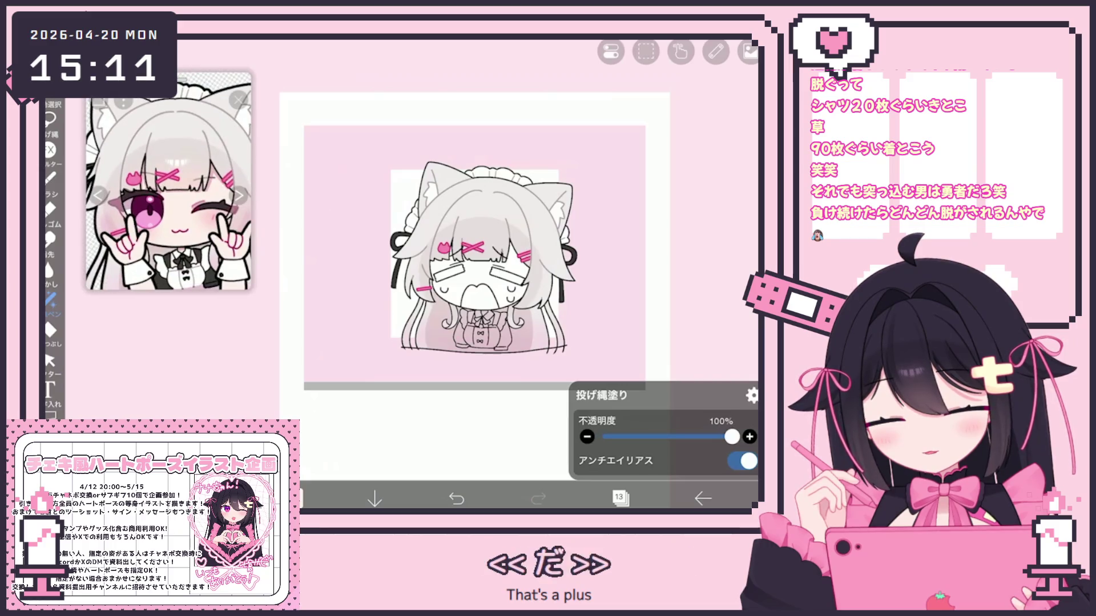
Switch to the bucket fill tool and confirm layer 13 is active
left_click(51, 330)
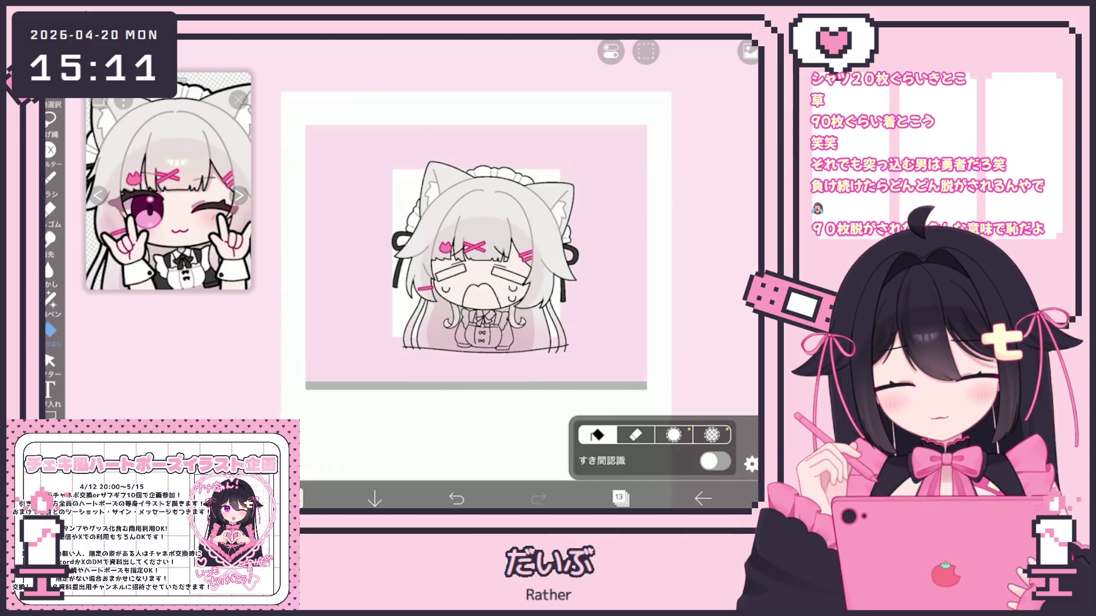
scroll(488, 286, "up", 5)
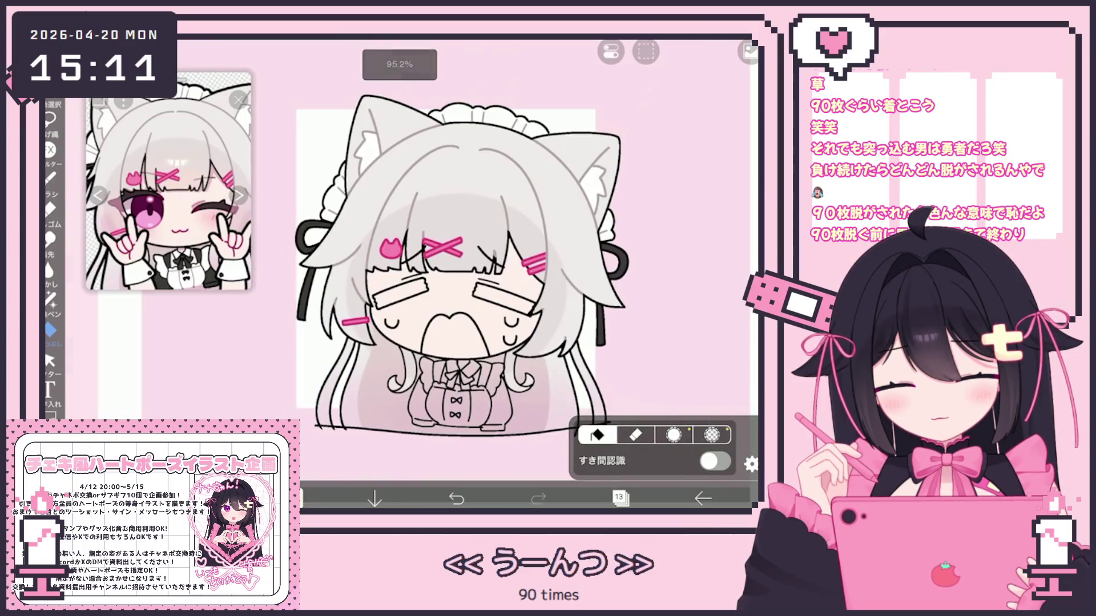
left_click(619, 499)
left_click(620, 499)
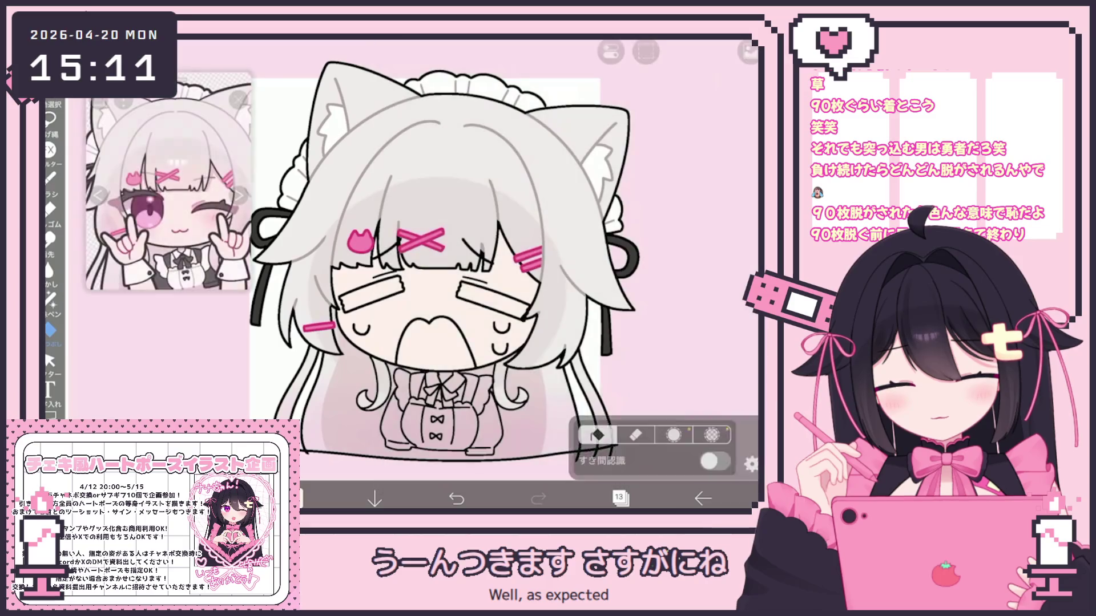
Lasso-fill a soft pink shadow beneath the bangs across the face, undoing one stroke
left_click(50, 299)
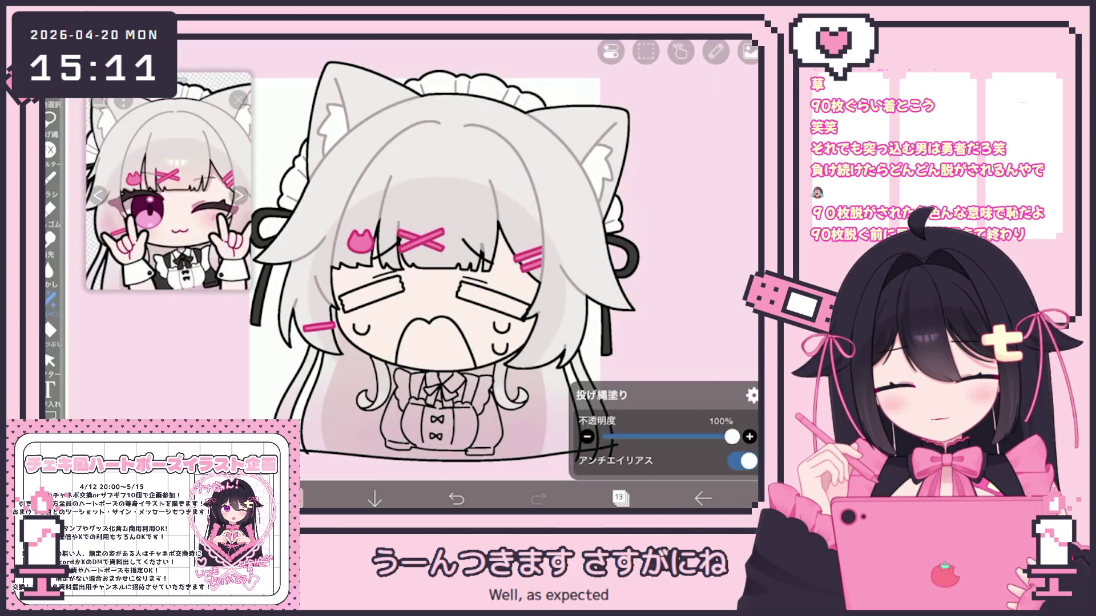
scroll(570, 249, "up", 3)
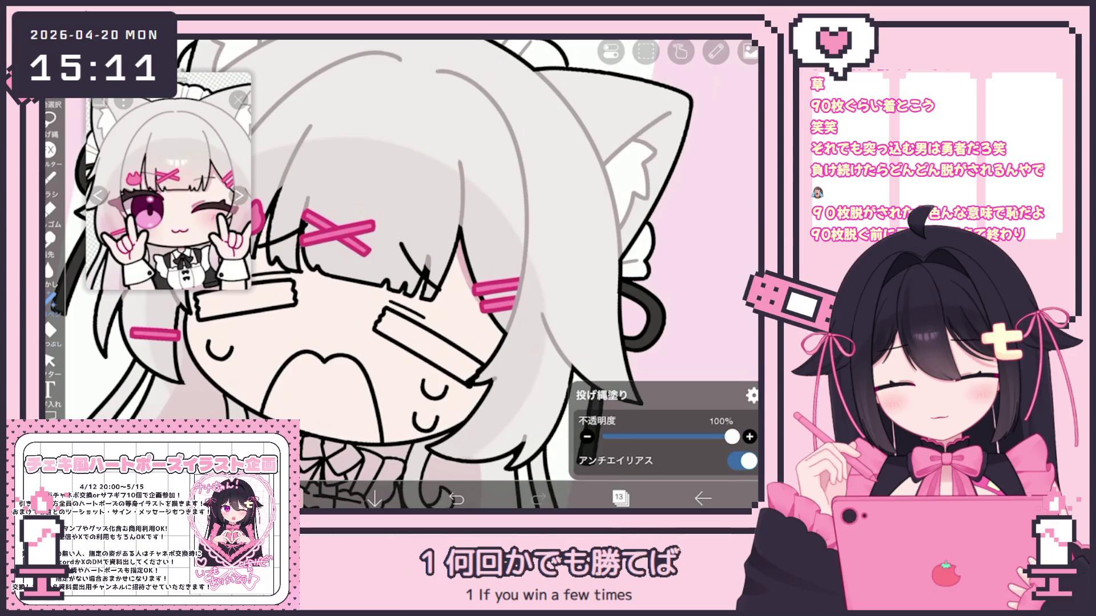
scroll(400, 257, "up", 2)
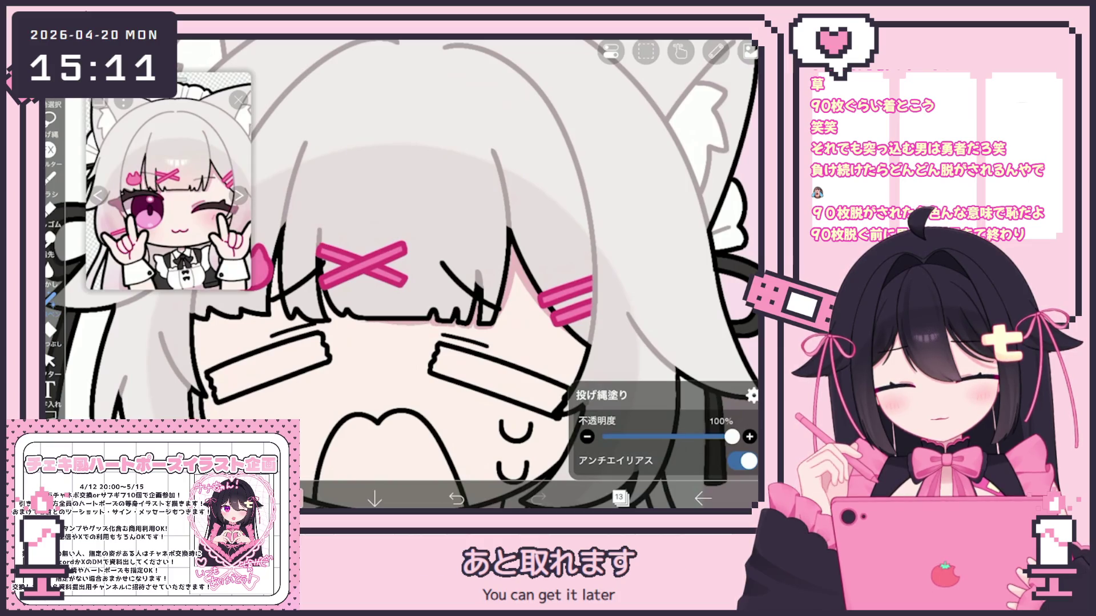
scroll(400, 274, "up", 2)
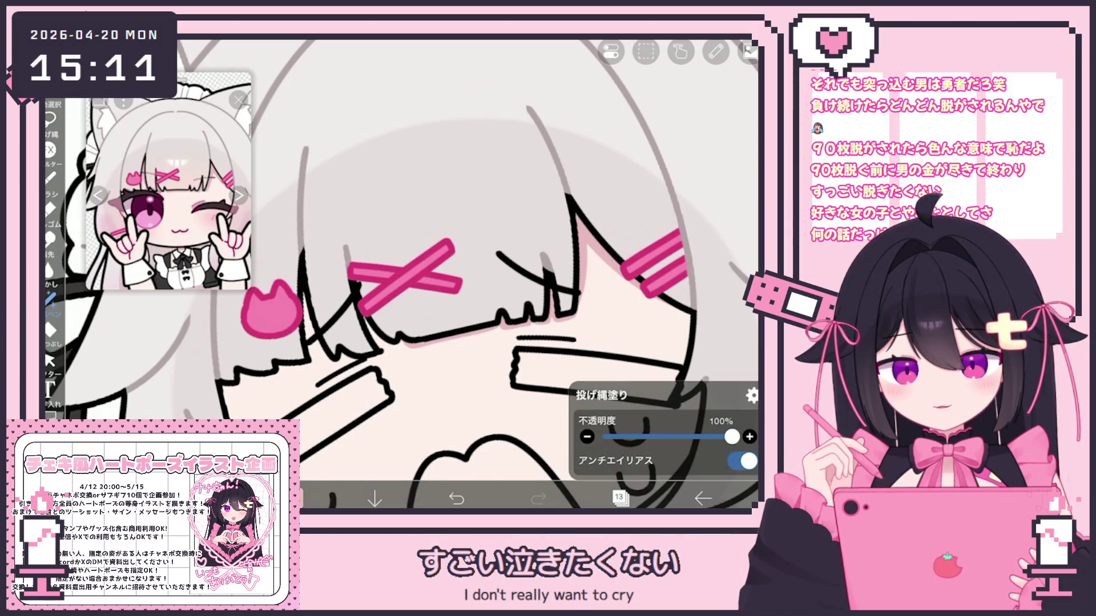
key("ctrl+z")
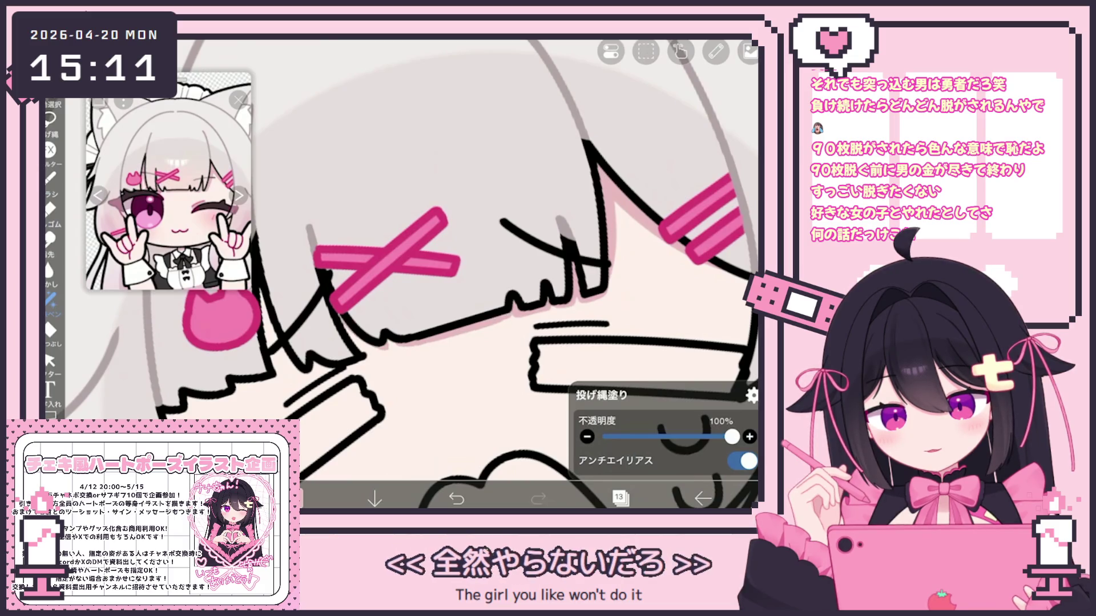
scroll(451, 262, "up", 2)
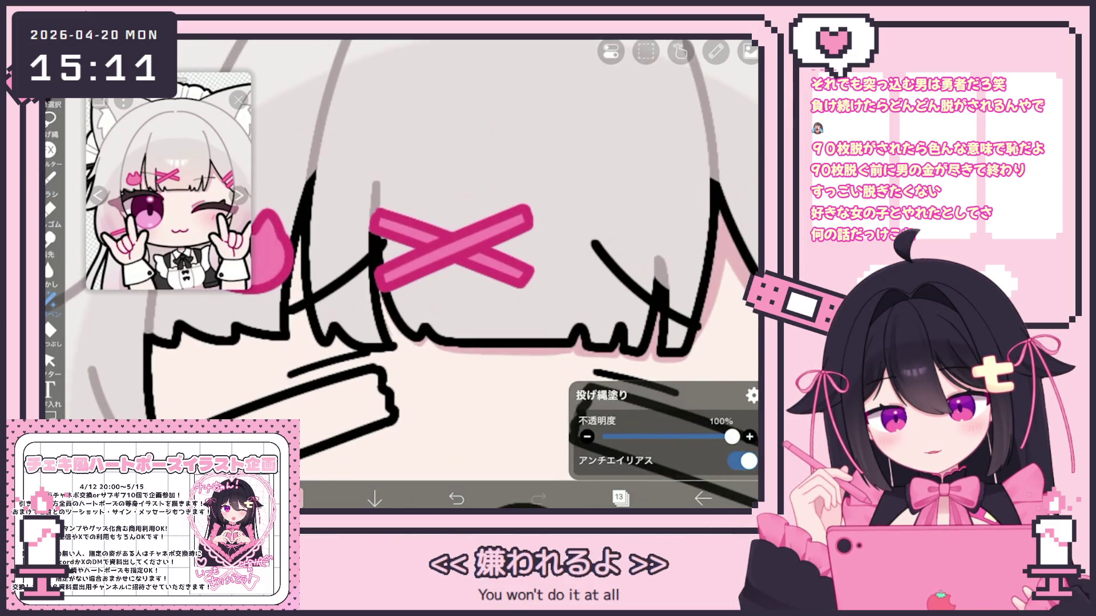
scroll(439, 274, "up", 1)
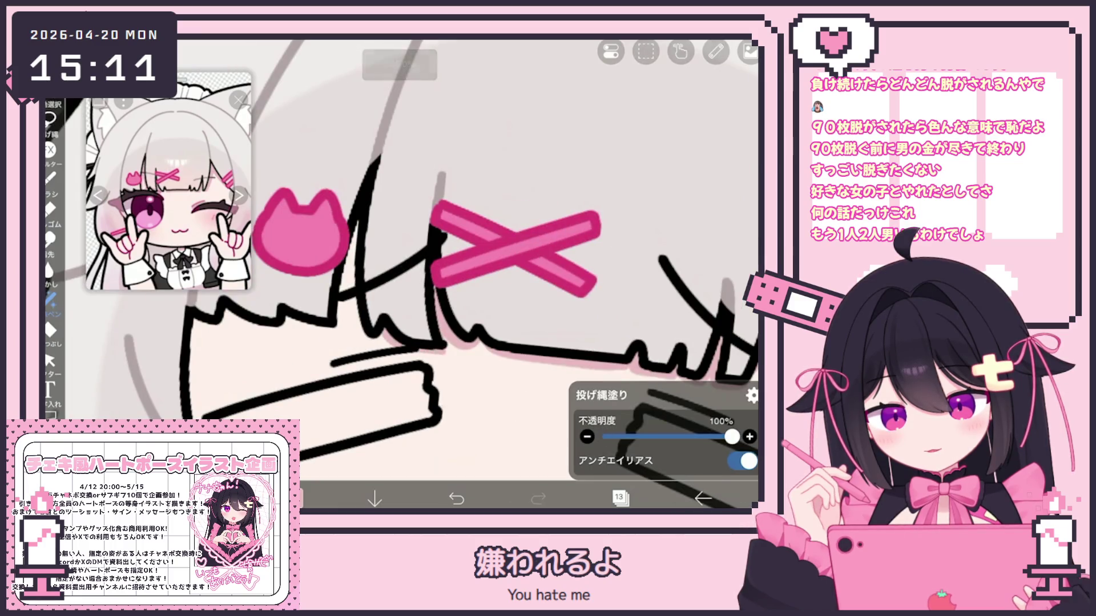
scroll(439, 274, "up", 1)
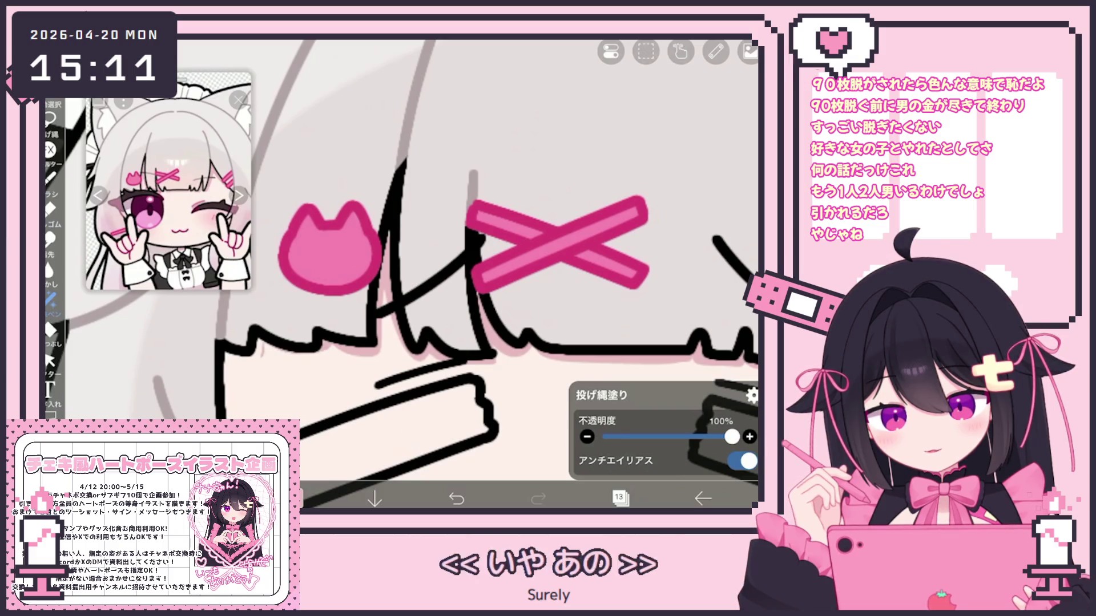
scroll(439, 274, "down", 2)
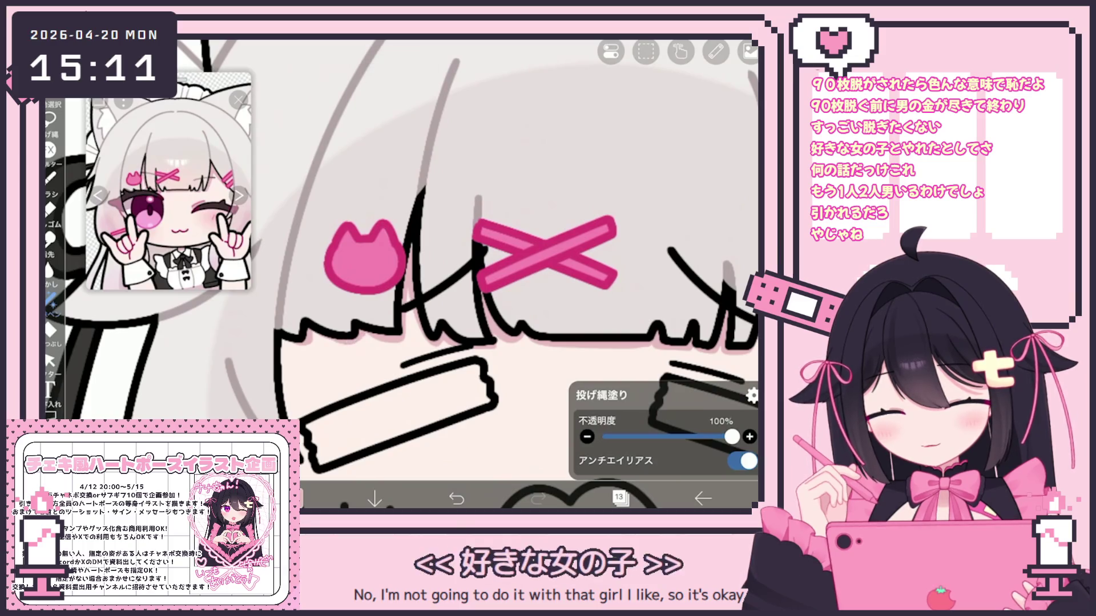
scroll(512, 274, "down", 1)
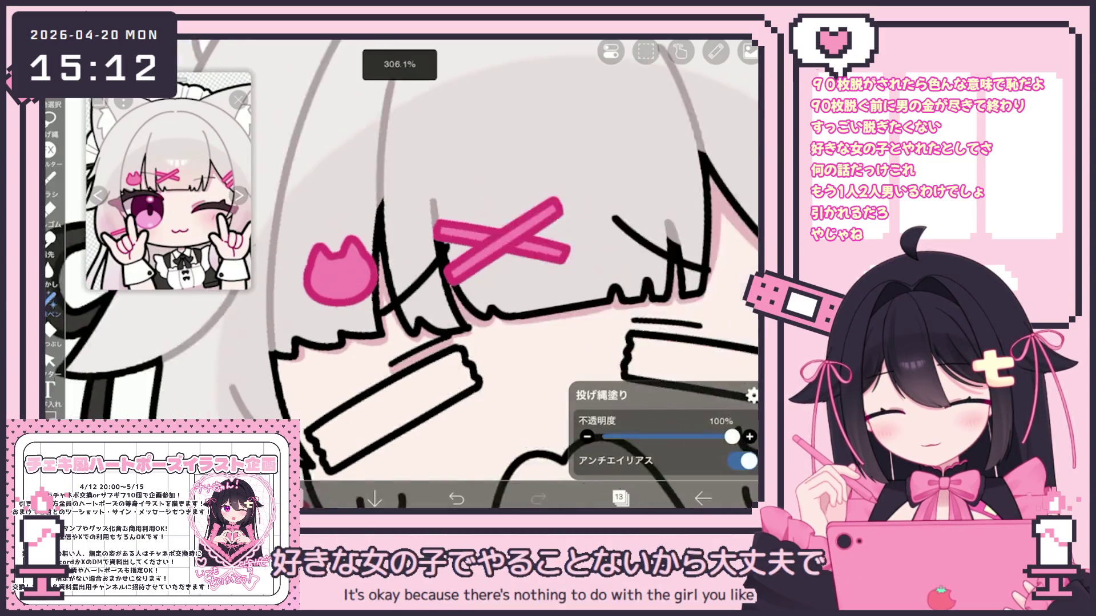
scroll(400, 274, "down", 1)
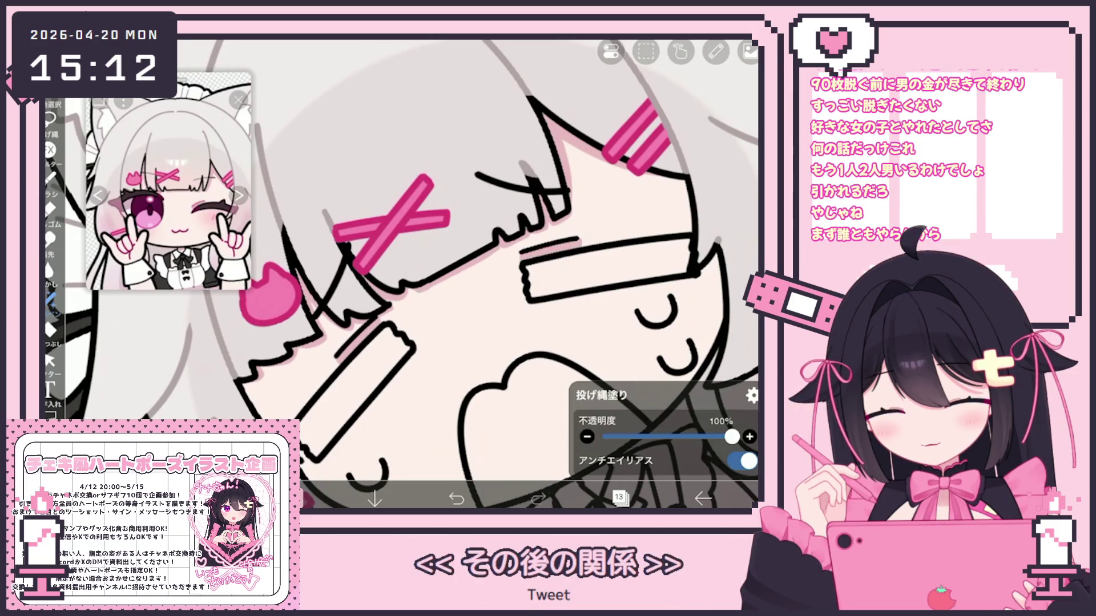
scroll(400, 274, "down", 1)
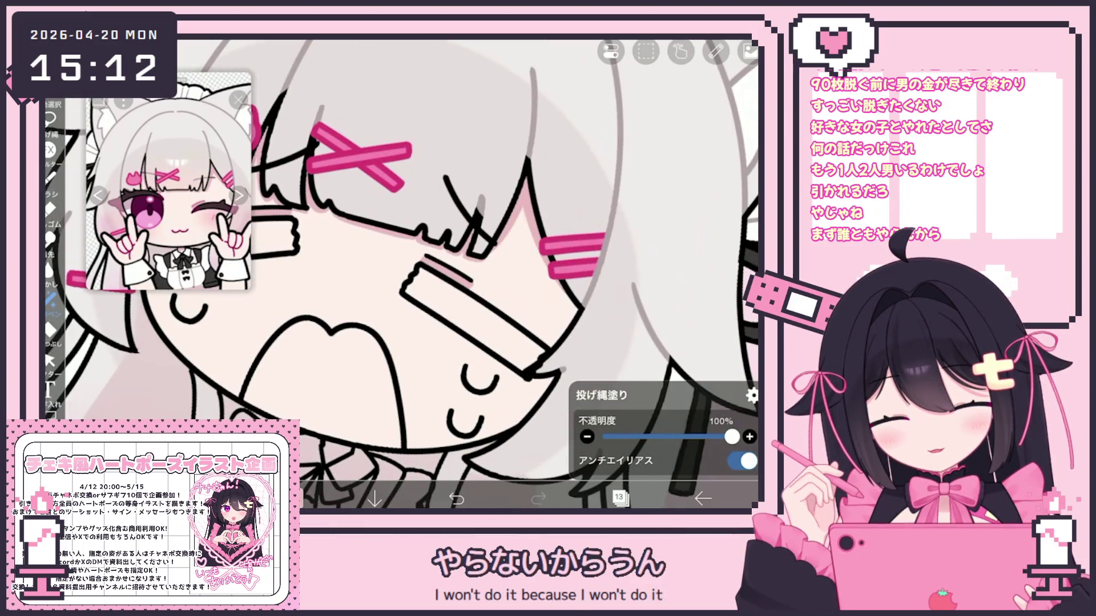
scroll(400, 274, "up", 1)
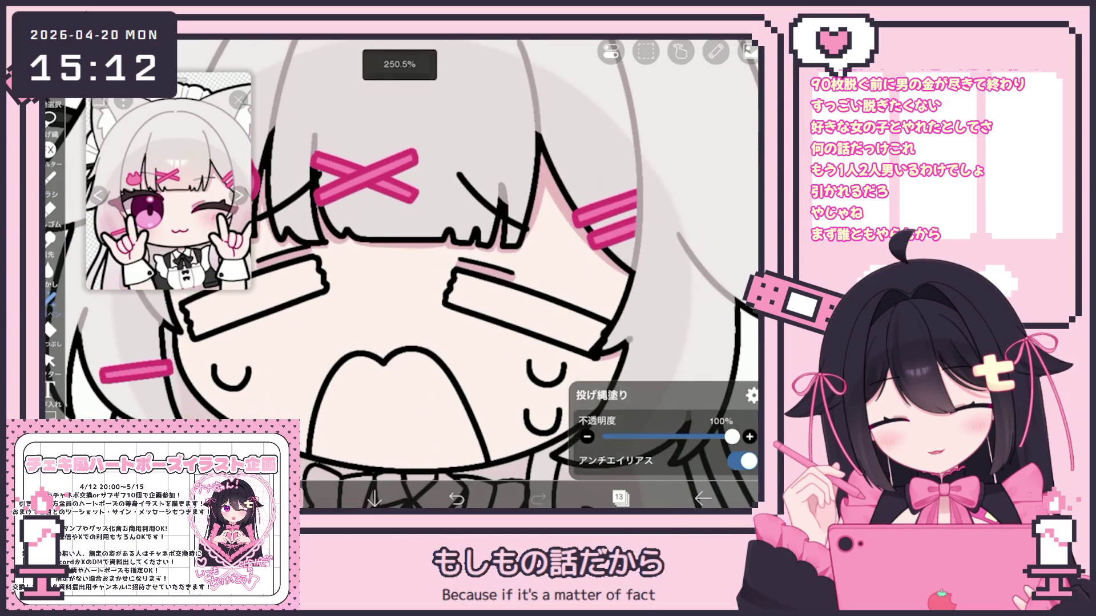
scroll(400, 274, "down", 3)
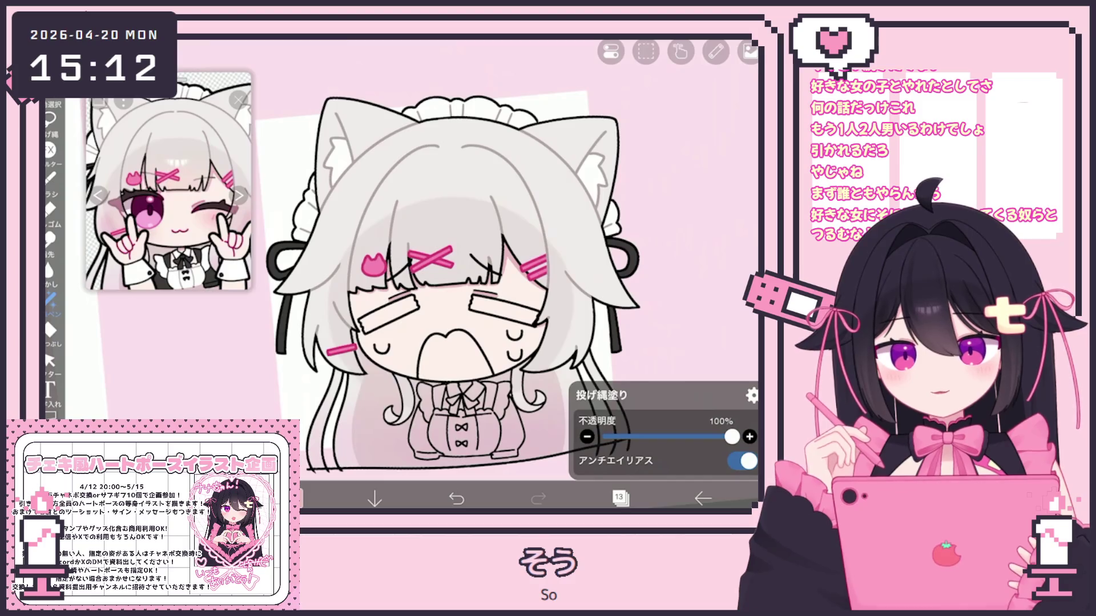
left_click(619, 498)
Group layer 26 into a new folder and add empty layer 27 inside it
scroll(642, 240, "up", 5)
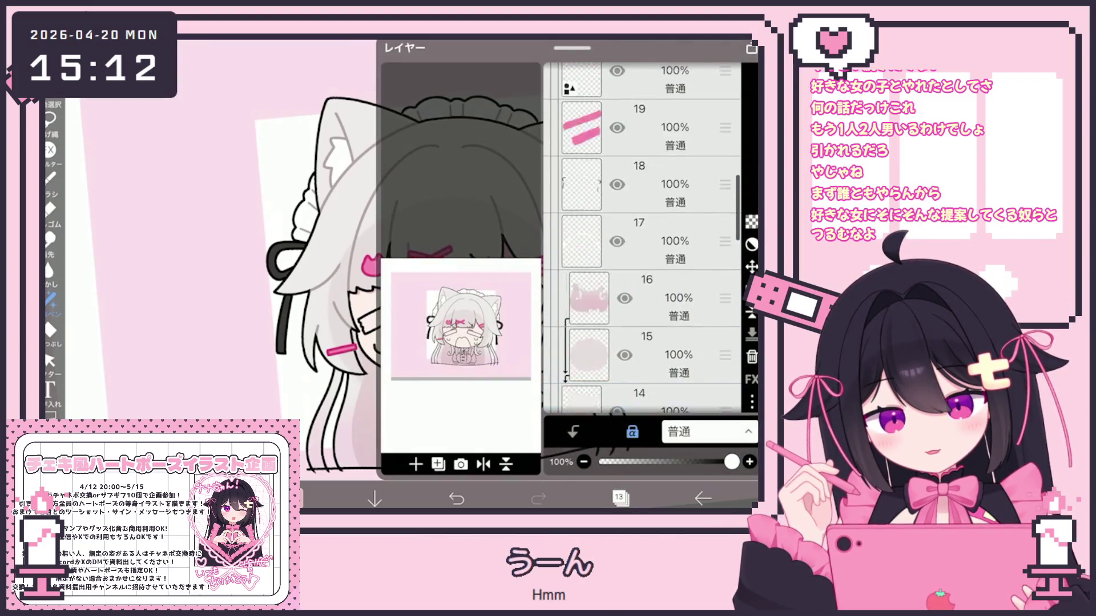
scroll(642, 239, "up", 5)
left_click(644, 308)
scroll(642, 240, "down", 1)
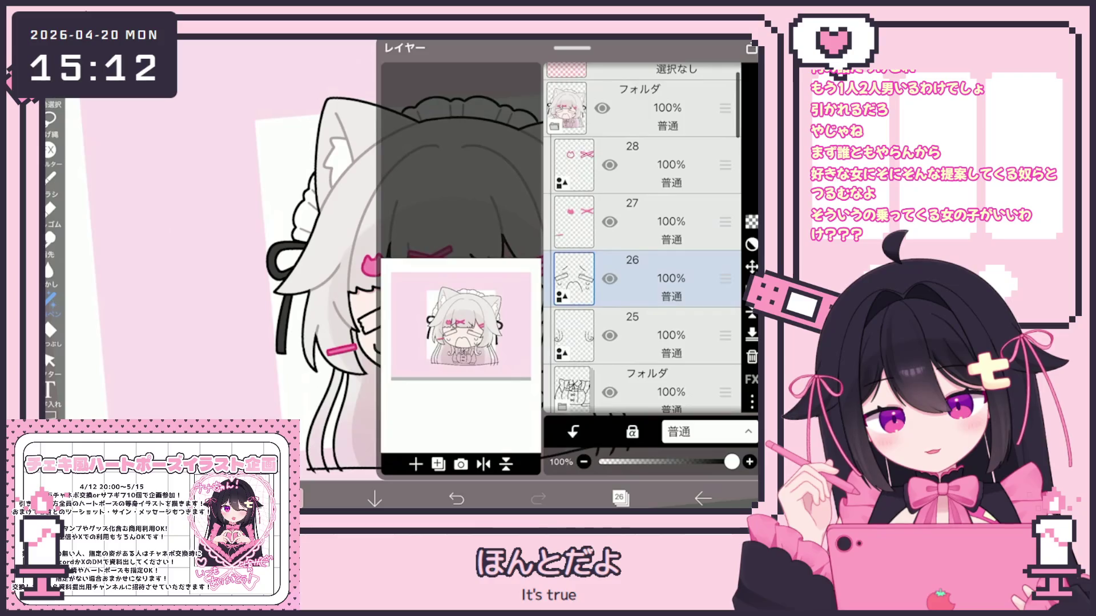
left_click(416, 464)
left_click(439, 341)
left_click(415, 464)
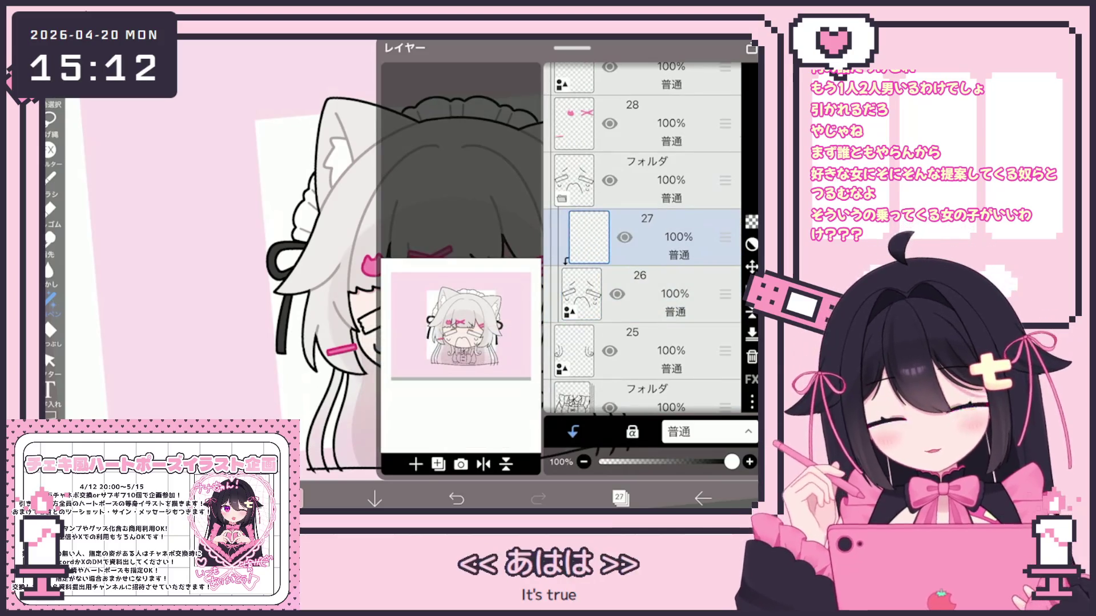
left_click(620, 498)
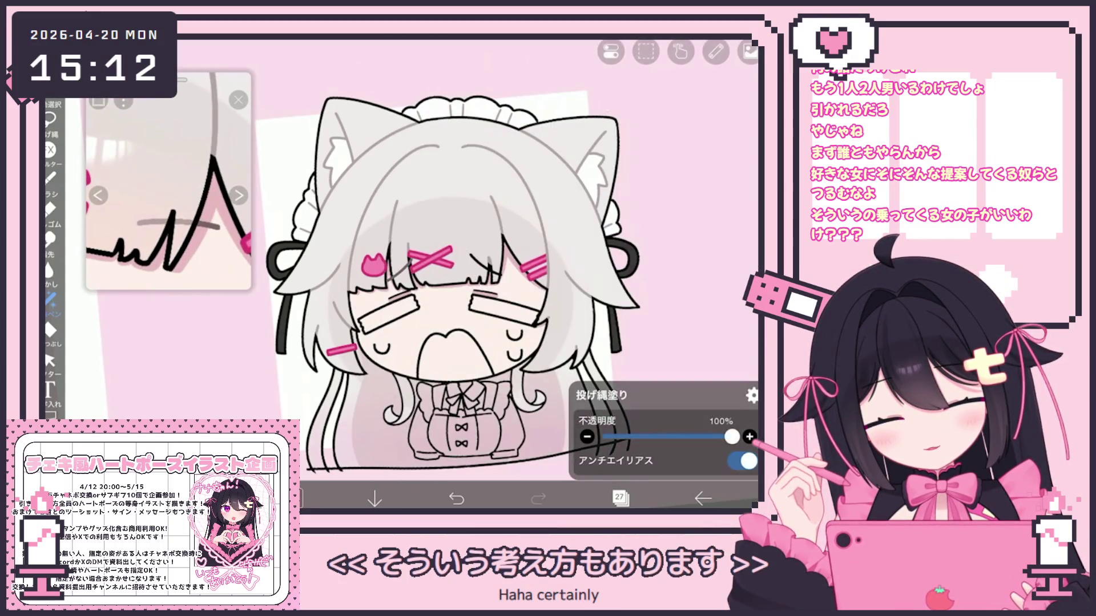
Select layer 26, bring the eye area into view, and set the bucket fill's reference layer
left_click(619, 498)
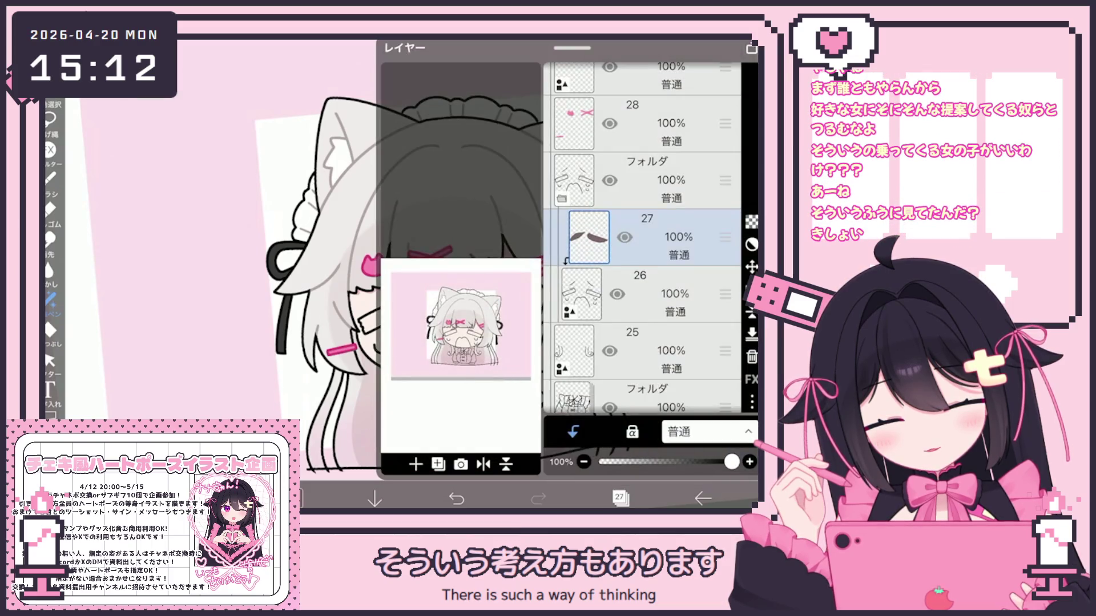
left_click(673, 294)
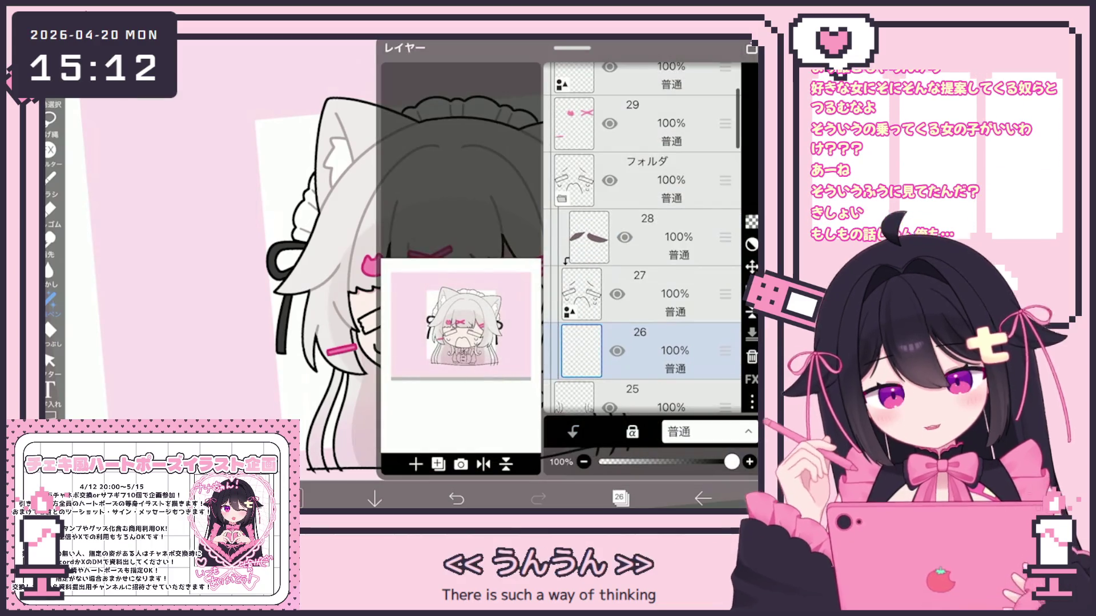
left_click(619, 498)
left_click_drag(168, 245, 168, 143)
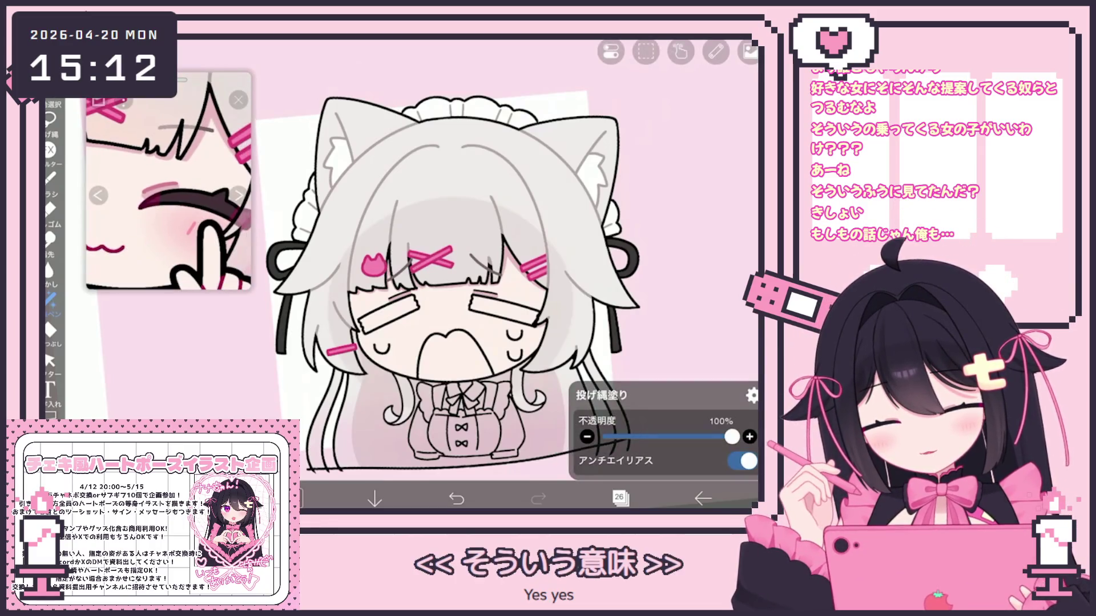
left_click(51, 330)
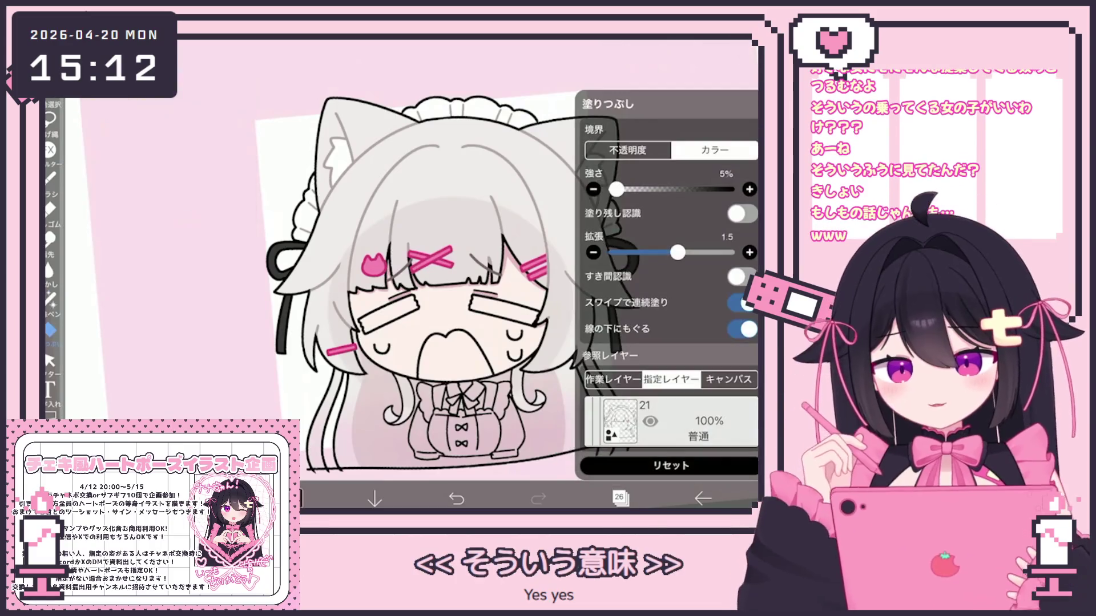
left_click(670, 420)
scroll(671, 217, "up", 5)
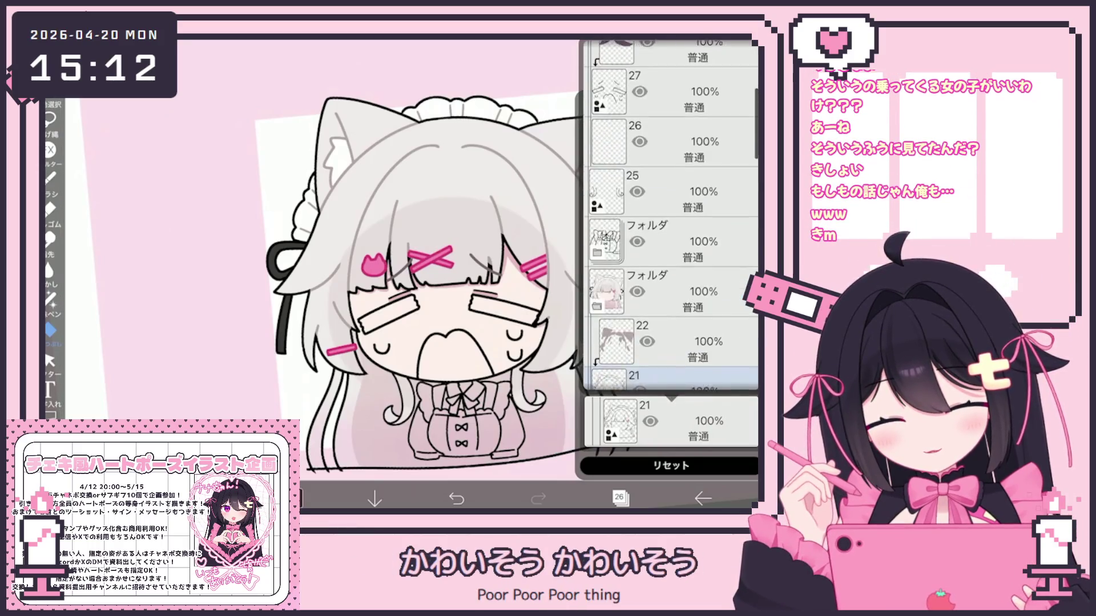
left_click(456, 171)
left_click(457, 171)
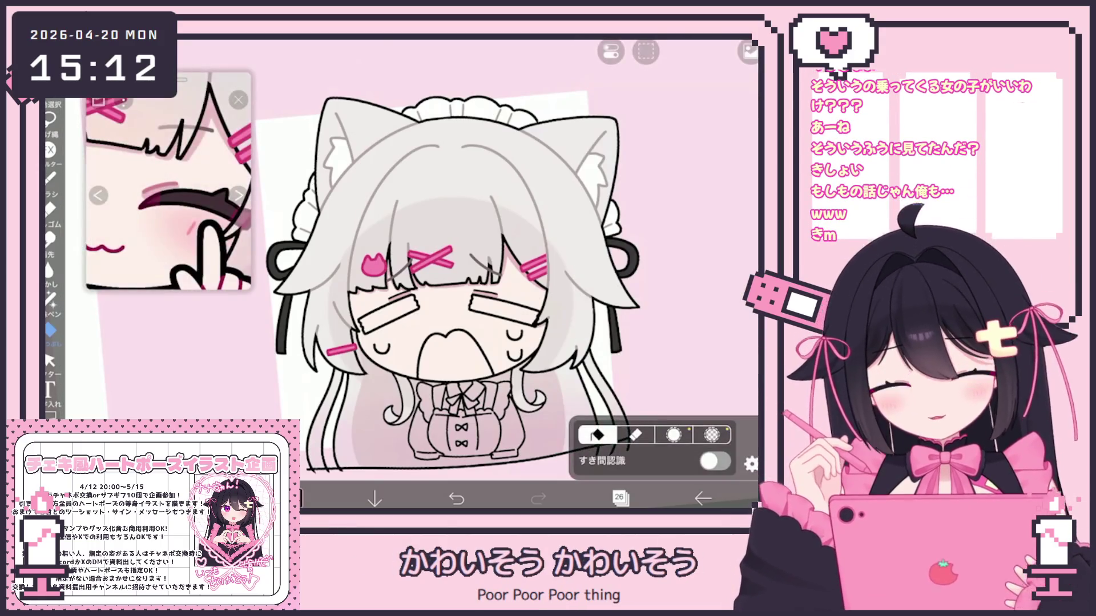
Move up to layer 28 and keep pink for the eye accent lines
left_click(620, 498)
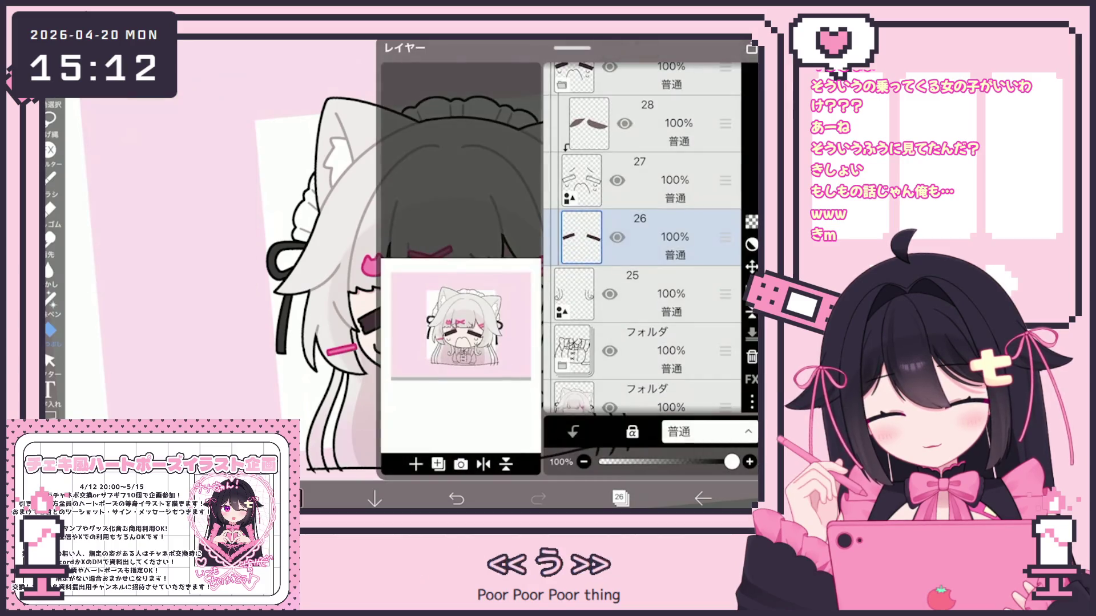
left_click(624, 183)
left_click(624, 122)
left_click(457, 171)
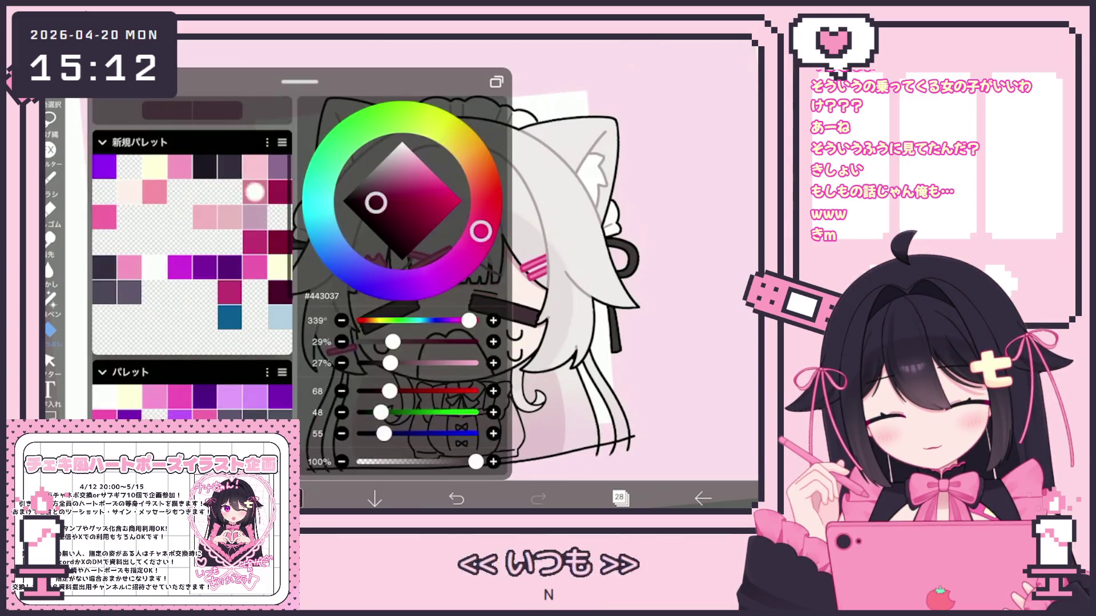
scroll(411, 274, "up", 5)
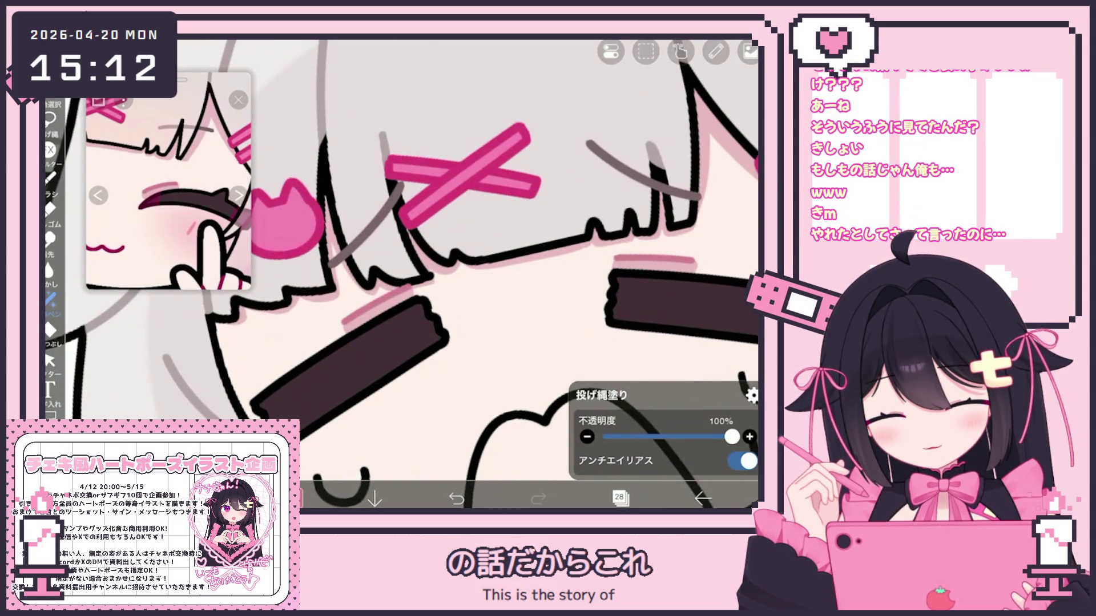
scroll(479, 274, "down", 5)
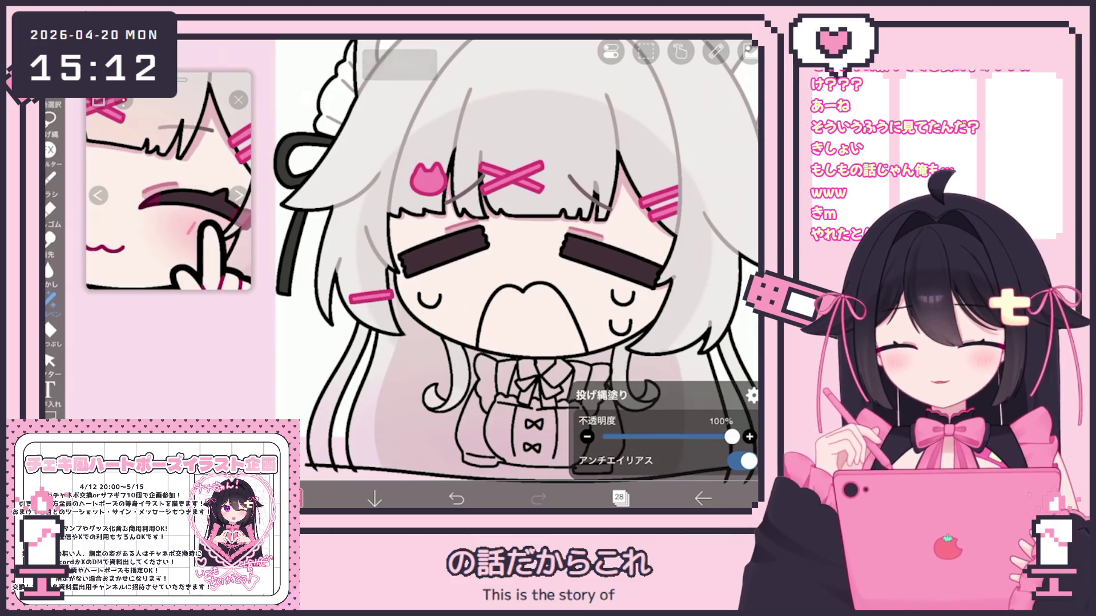
left_click(295, 499)
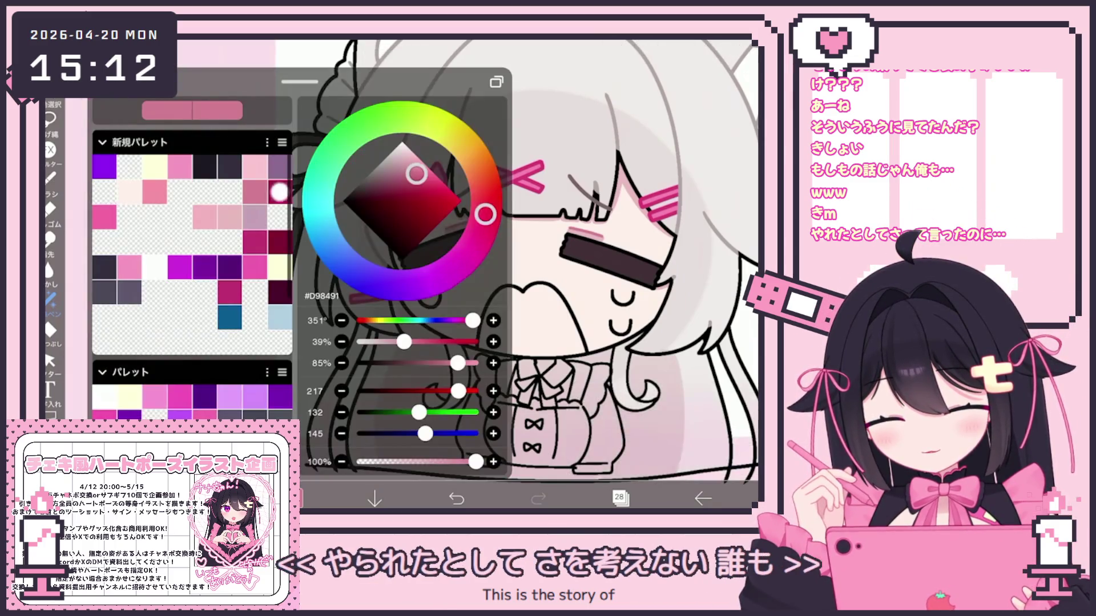
left_click(294, 498)
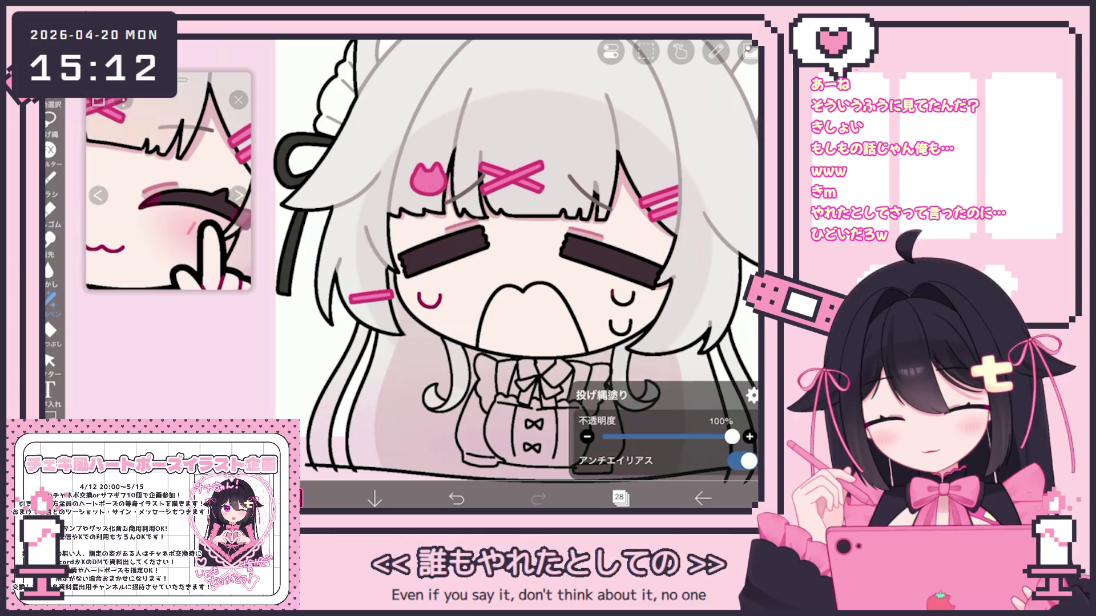
Reselect layer 28 inside the face folder and recheck the pink colour
left_click(619, 498)
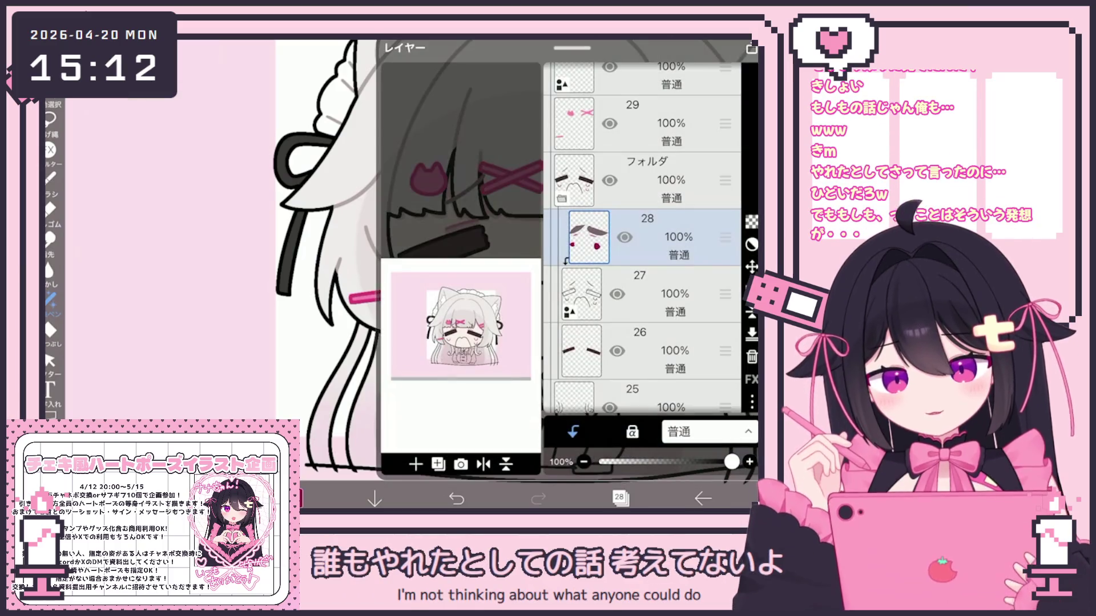
left_click(647, 237)
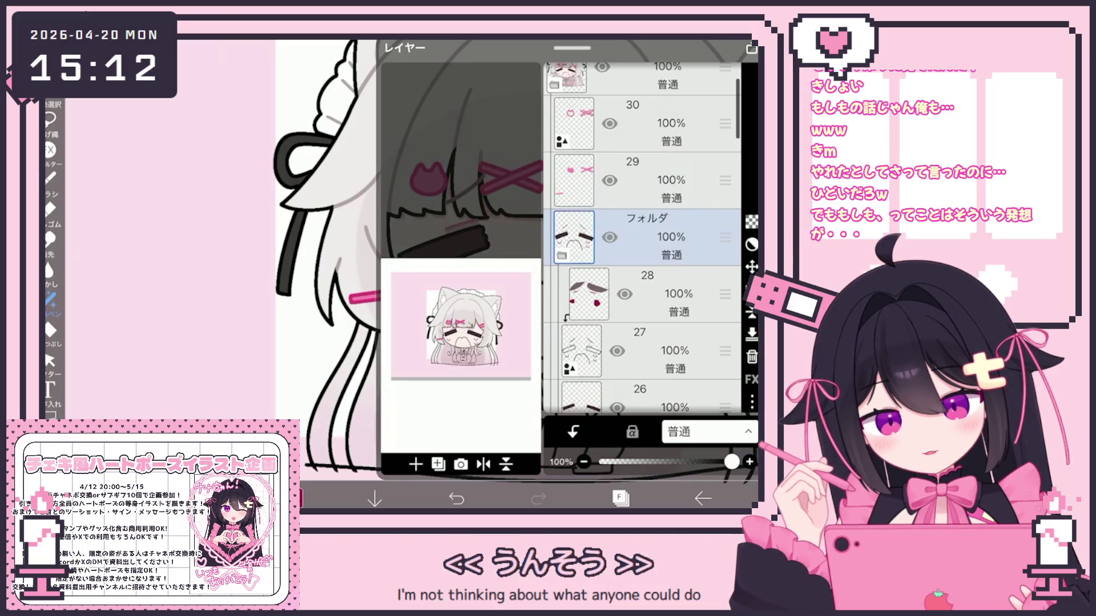
left_click(679, 294)
left_click(294, 498)
left_click(294, 498)
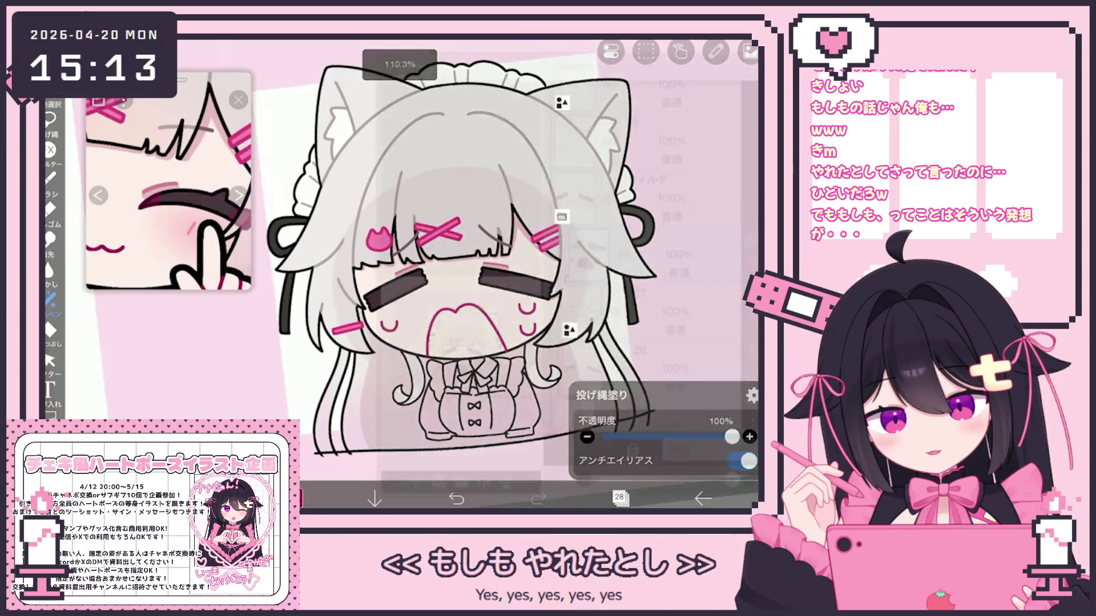
Move the face folder lower in the stack and set layer 24 opacity to 48%
left_click(620, 498)
mouse_move(725, 237)
left_mouse_down()
mouse_move(725, 371)
mouse_move(725, 90)
mouse_move(724, 339)
left_mouse_up()
left_click_drag(654, 462, 662, 462)
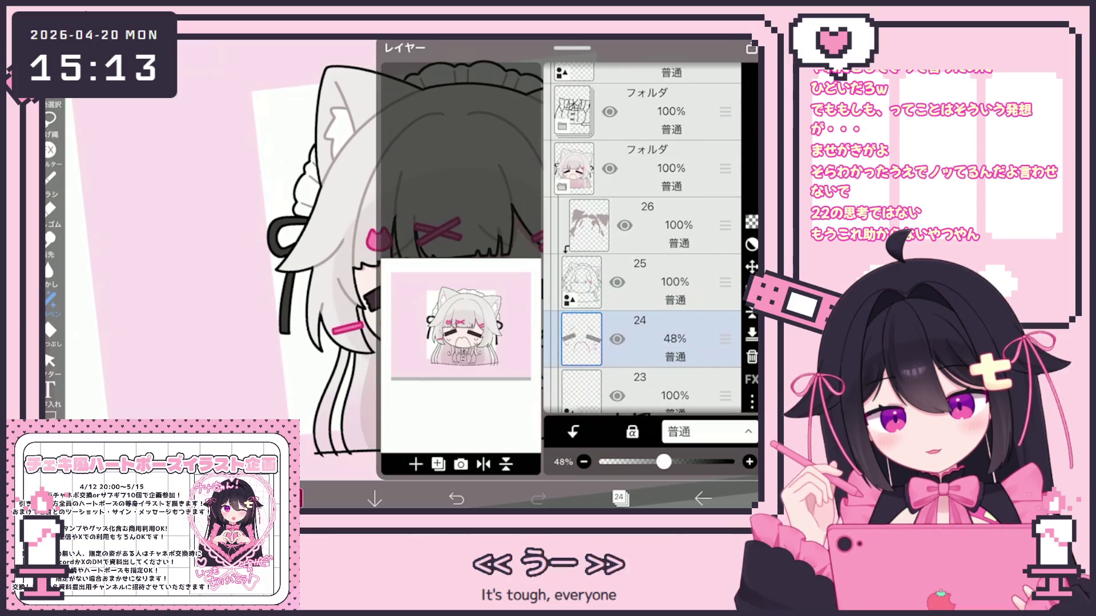
scroll(642, 238, "down", 10)
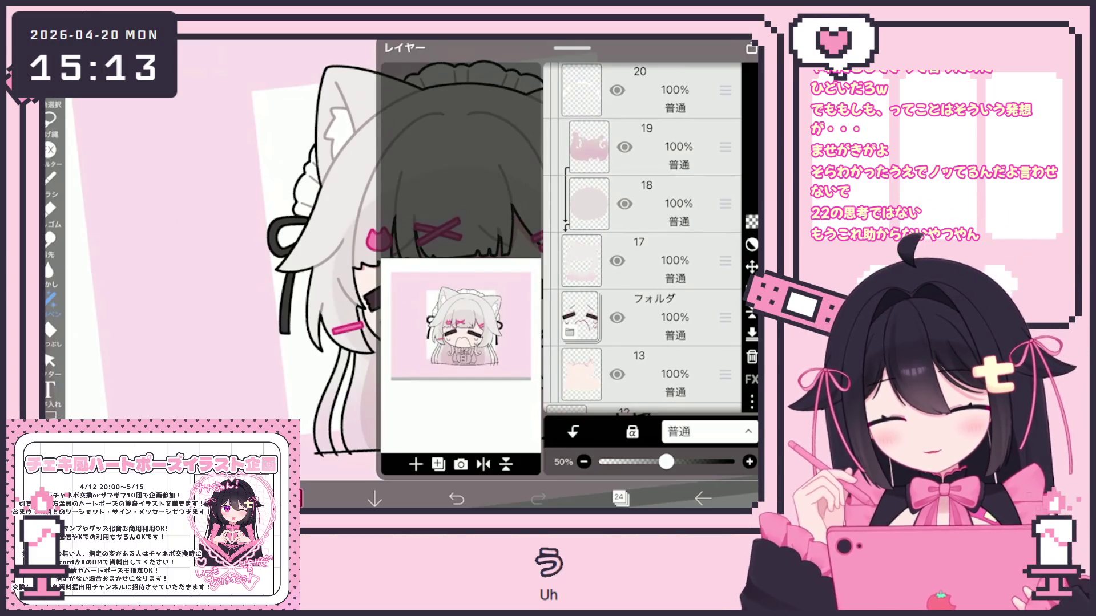
On layer 13, lasso-fill the open mouth in pink and darker pink
left_click(657, 366)
left_click(294, 498)
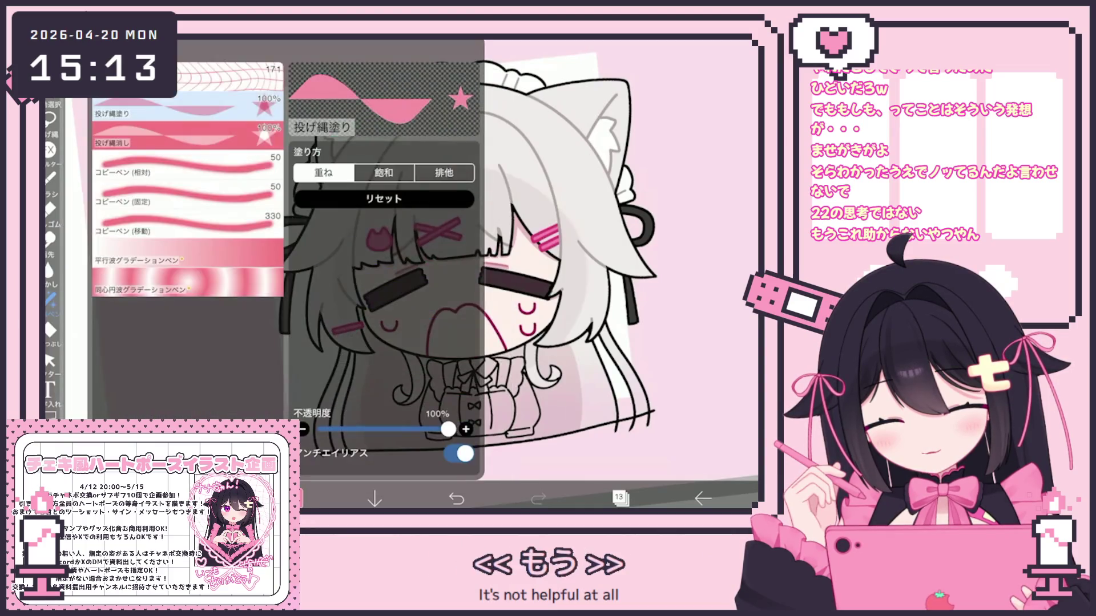
scroll(399, 274, "up", 5)
mouse_move(319, 245)
left_mouse_down()
mouse_move(445, 348)
mouse_move(308, 257)
left_mouse_up()
mouse_move(371, 211)
left_mouse_down()
mouse_move(445, 345)
mouse_move(508, 251)
left_mouse_up()
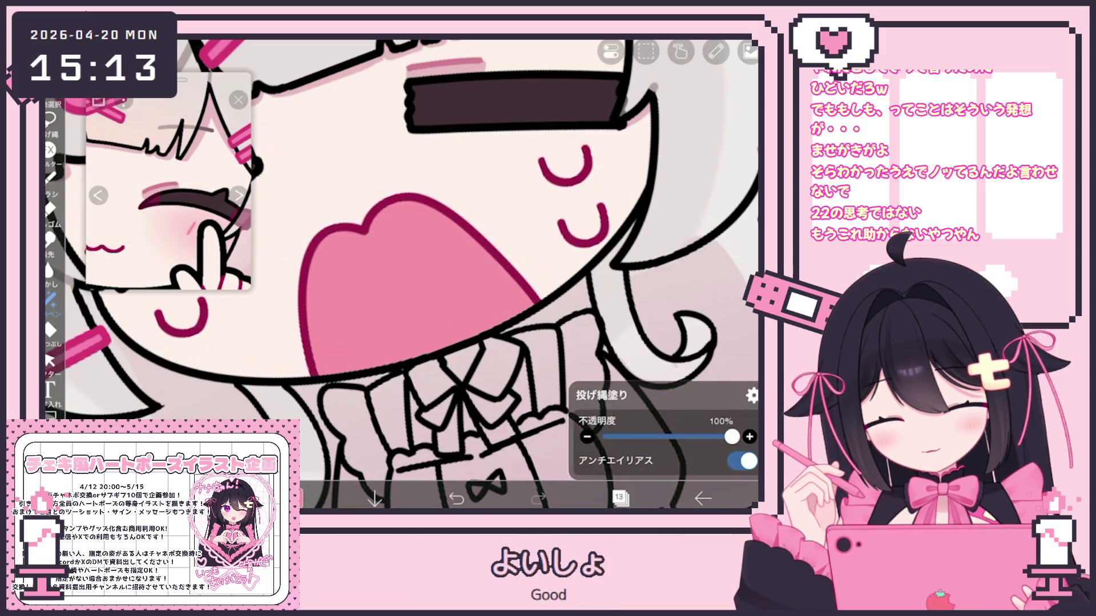
scroll(400, 274, "down", 5)
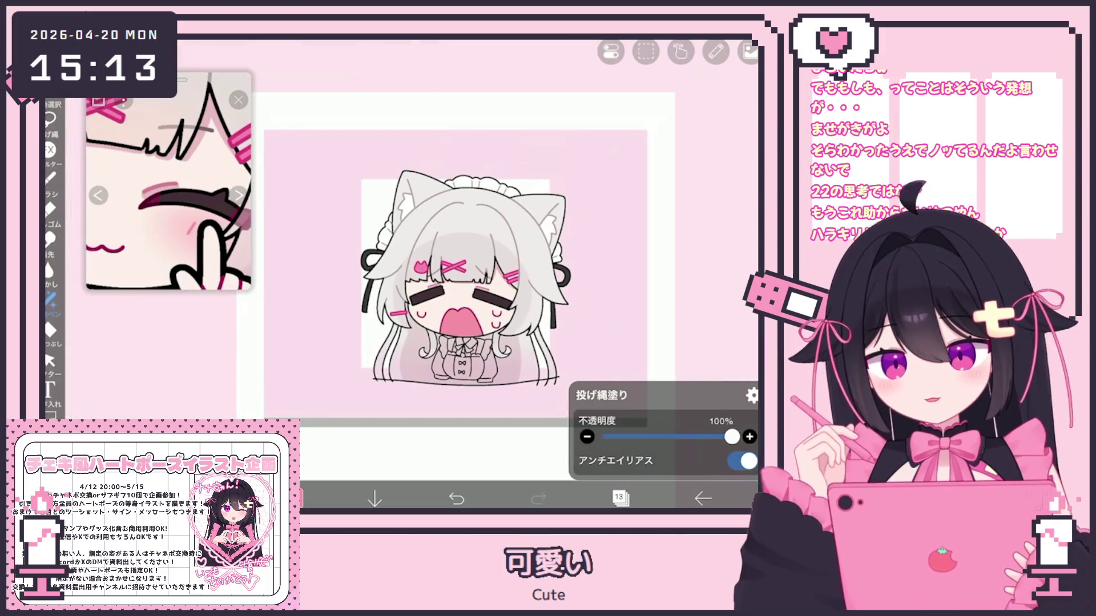
left_click(619, 498)
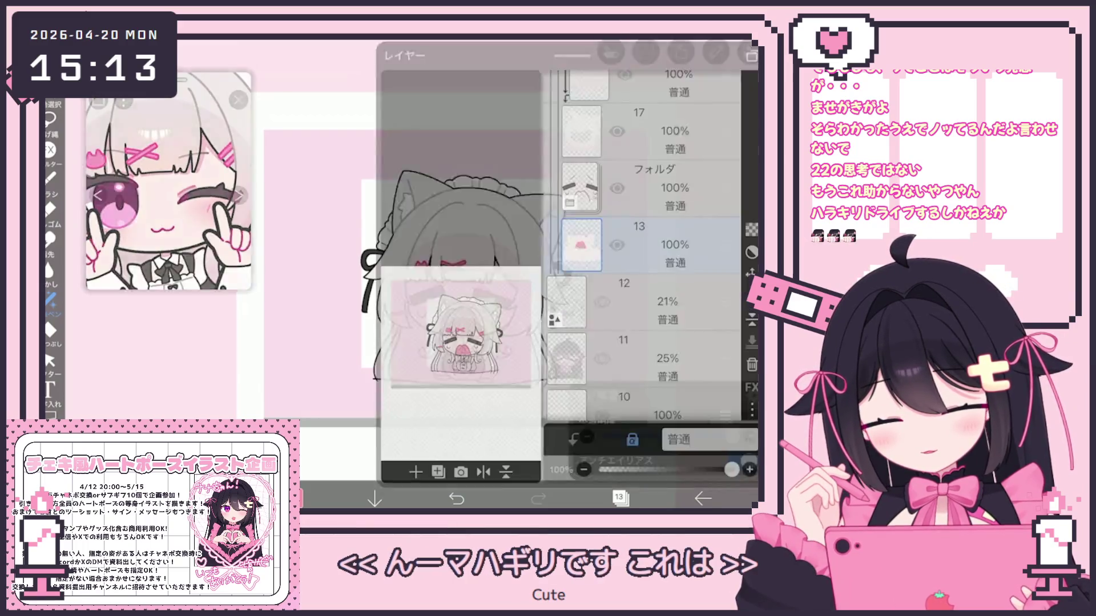
Add a new layer 14 clipped to the mouth layer 13 and choose the airbrush
left_click(416, 464)
left_click(573, 432)
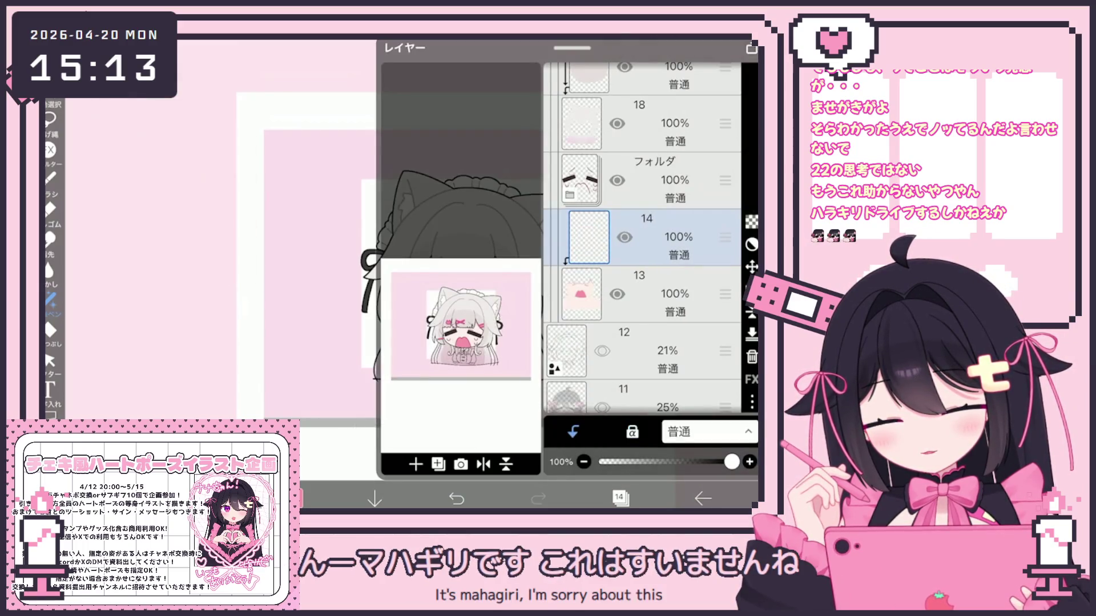
left_click(639, 294)
left_click(639, 237)
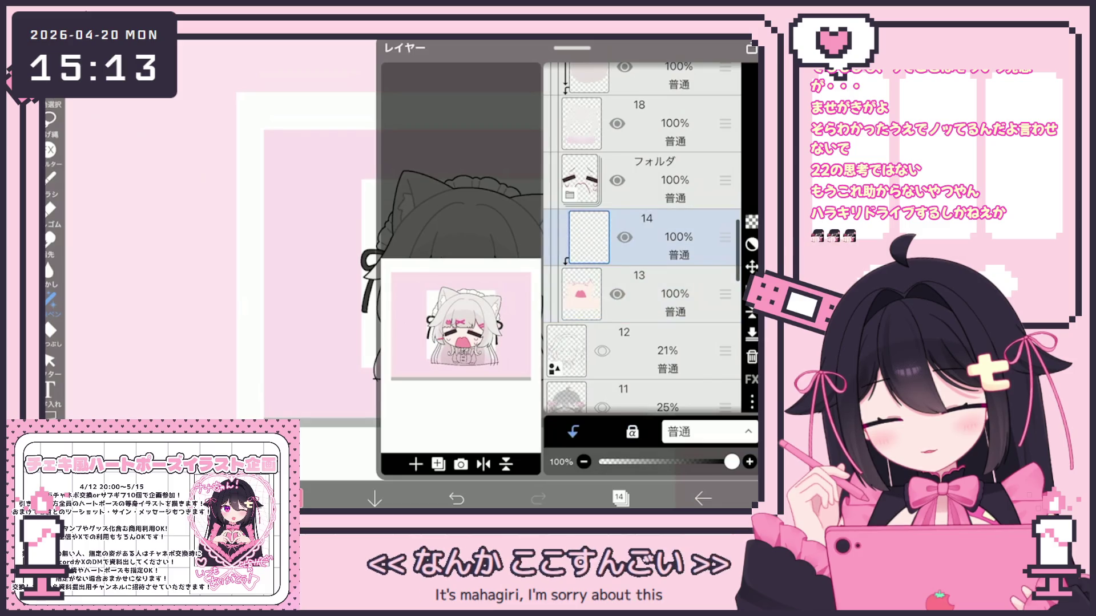
left_click(50, 177)
left_click(166, 156)
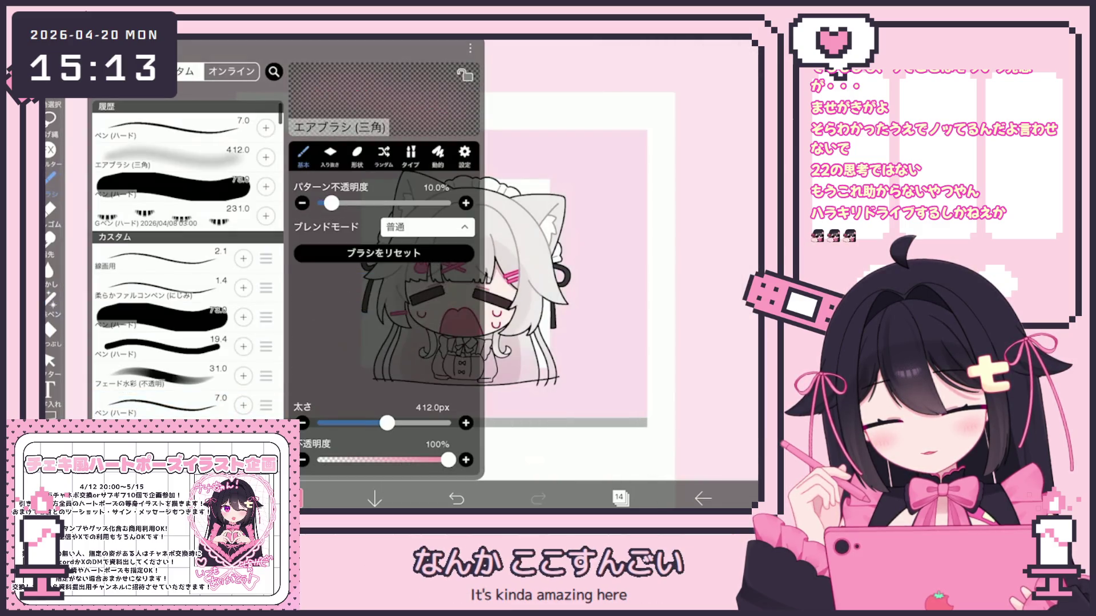
Airbrush a lighter pink tongue and blush, adding layer 15 for the tear drops
scroll(445, 257, "up", 3)
scroll(504, 297, "up", 1)
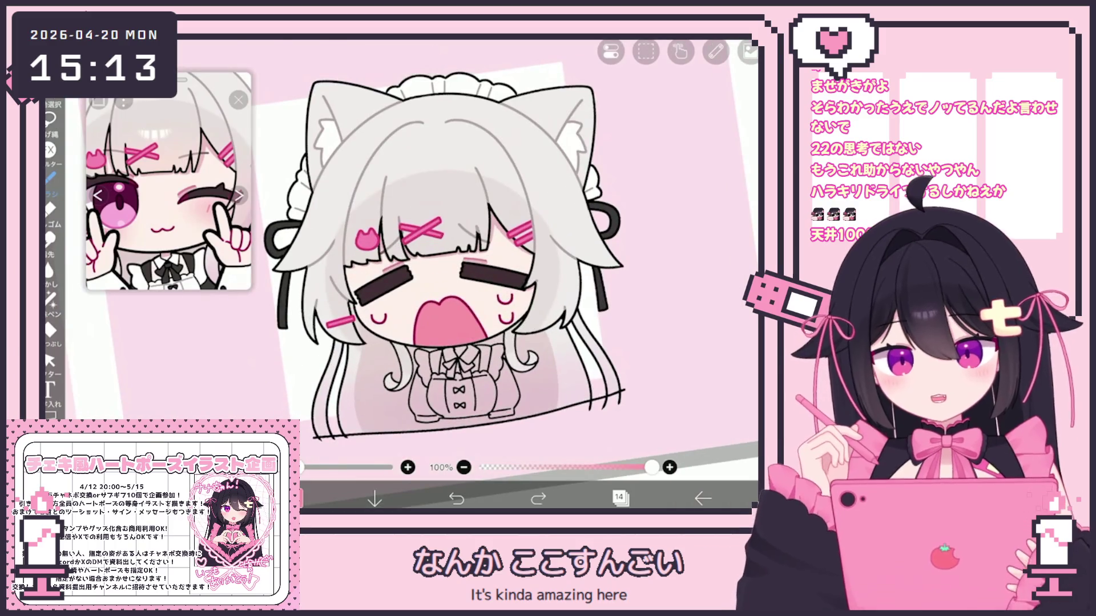
scroll(431, 252, "up", 3)
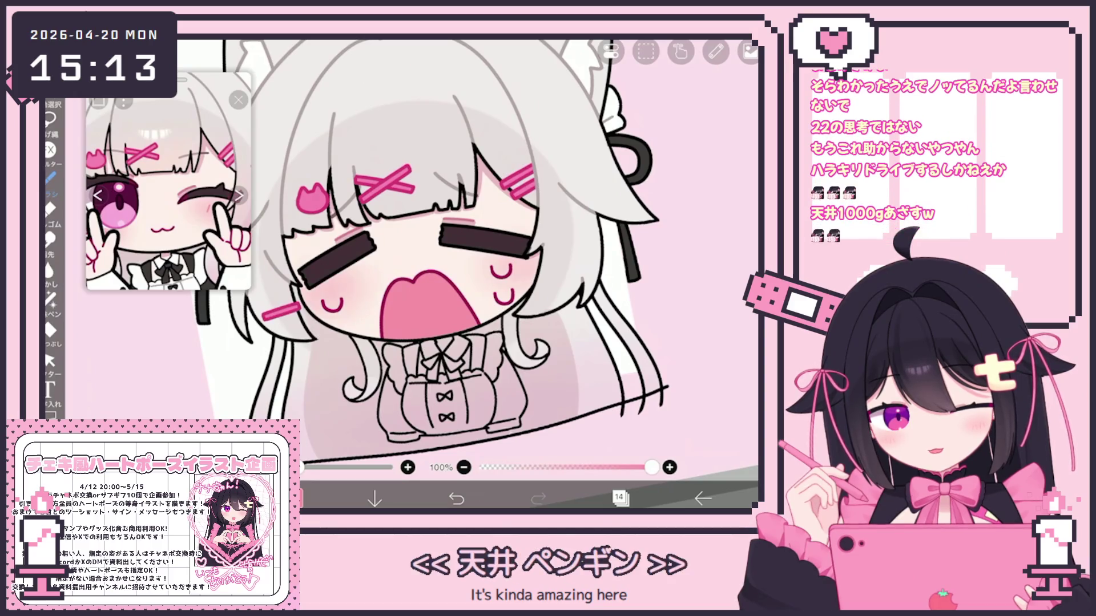
scroll(445, 257, "down", 3)
left_click(620, 497)
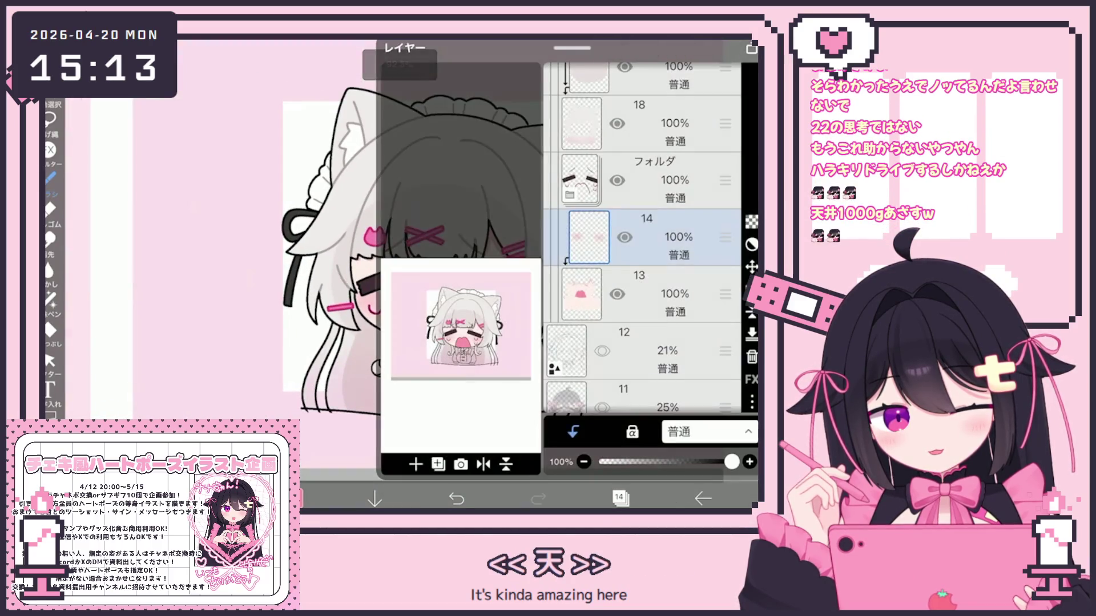
left_click(415, 464)
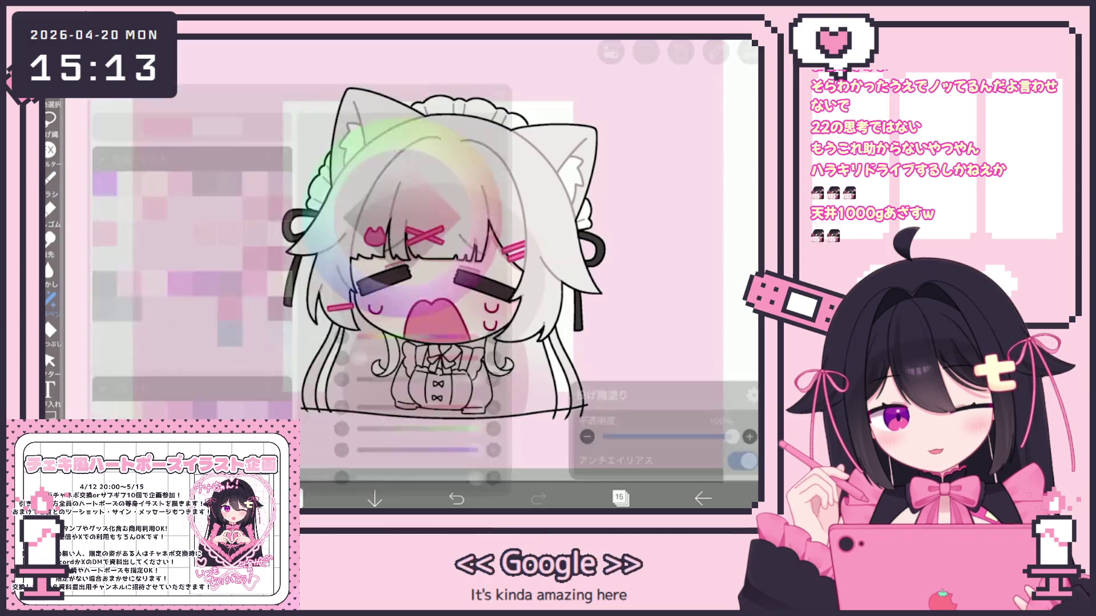
scroll(443, 274, "up", 2)
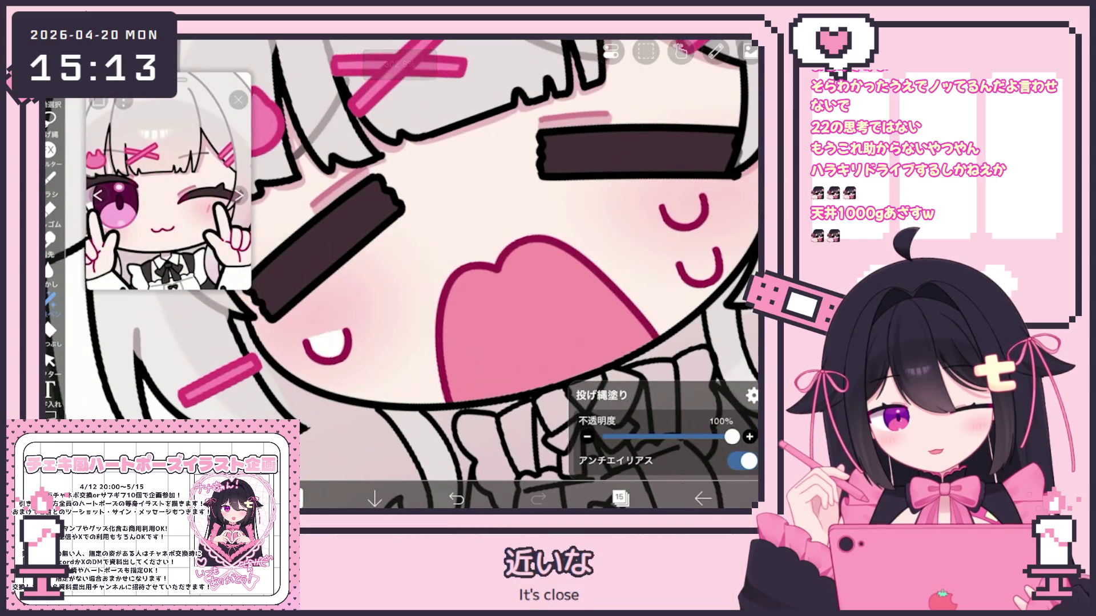
scroll(399, 274, "up", 1)
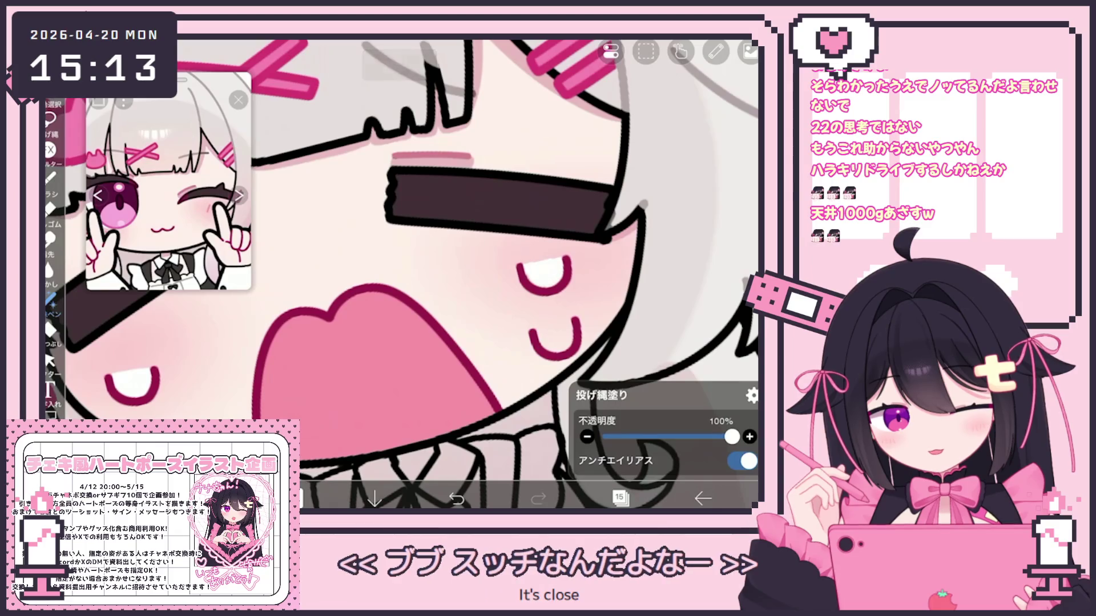
scroll(399, 274, "down", 5)
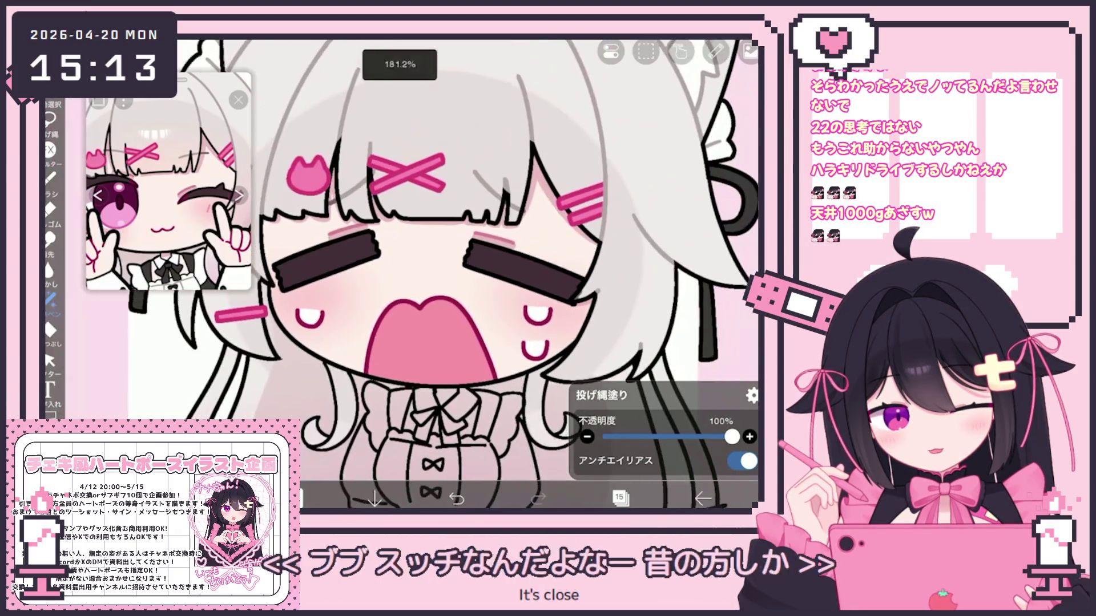
scroll(480, 273, "down", 3)
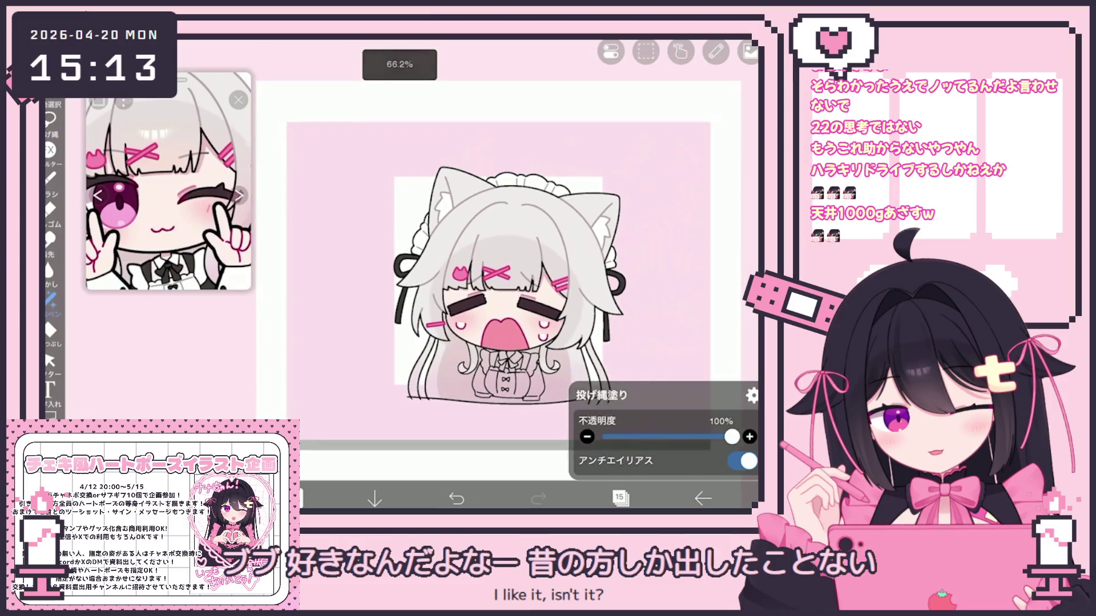
Make layer 22 the working layer
left_click(620, 498)
scroll(642, 239, "up", 5)
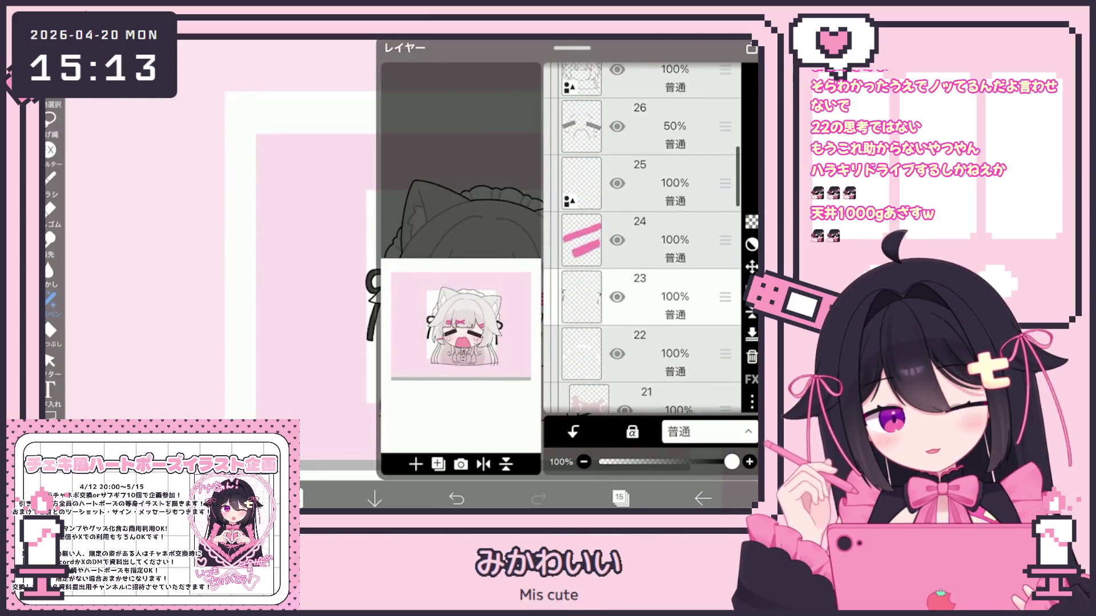
left_click(639, 354)
scroll(642, 239, "down", 3)
left_click(621, 497)
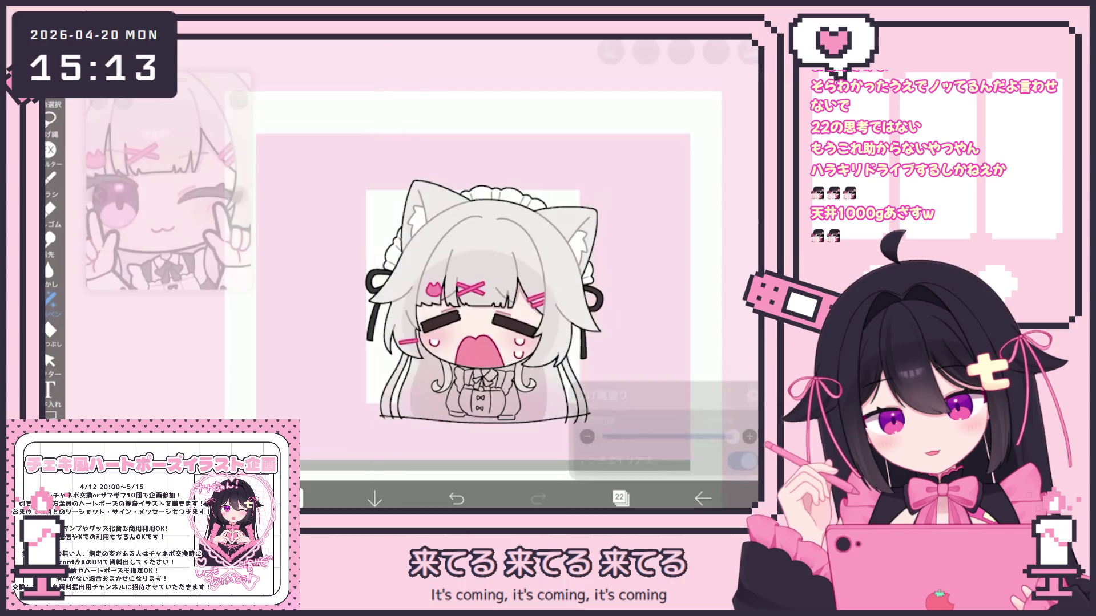
Check the colour and switch to the Airbrush (Triangle) brush
scroll(168, 182, "up", 2)
left_click(294, 498)
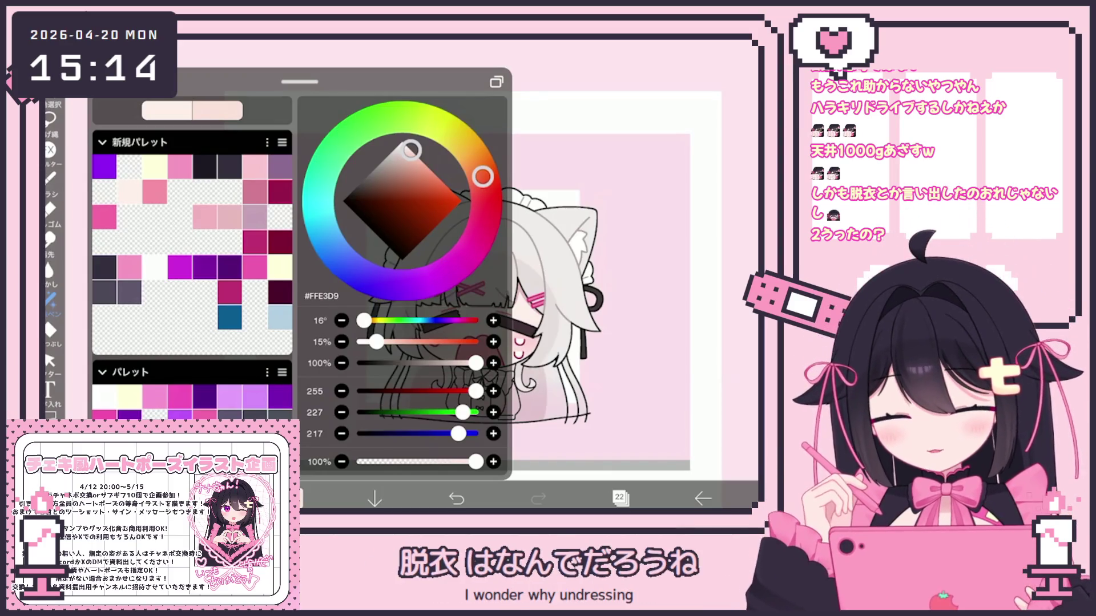
left_click(51, 178)
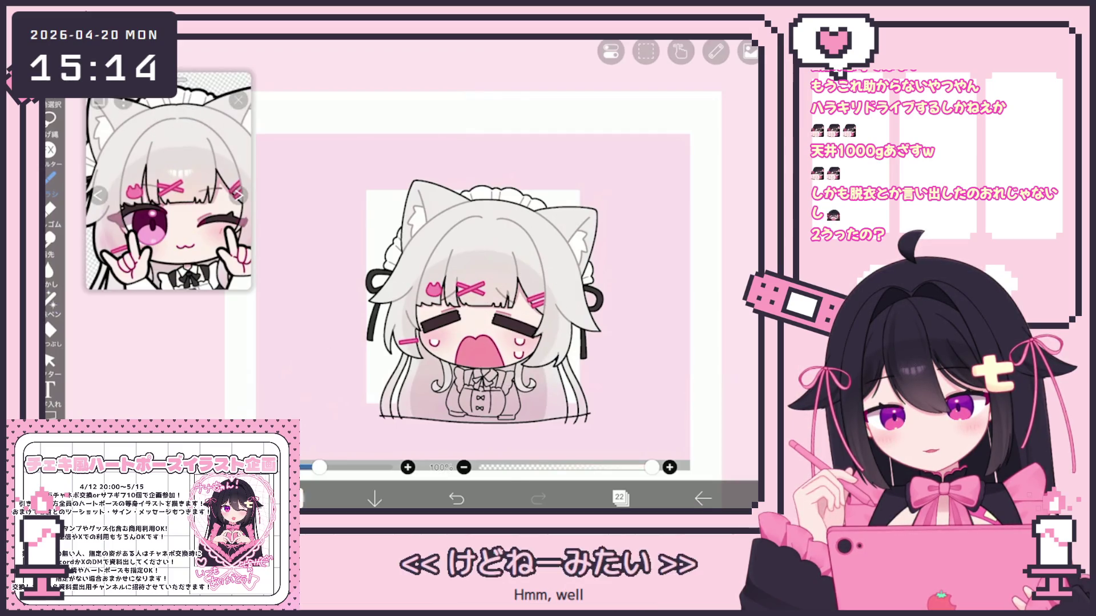
scroll(188, 260, "down", 2)
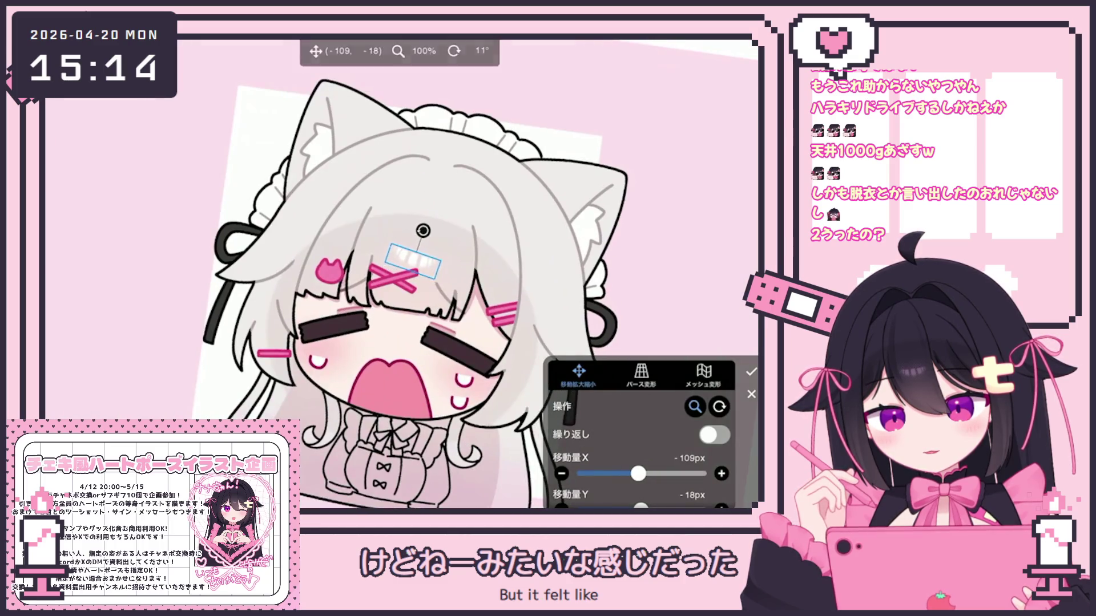
Nudge the small vector piece above the crossed hairclip slightly left and commit the move
left_click_drag(414, 261, 413, 261)
left_click(751, 372)
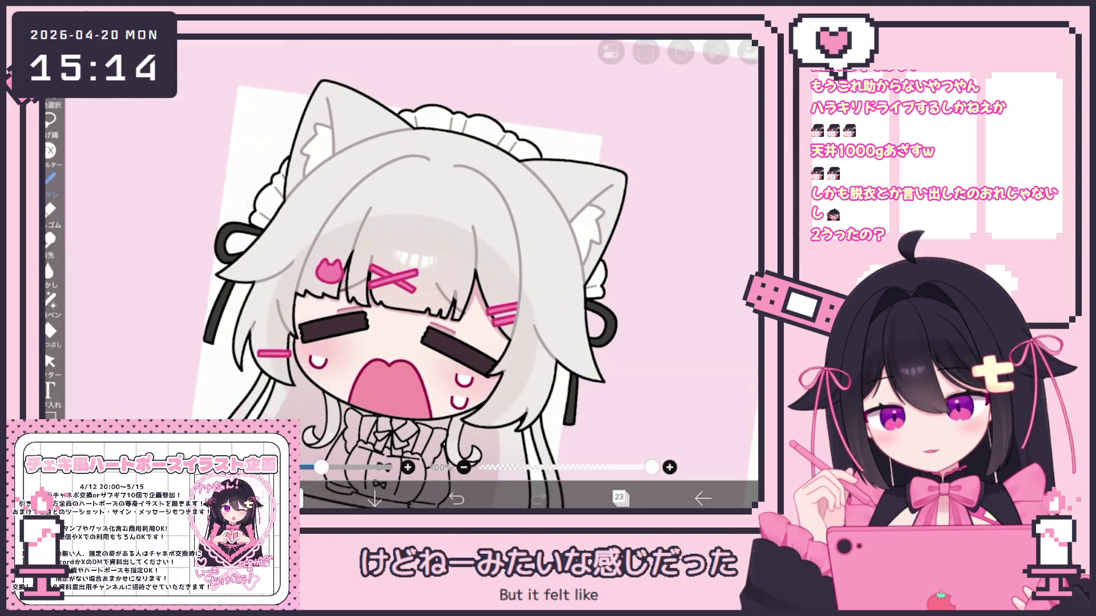
scroll(439, 291, "down", 5)
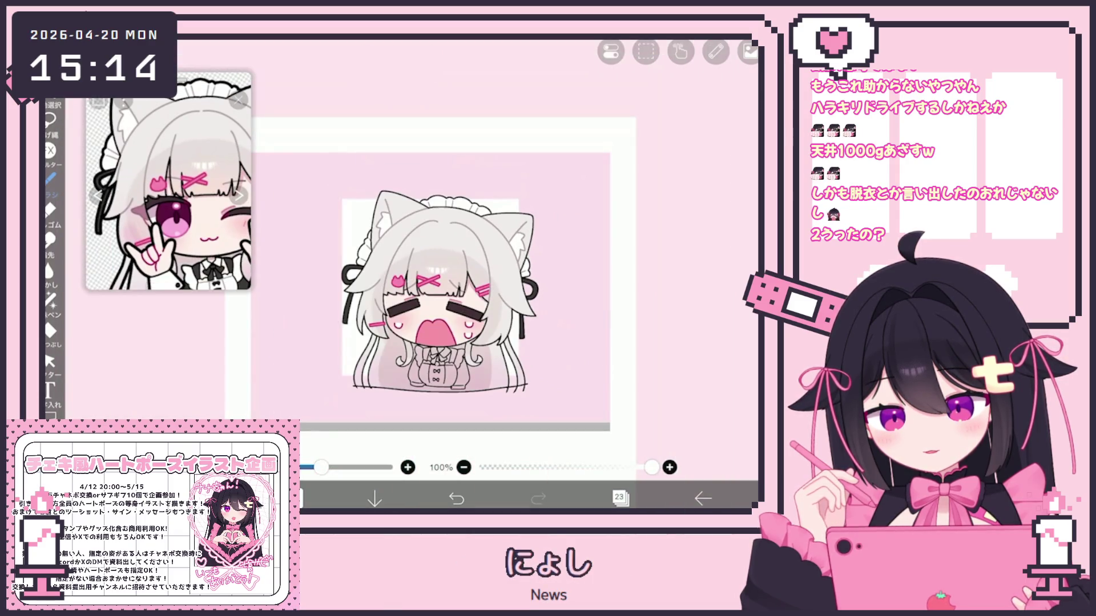
left_click(619, 498)
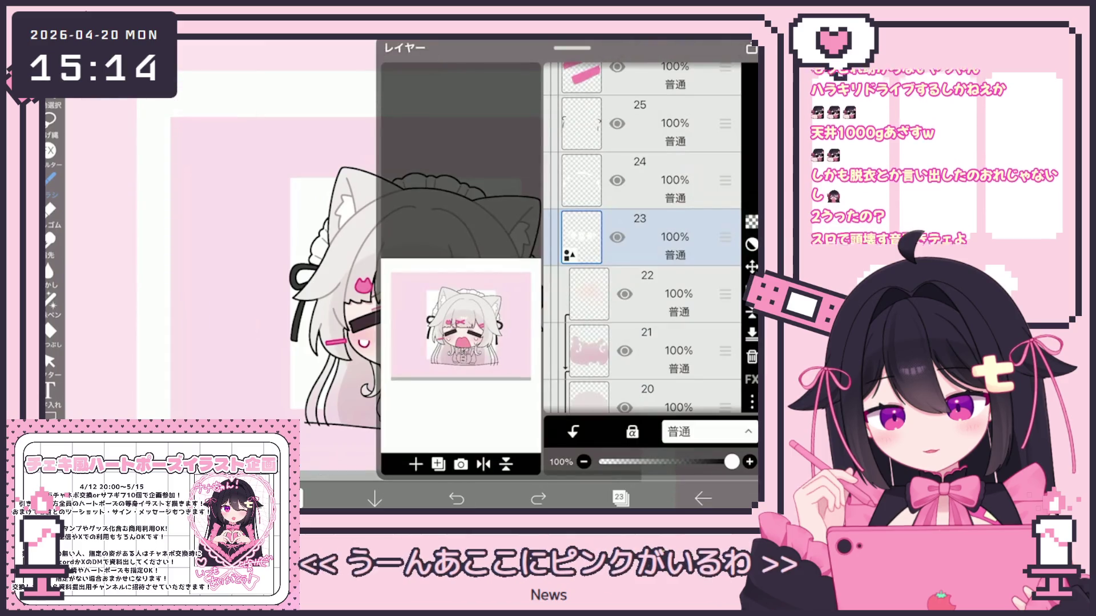
Add a layer above layer 21, sample a pink from the reference, and pick a brush
scroll(642, 263, "down", 2)
left_click(657, 243)
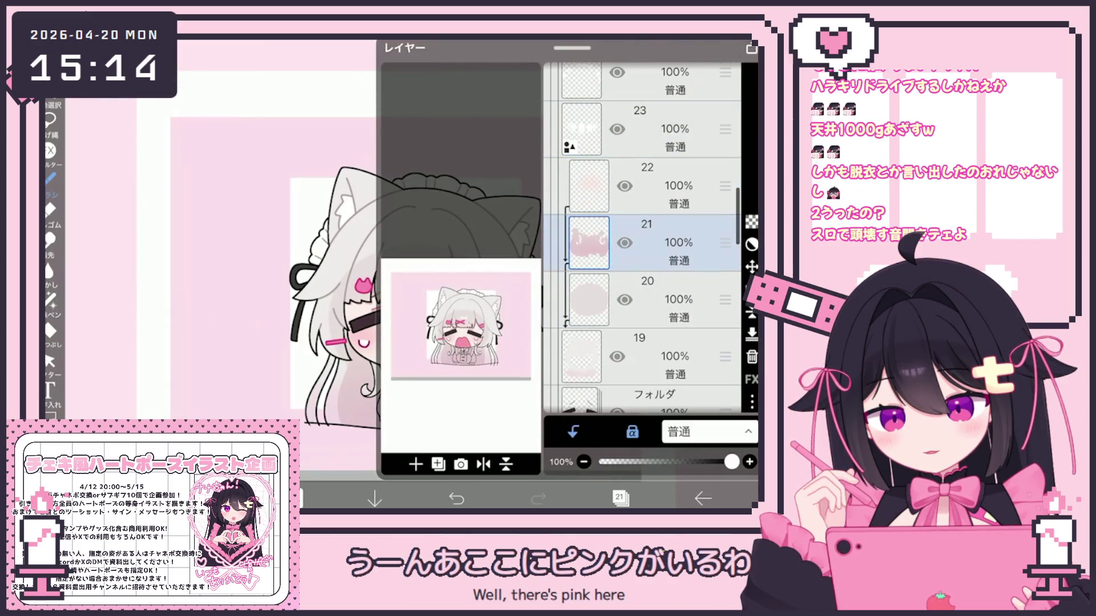
left_click(416, 464)
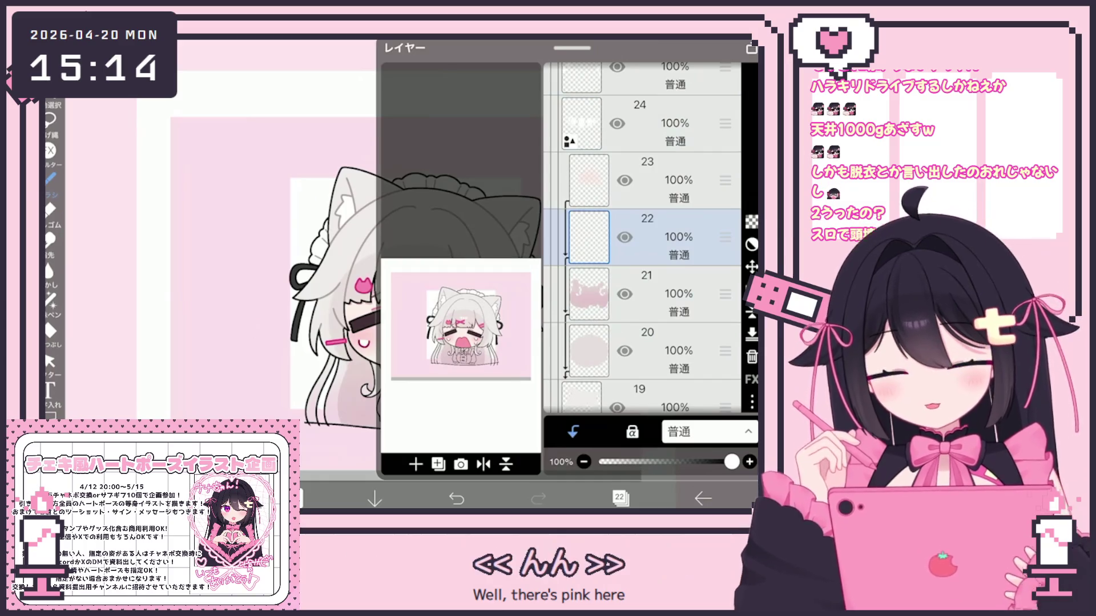
left_click(619, 498)
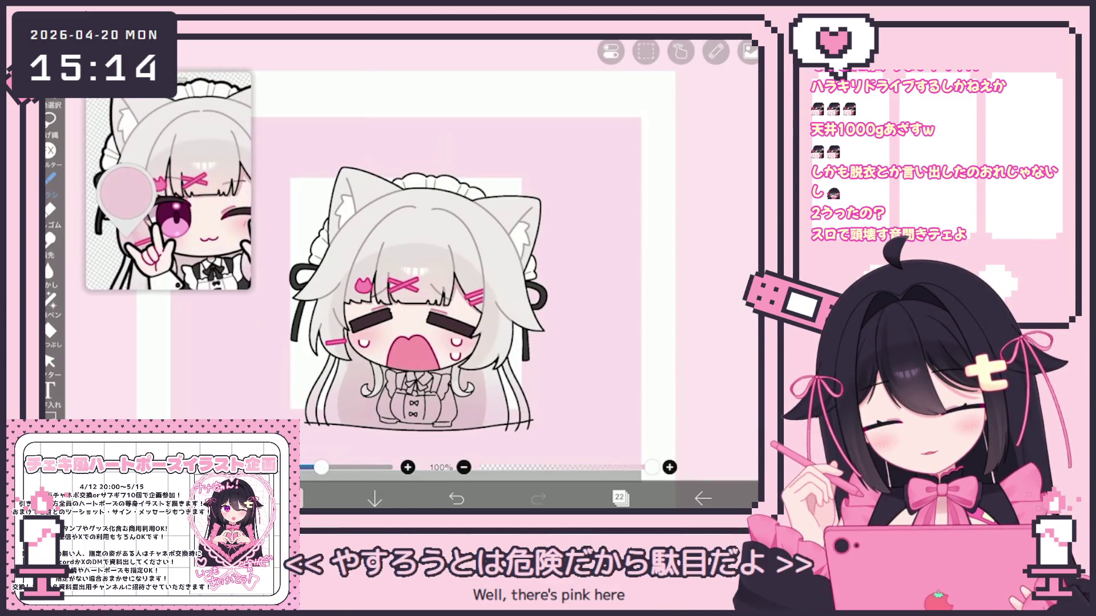
left_click_drag(127, 237, 130, 238)
left_click(50, 180)
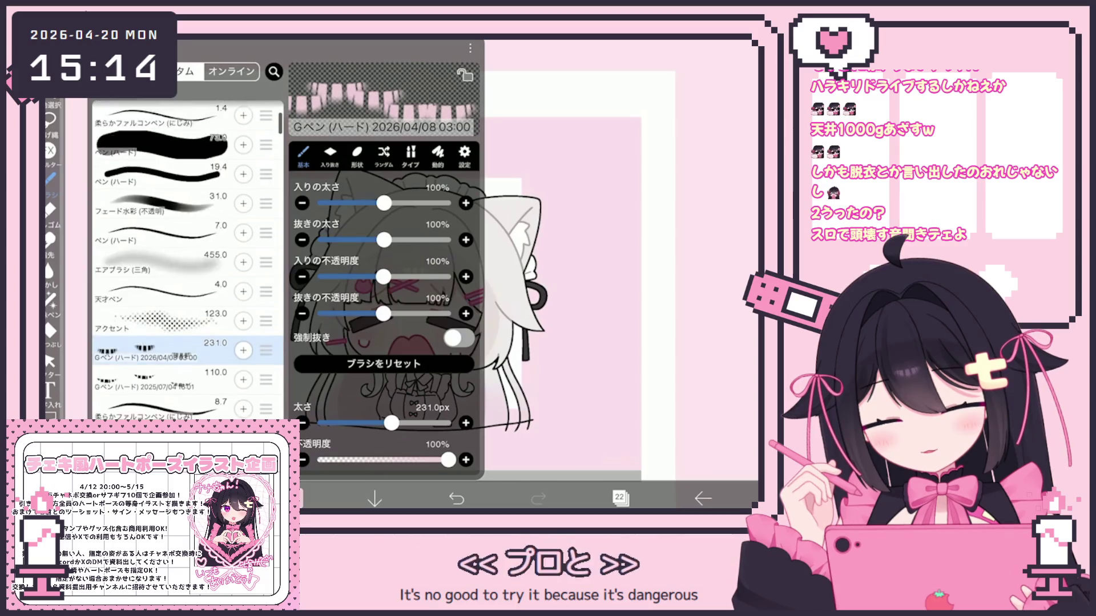
left_click(570, 285)
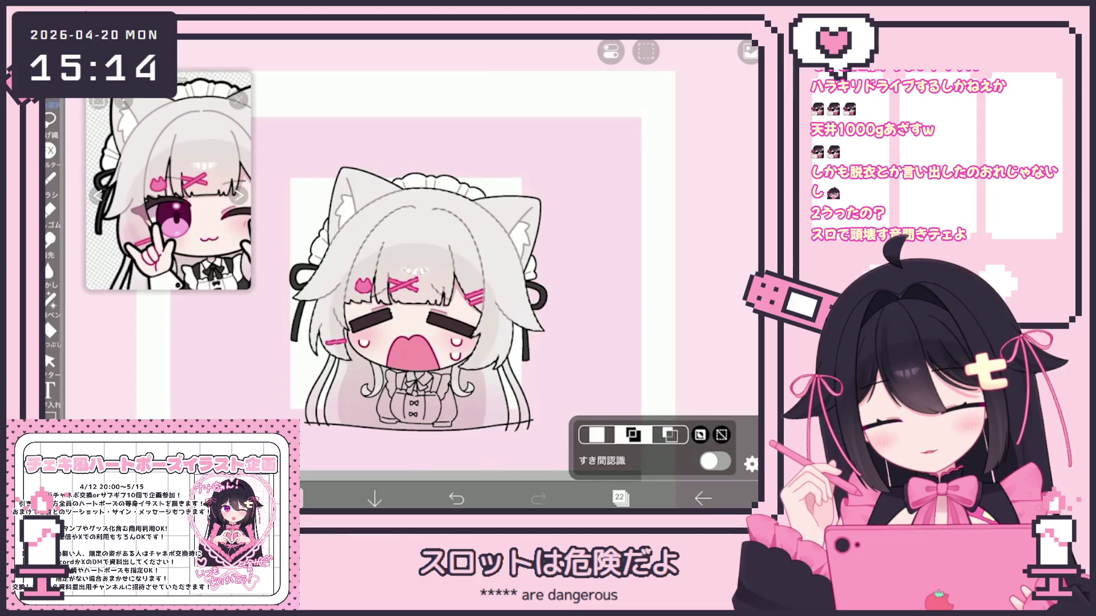
Switch to automatic area selection, then undo and redo the last action
left_click(751, 464)
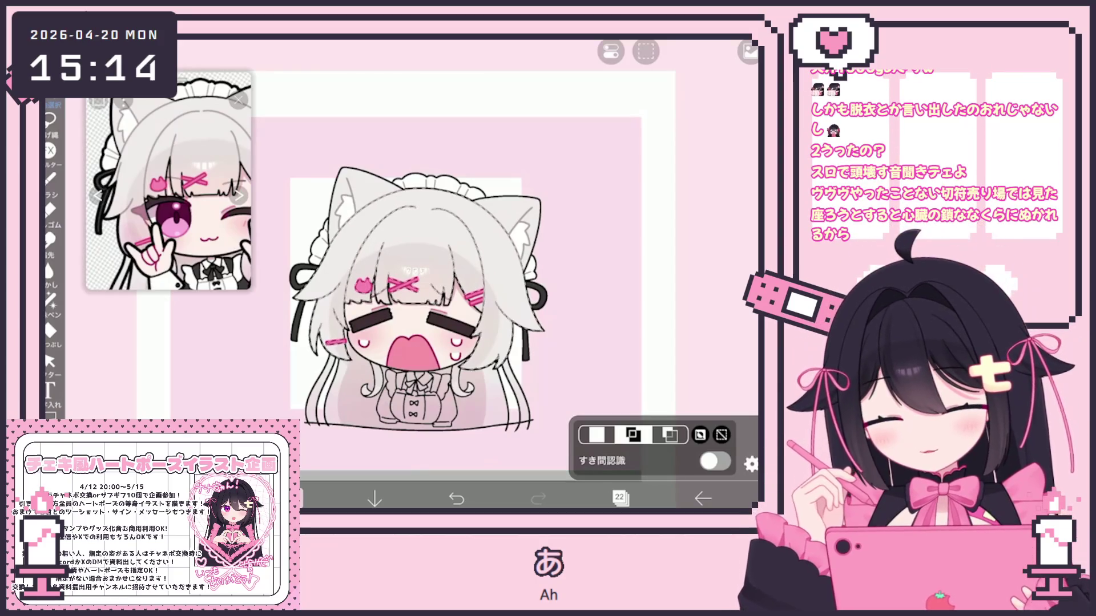
scroll(421, 359, "up", 3)
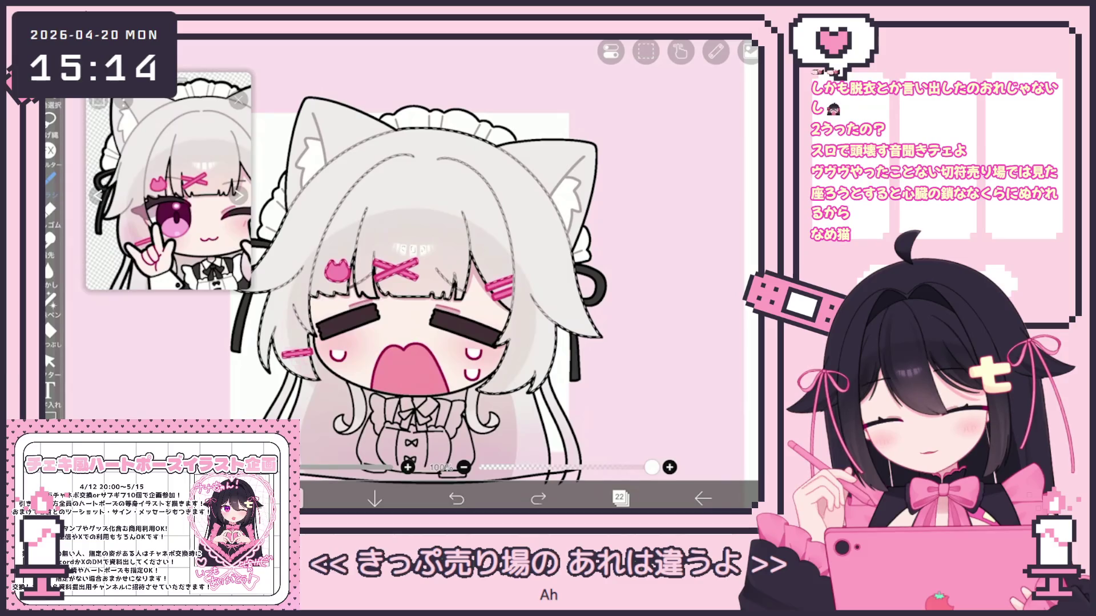
key("ctrl+z")
key("ctrl+y")
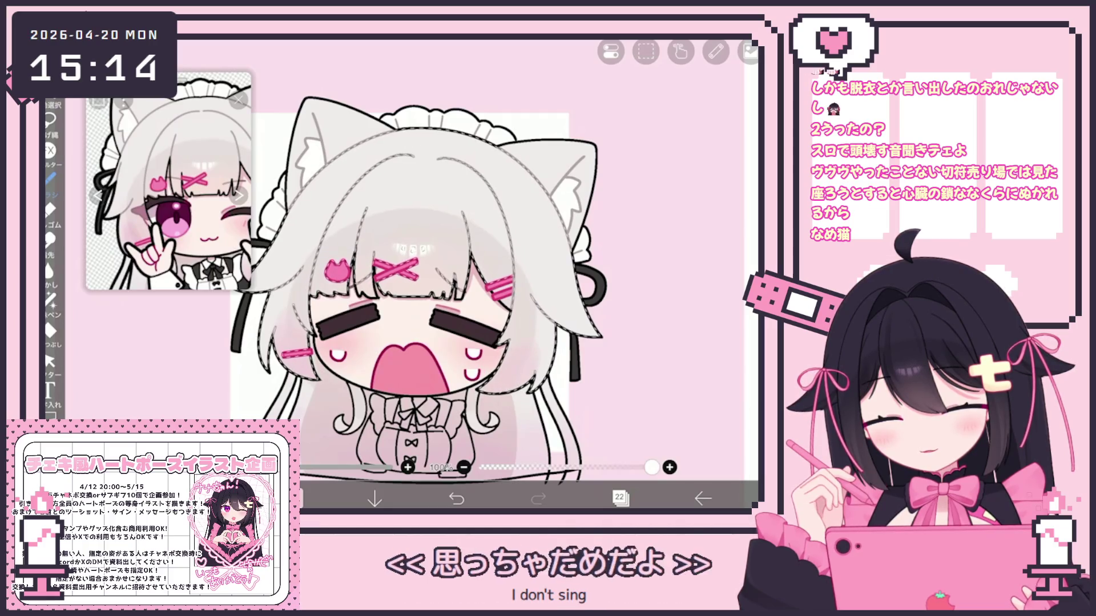
Add a clipped layer above layer 21 and airbrush pale pink #F3DEE6 into the hair ends
left_click(620, 498)
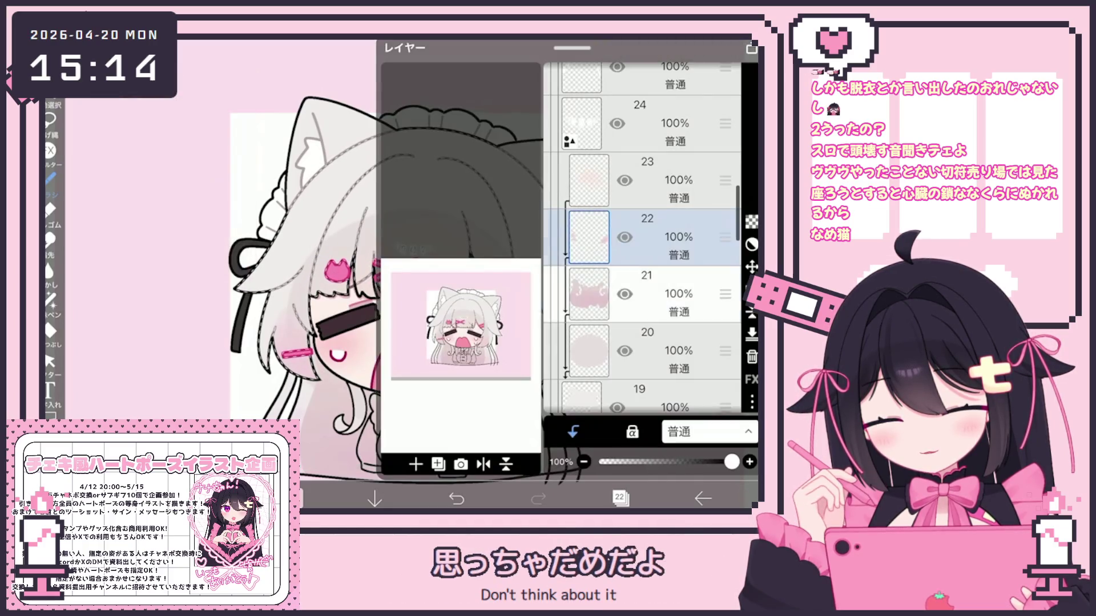
left_click(656, 294)
left_click(415, 464)
left_click(620, 498)
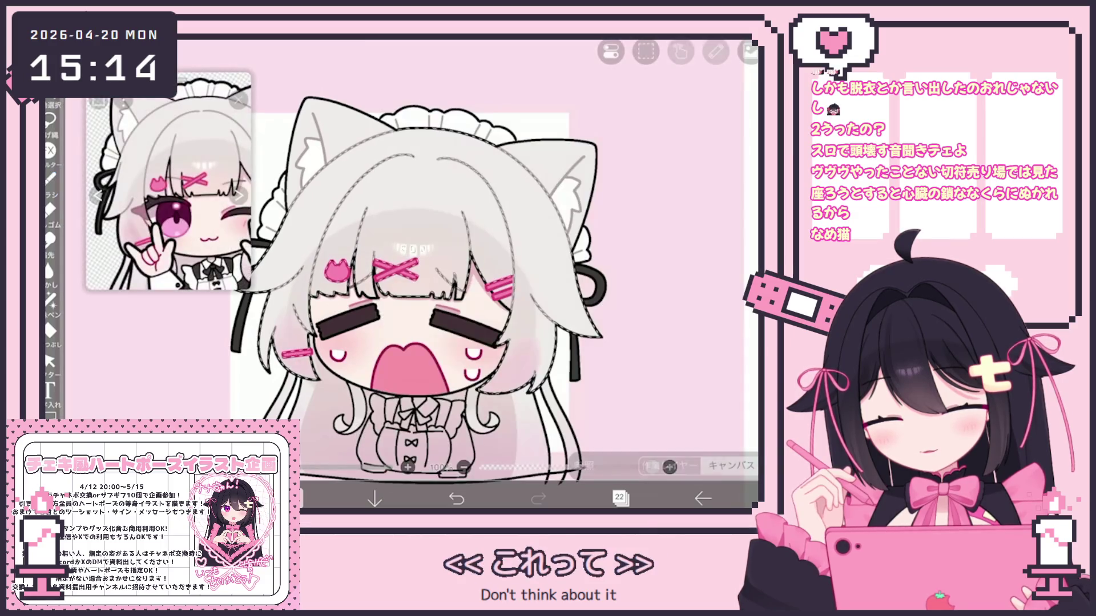
left_click(293, 498)
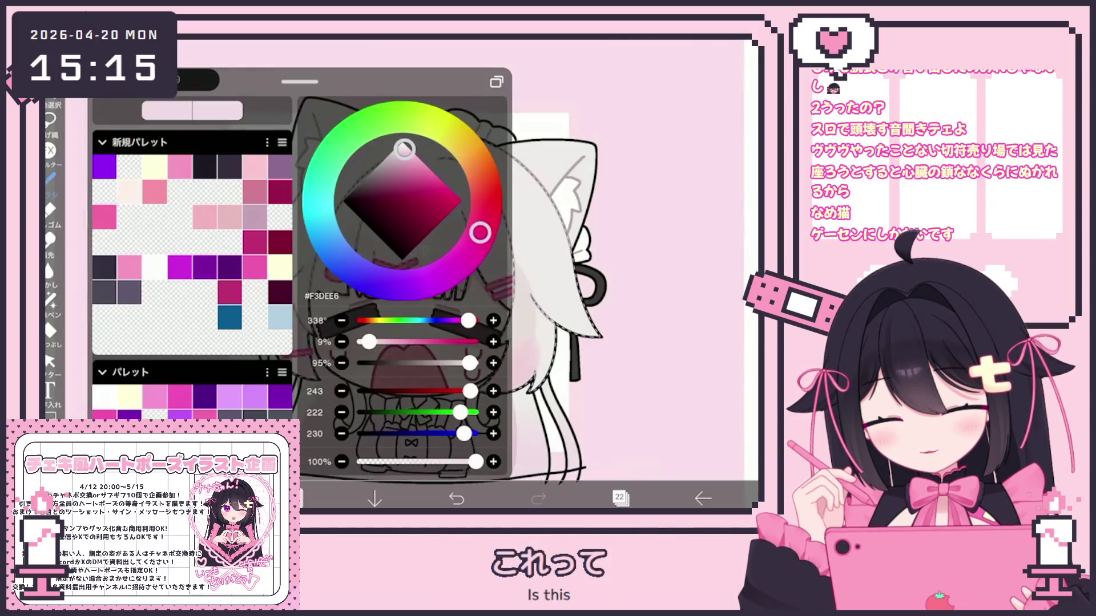
left_click(51, 178)
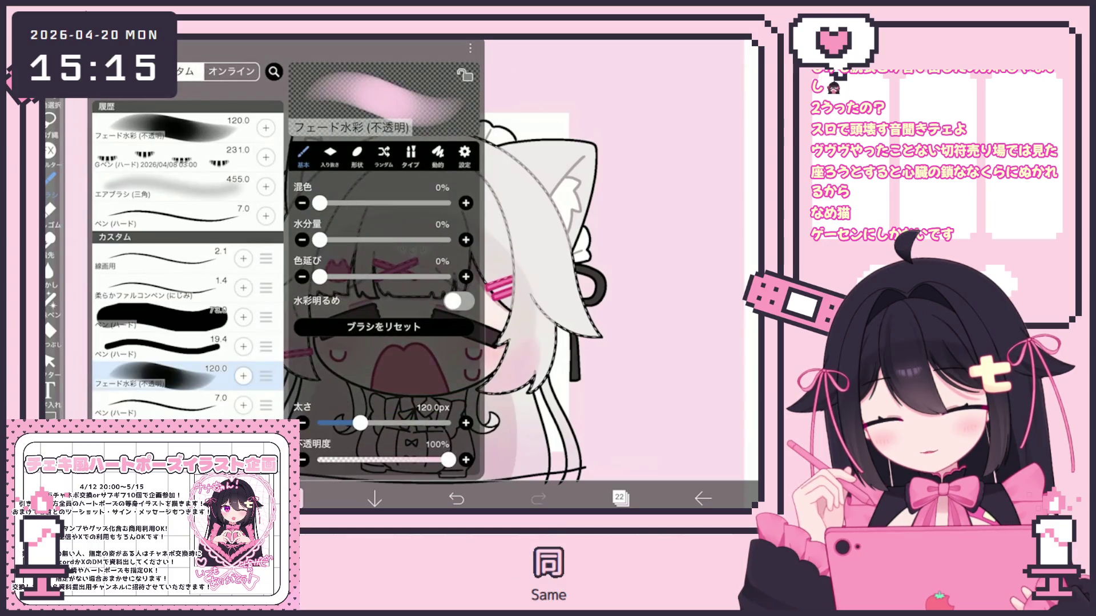
left_click(171, 187)
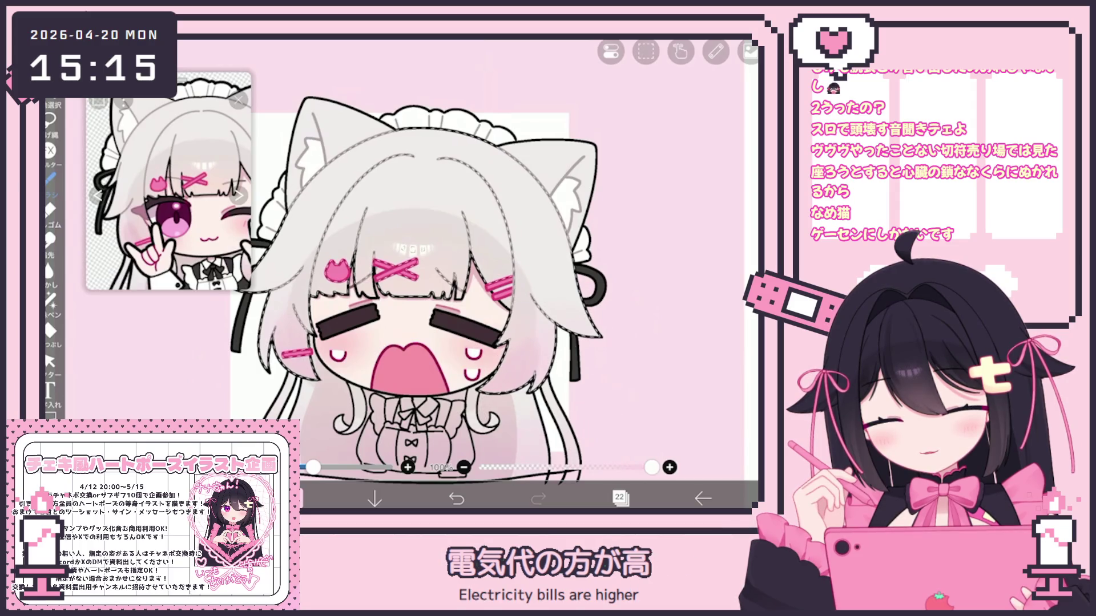
left_click(50, 119)
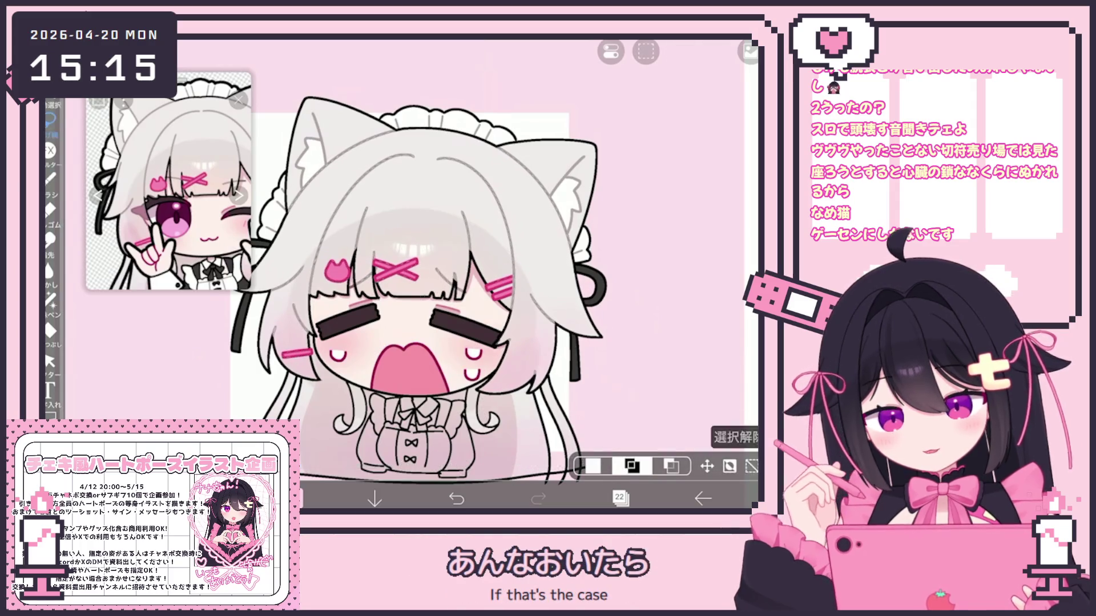
scroll(476, 296, "down", 5)
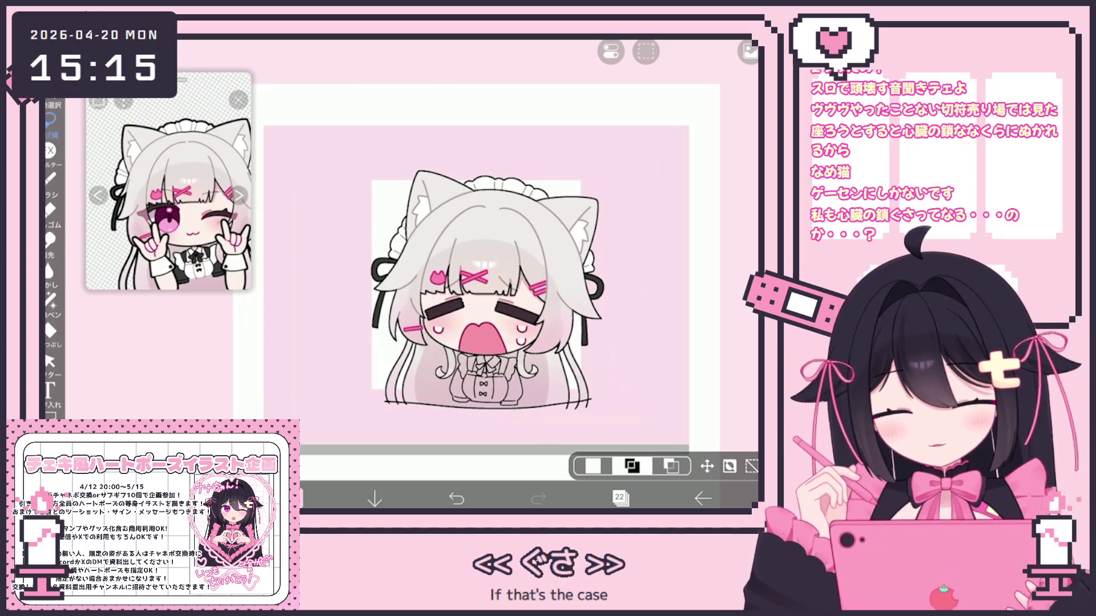
Select layer 32 and choose a brush to paint with
scroll(490, 274, "up", 5)
left_click(619, 498)
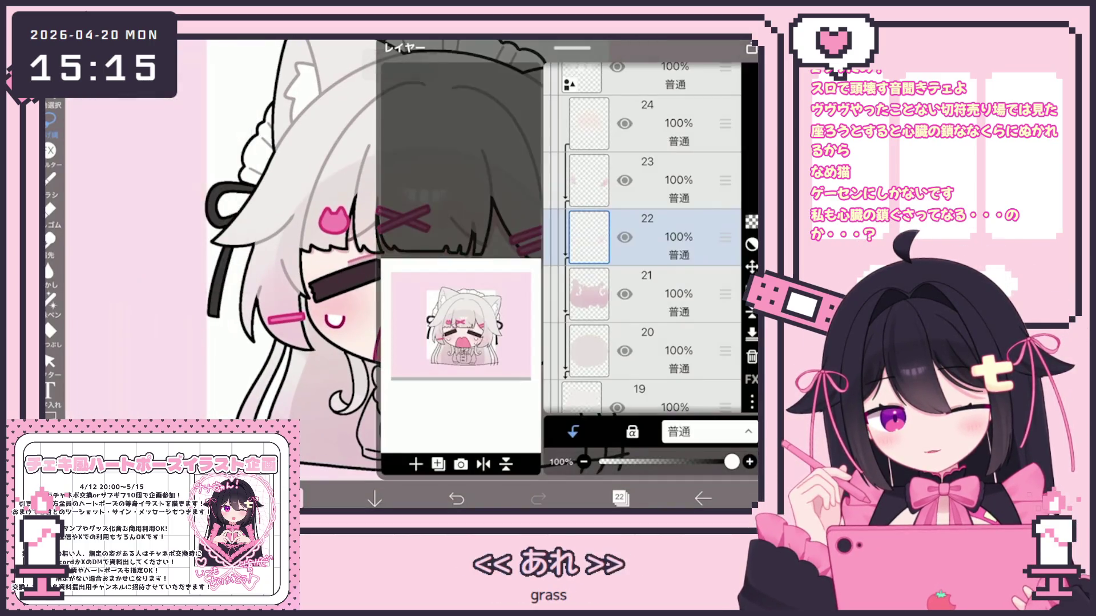
scroll(642, 240, "up", 5)
left_click(645, 315)
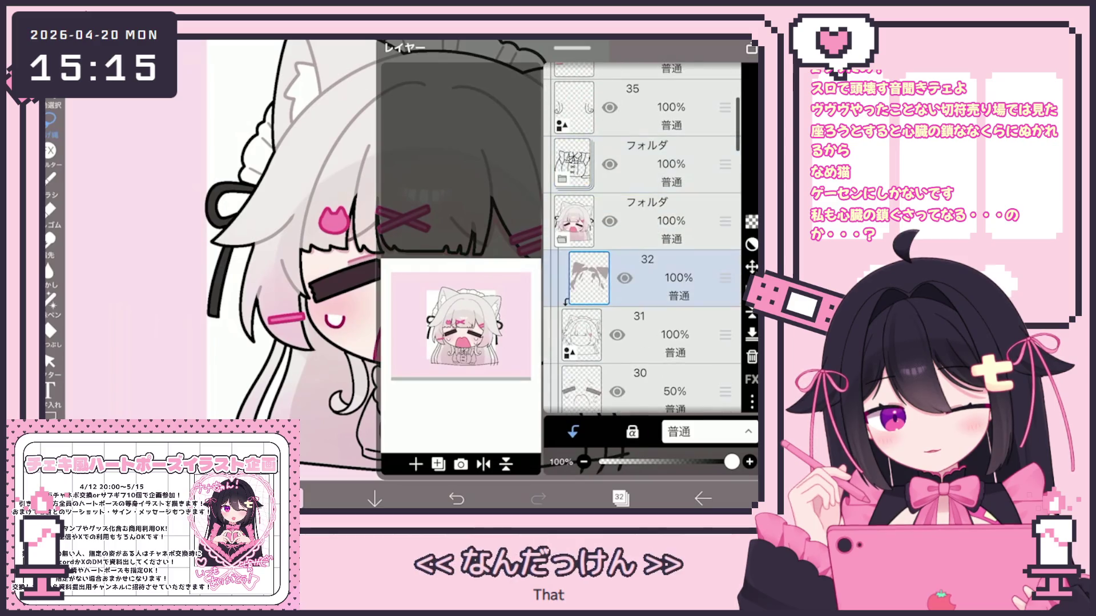
left_click(619, 498)
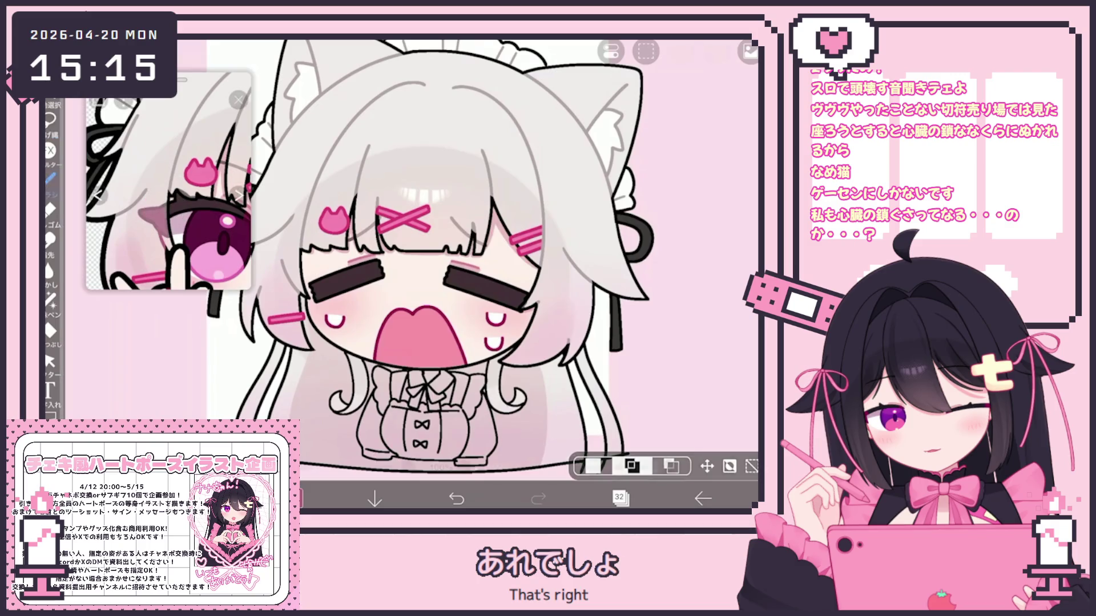
left_click(51, 178)
left_click(51, 178)
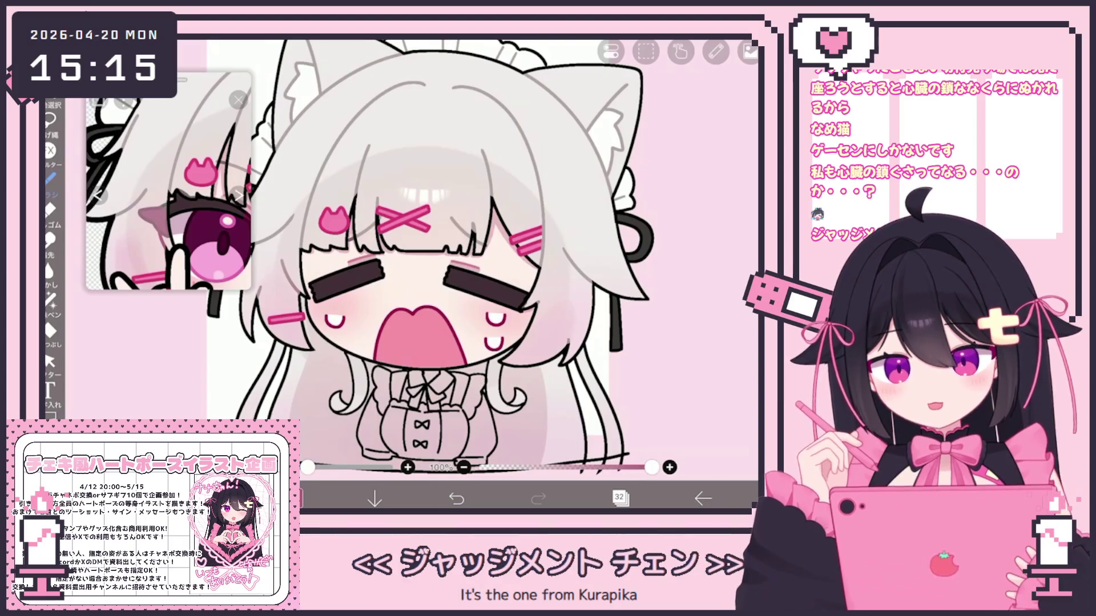
scroll(431, 257, "down", 1)
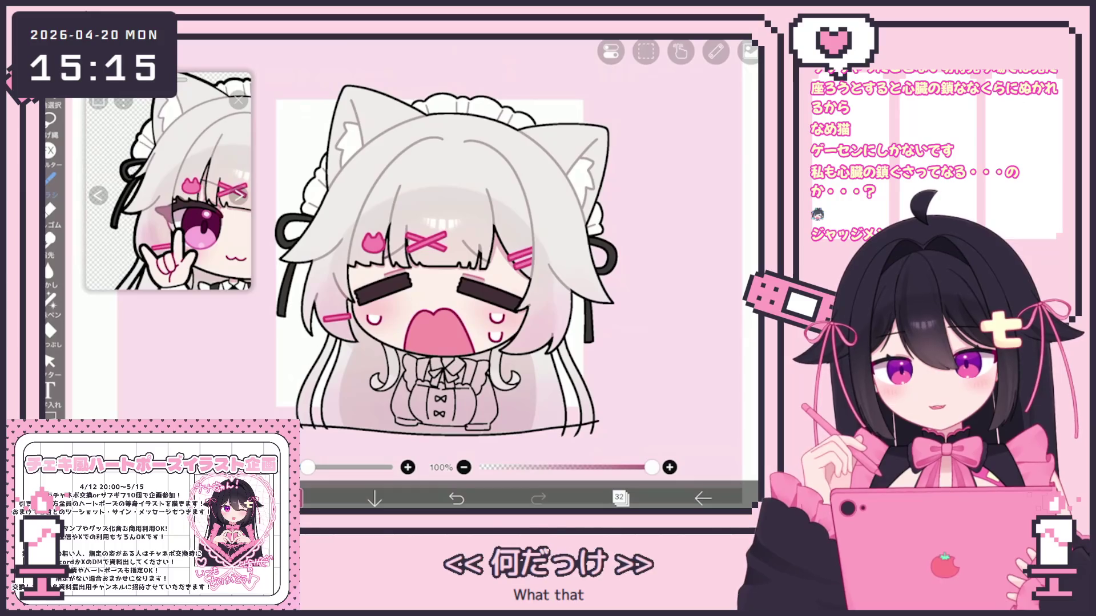
Make the empty layer 36 the active layer
left_click(620, 498)
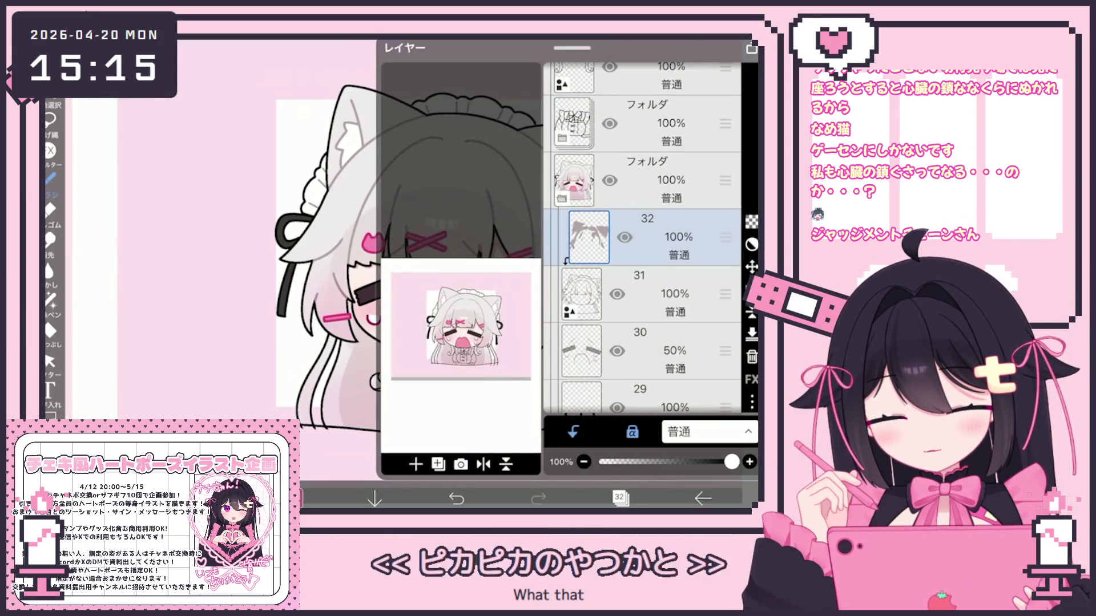
scroll(642, 239, "up", 2)
left_click(645, 238)
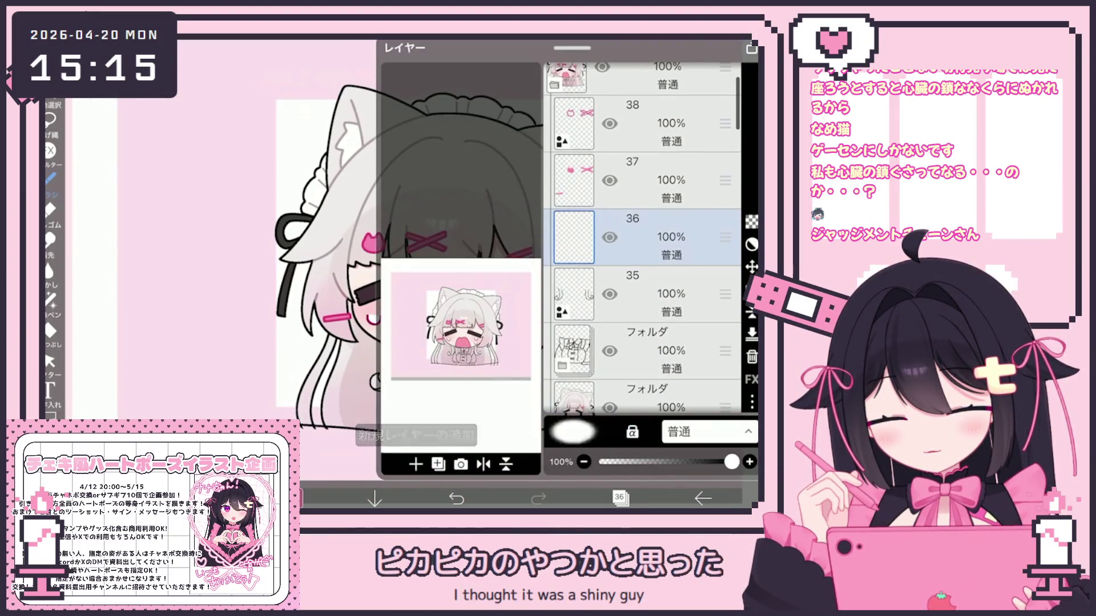
Lasso-fill a pink tint along the gray hair ends
left_click(620, 499)
scroll(399, 240, "up", 3)
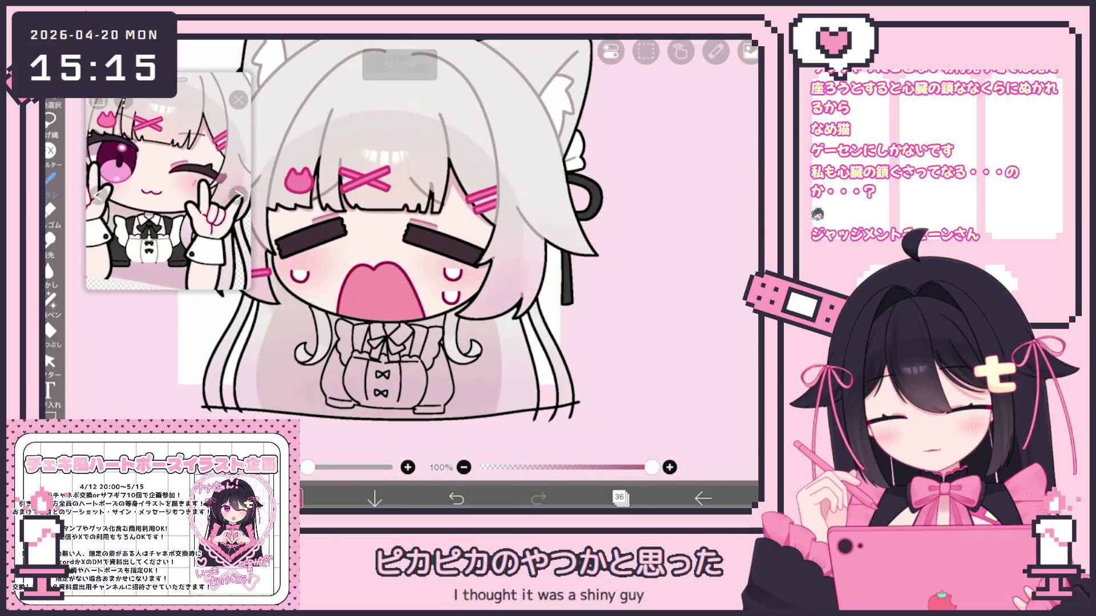
left_click(51, 121)
scroll(399, 342, "up", 5)
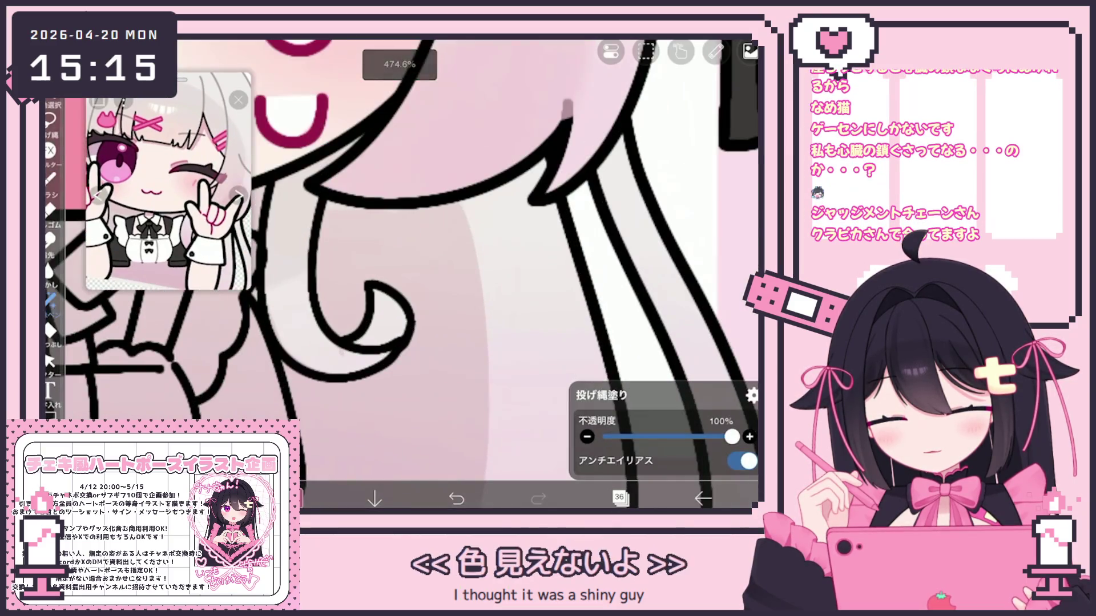
left_click_drag(342, 344, 394, 349)
scroll(400, 274, "down", 5)
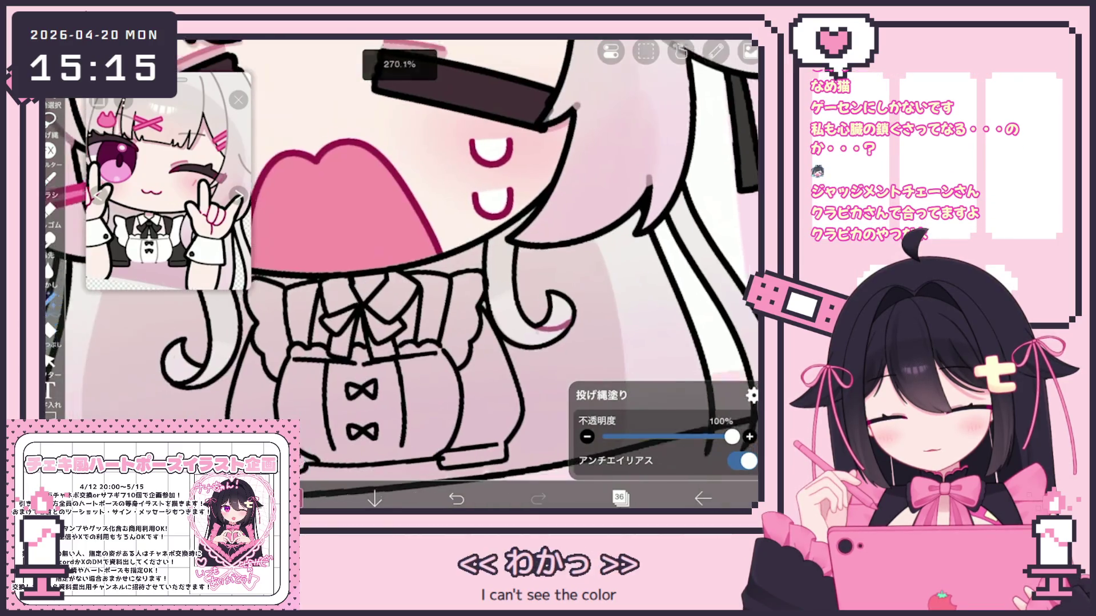
scroll(399, 274, "up", 5)
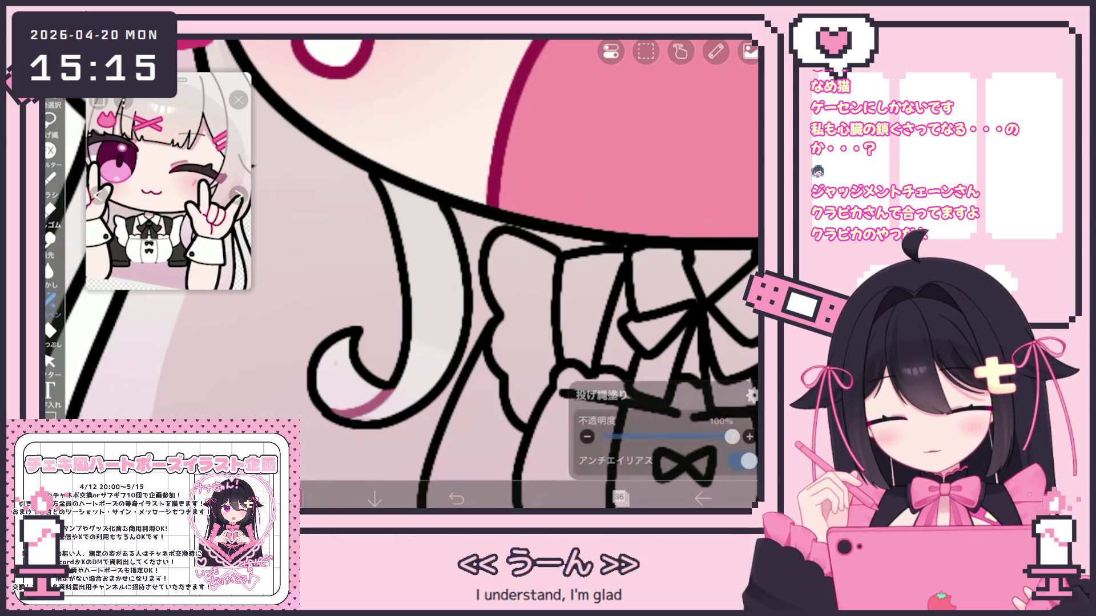
scroll(457, 274, "down", 3)
Add a new folder above layer 36 and move layer 36 below layer 35
left_click(619, 498)
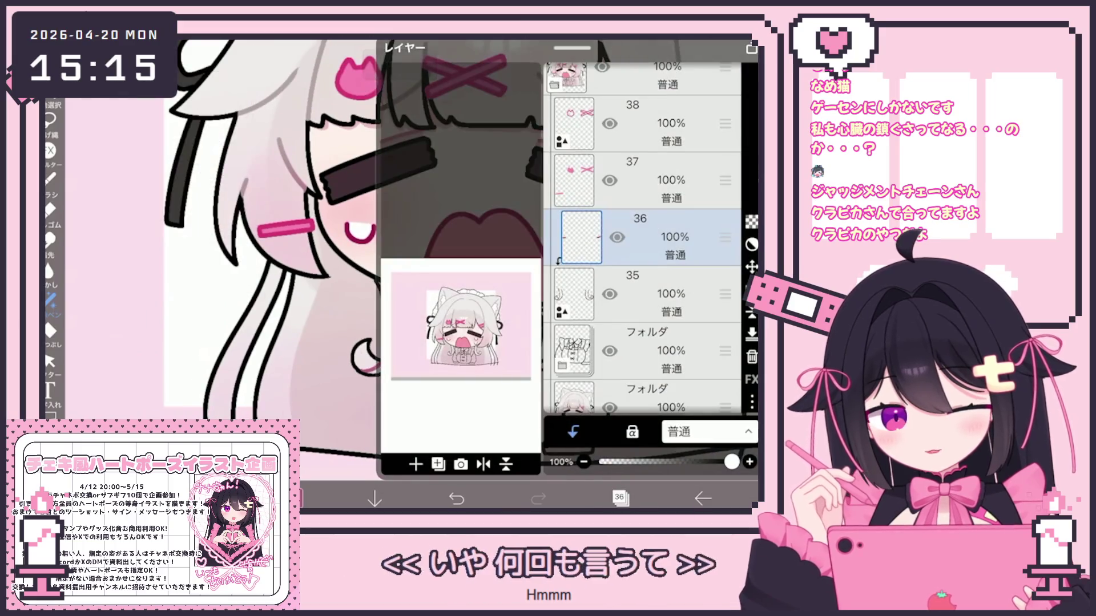
left_click(416, 464)
left_click(433, 340)
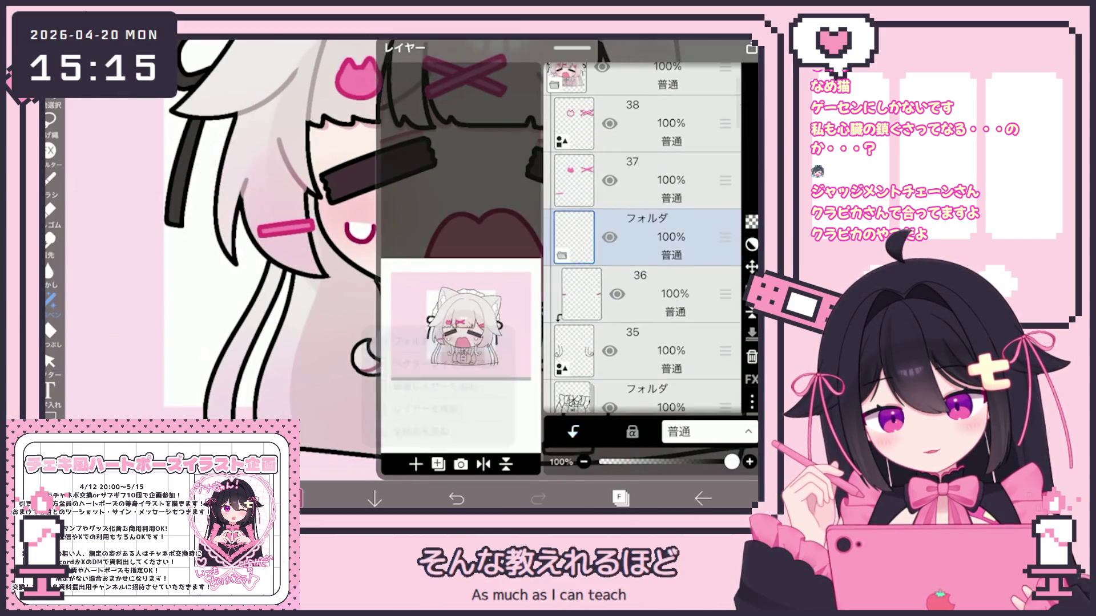
left_click(640, 289)
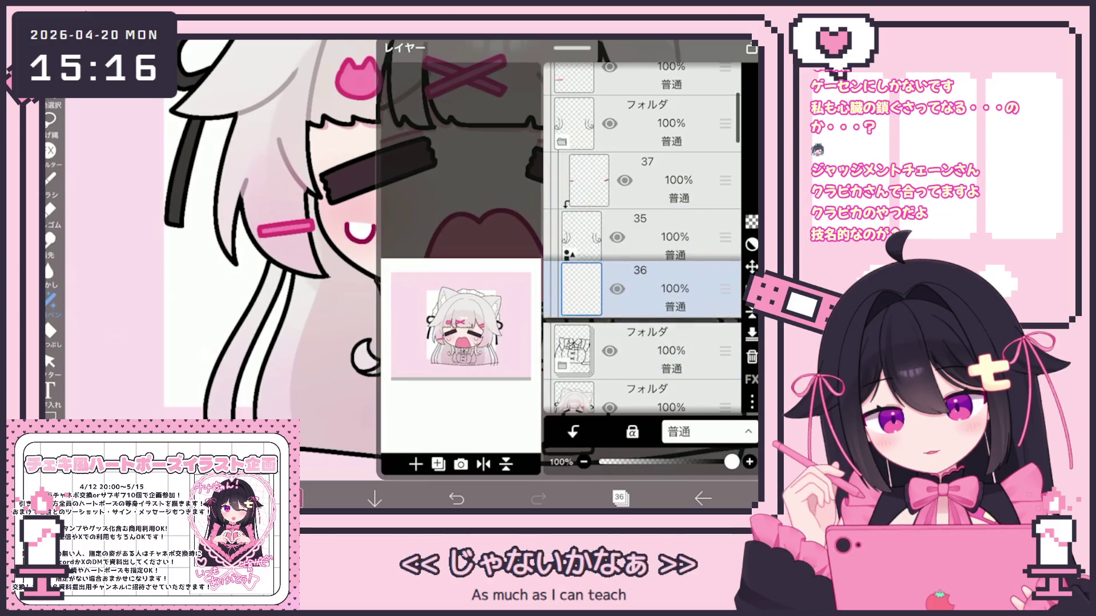
left_click(620, 498)
Return to Lasso Fill and check layer 35 in the layer list
left_click(50, 330)
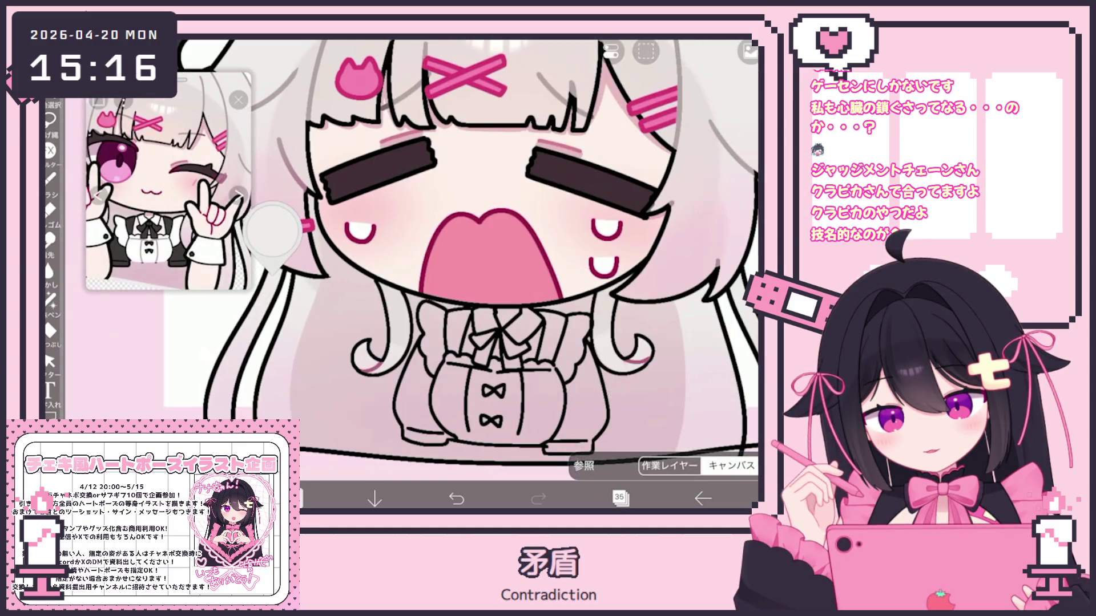
left_click(50, 298)
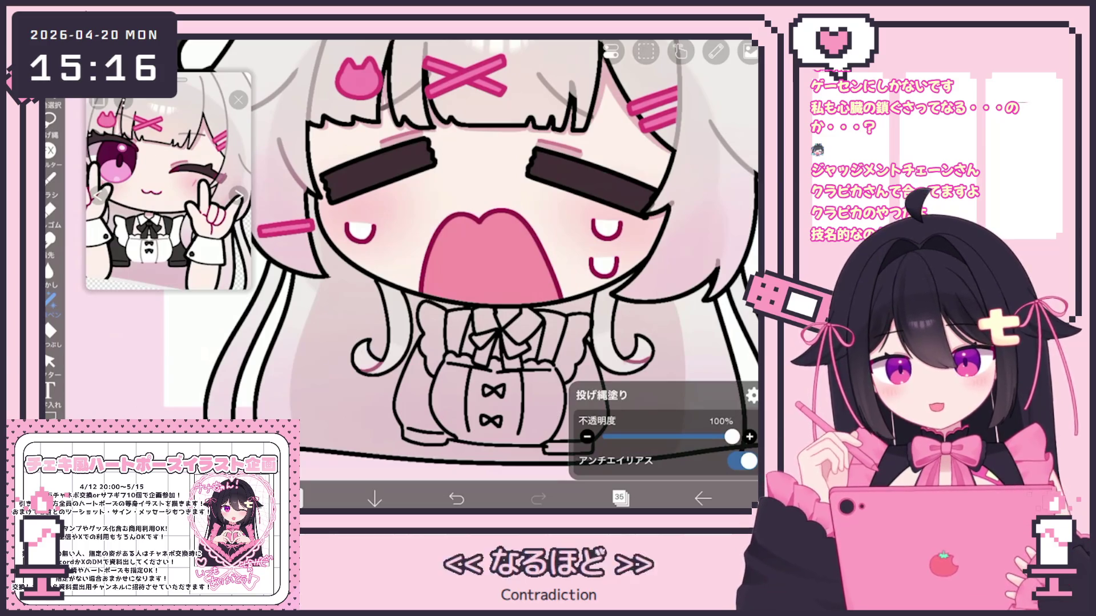
scroll(360, 297, "up", 3)
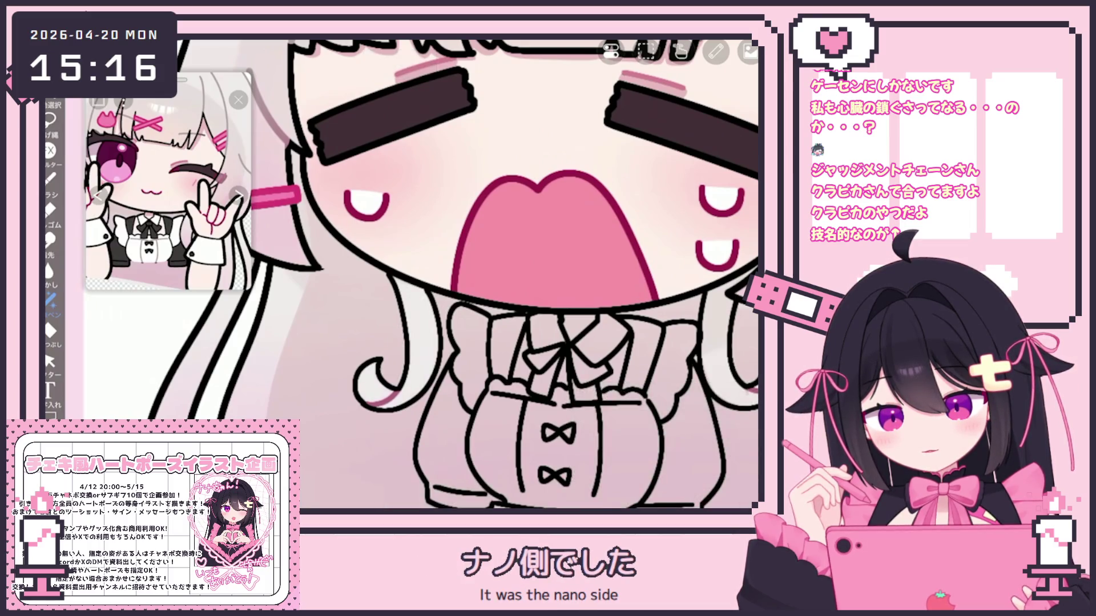
scroll(400, 274, "up", 2)
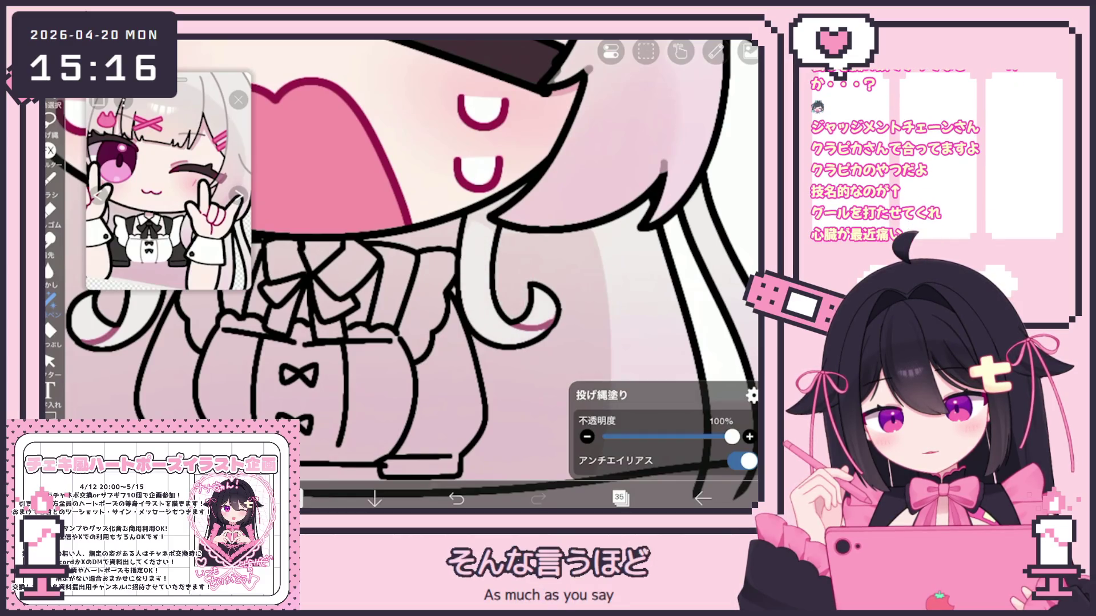
scroll(400, 274, "up", 2)
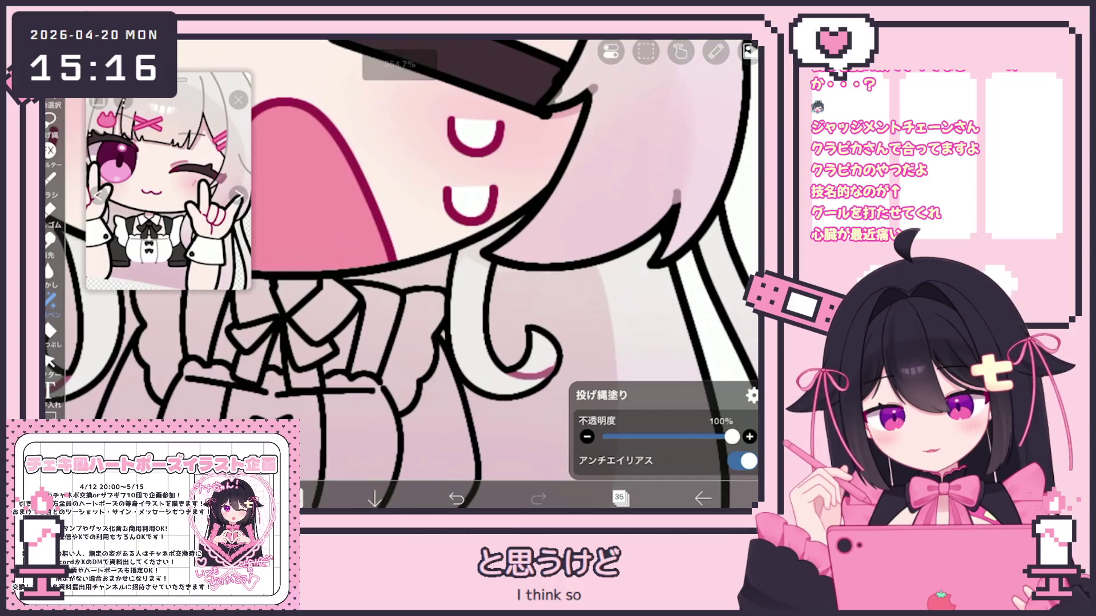
scroll(400, 274, "down", 3)
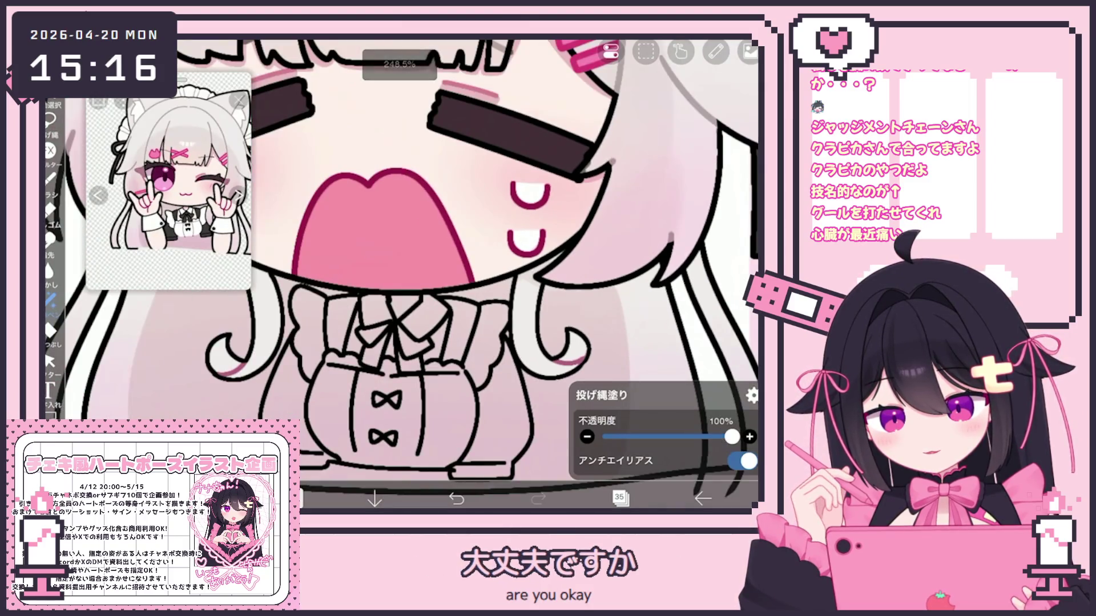
left_click(619, 498)
left_click(619, 498)
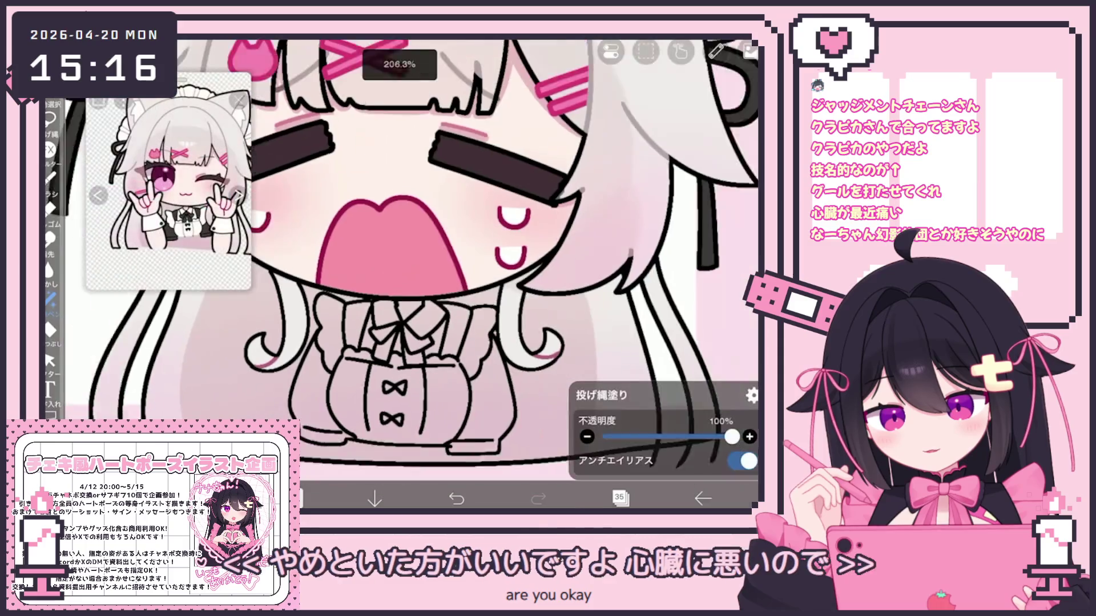
scroll(399, 257, "down", 2)
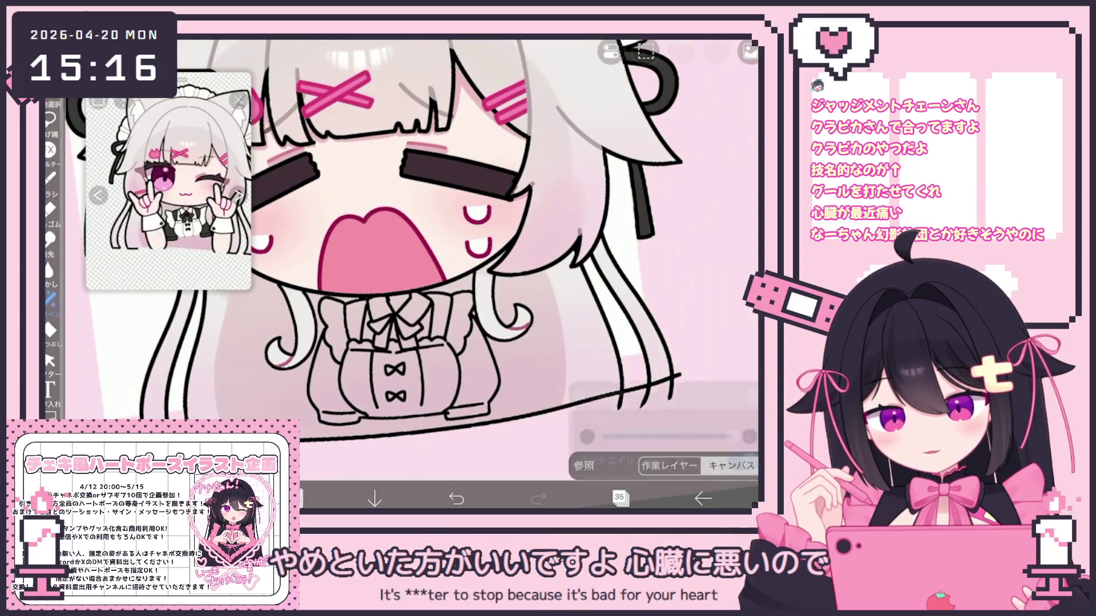
Select the triangle airbrush and set the drawing colour to pale pink #E5C0C8
left_click(50, 178)
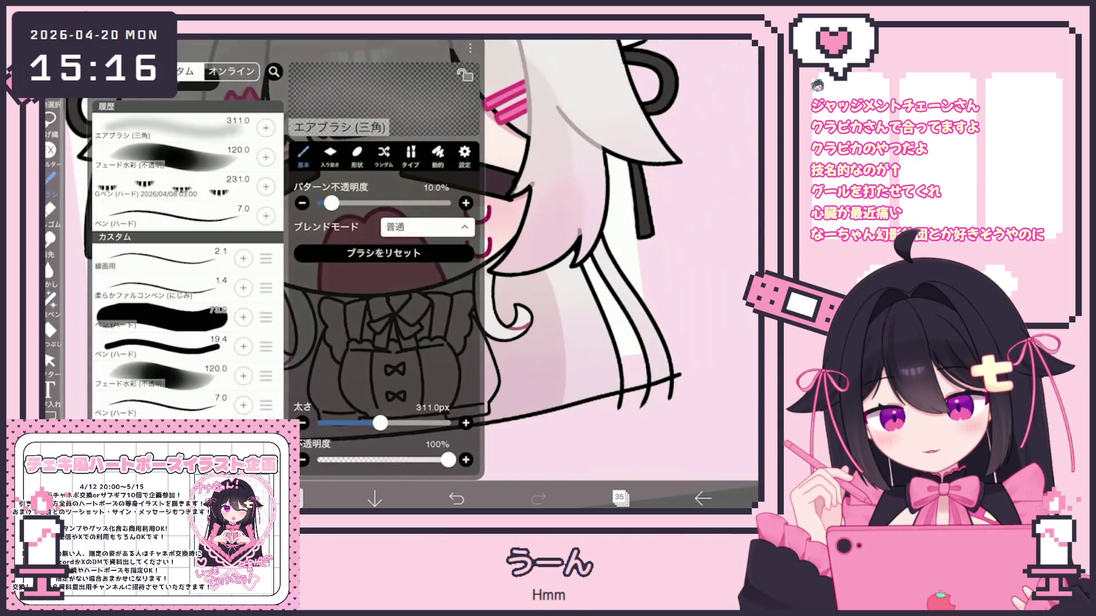
left_click(297, 498)
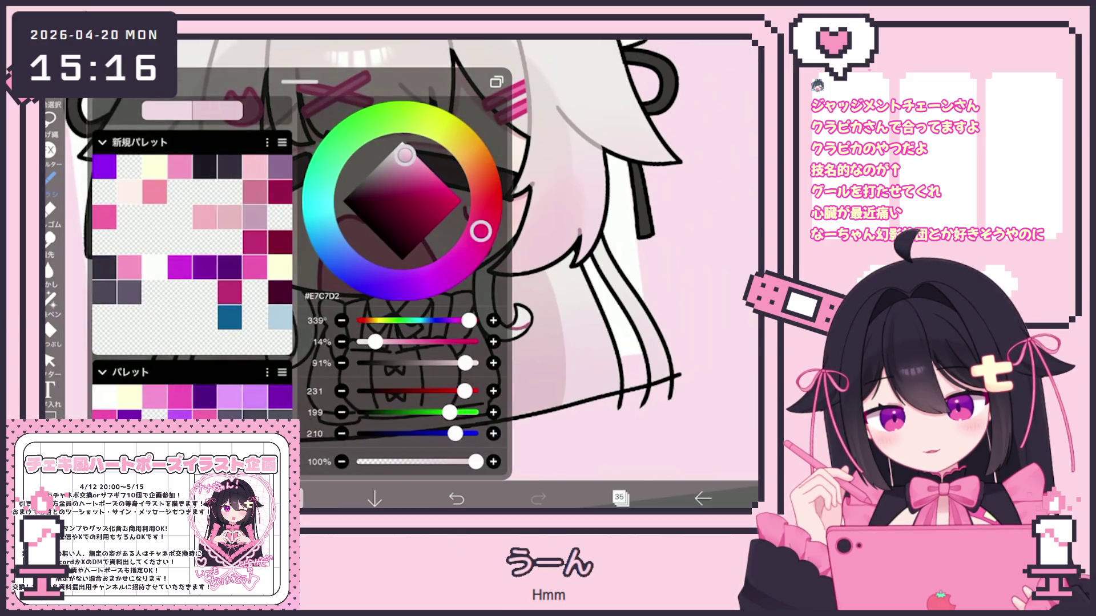
left_click(297, 498)
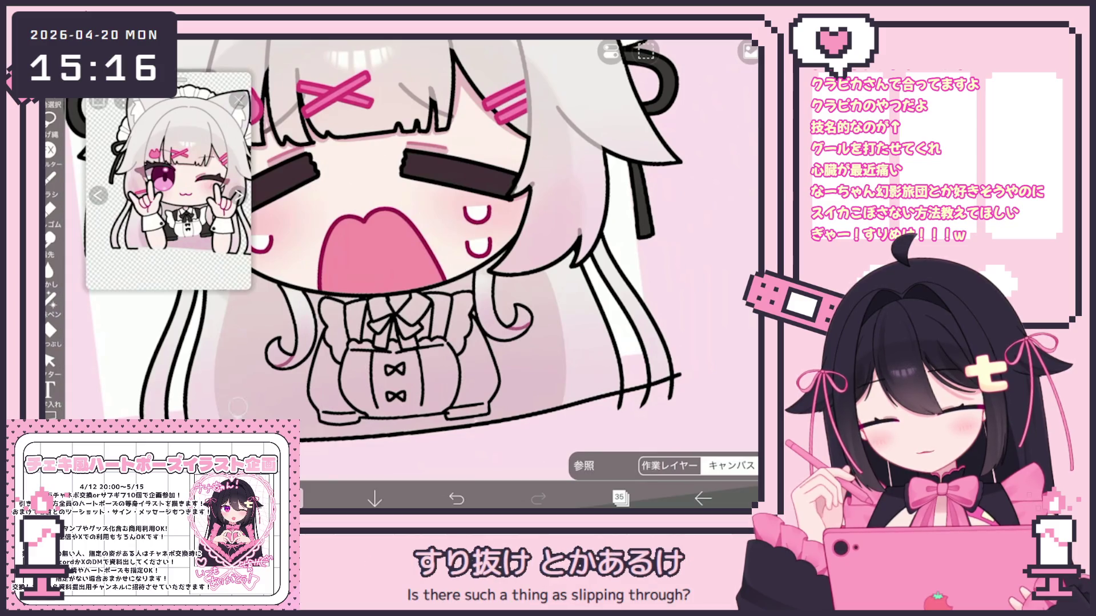
left_click(292, 499)
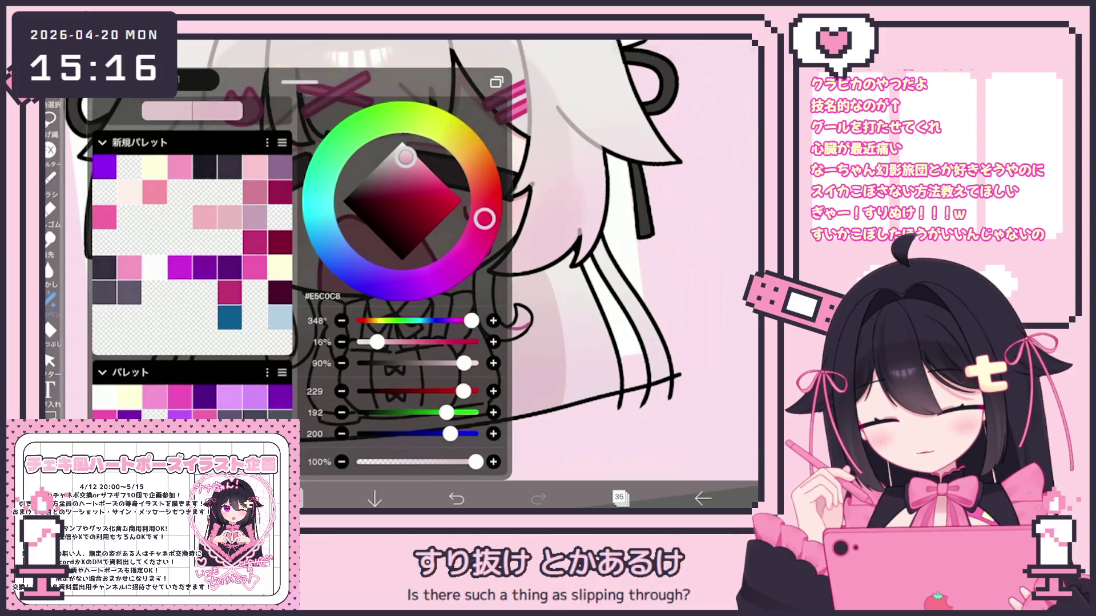
left_click(291, 499)
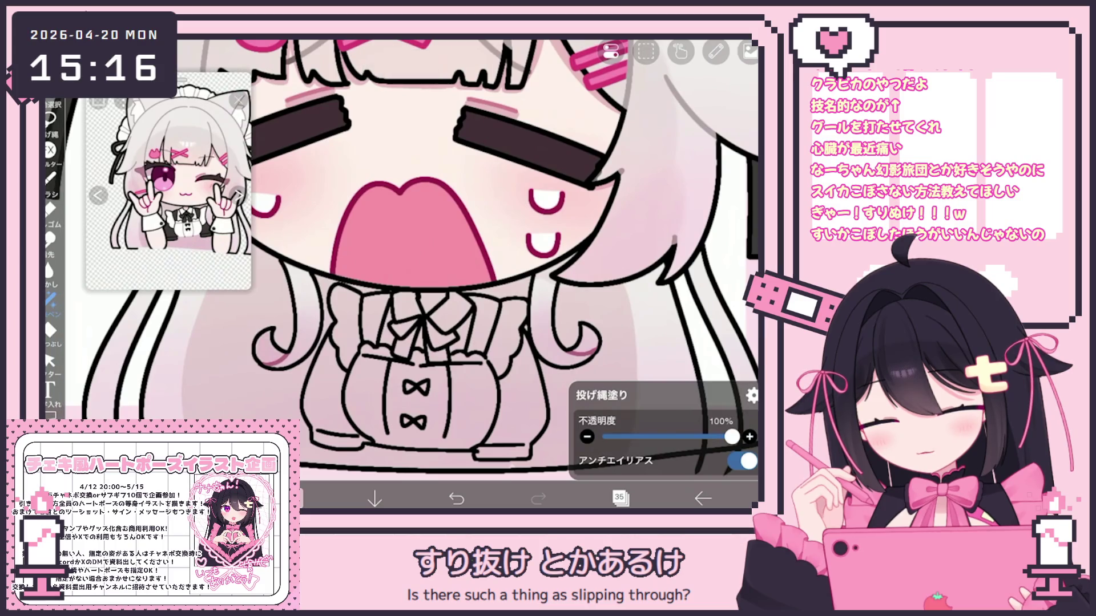
Check the layer list and shift the view toward the mouth and collar
left_click(619, 498)
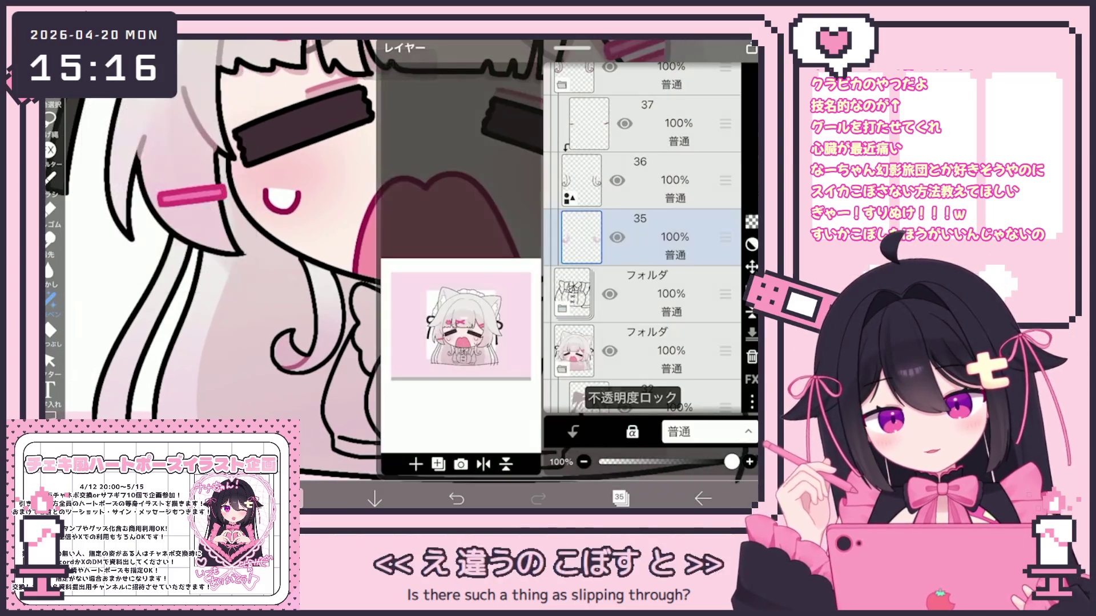
left_click(619, 498)
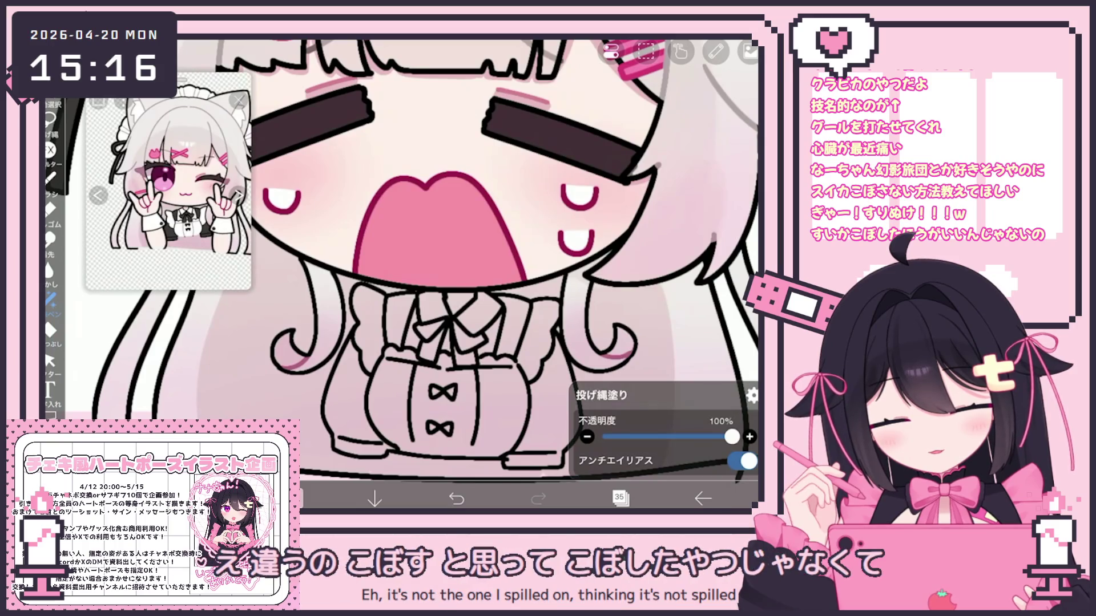
left_click_drag(514, 228, 476, 214)
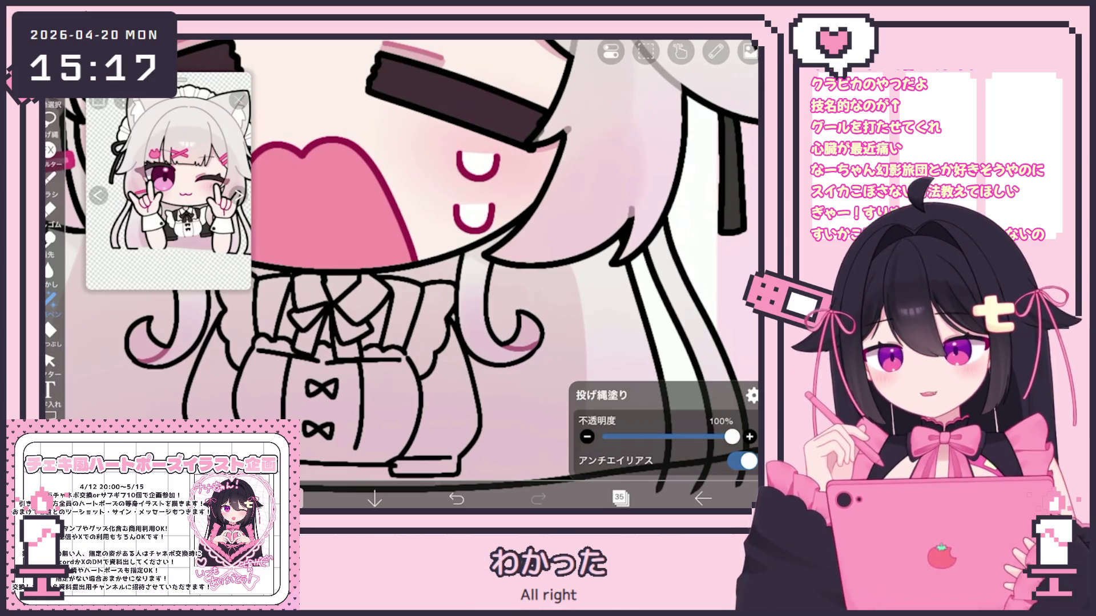
scroll(434, 256, "down", 10)
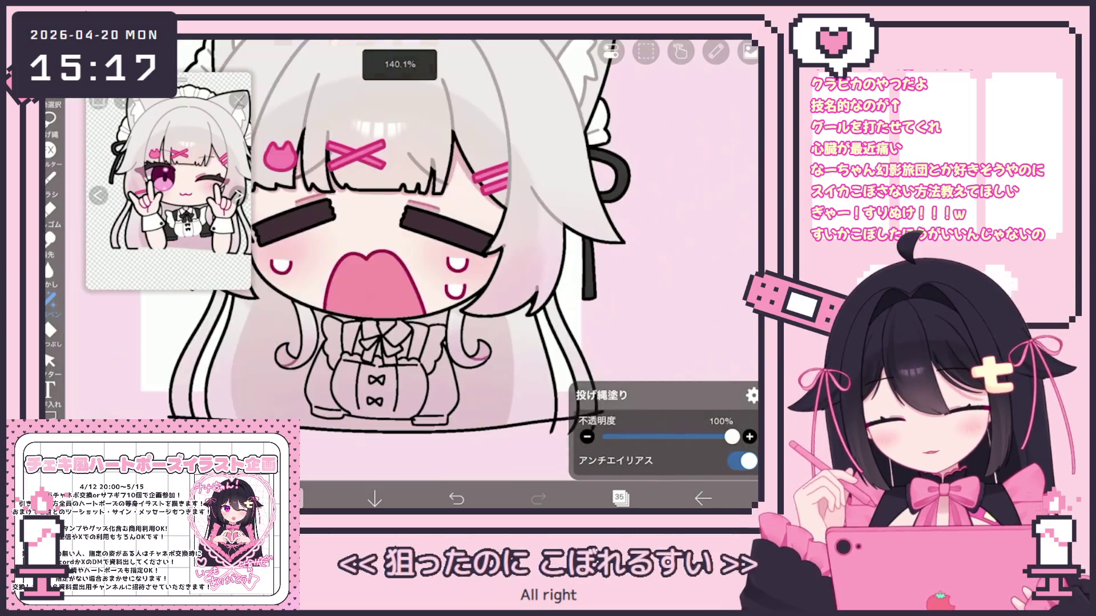
Zoom out over the full crying maid and open the Layers panel
scroll(433, 257, "up", 1)
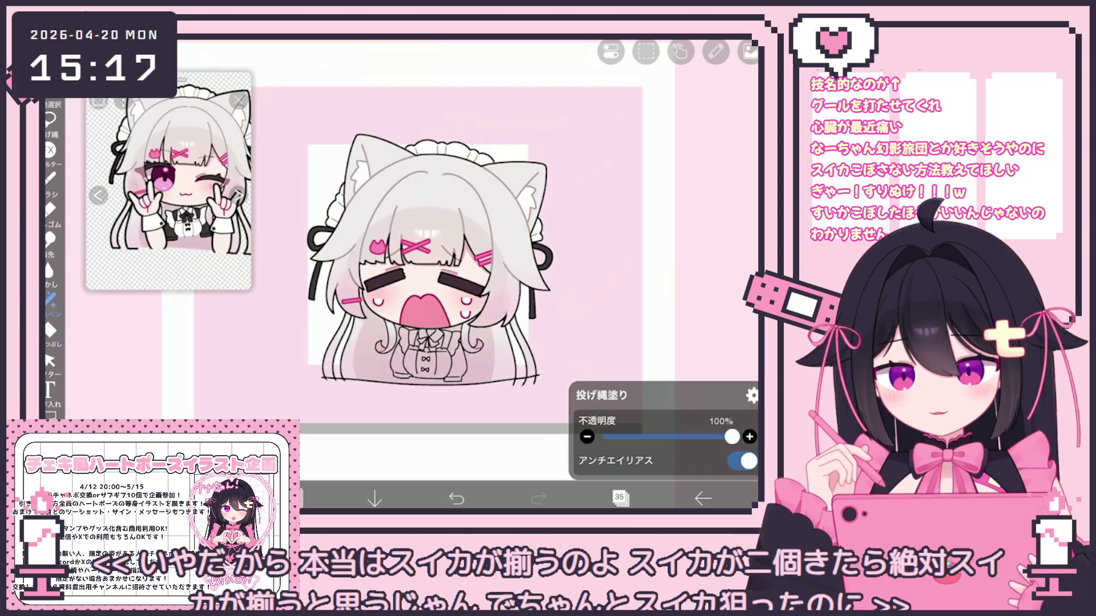
scroll(428, 286, "up", 1)
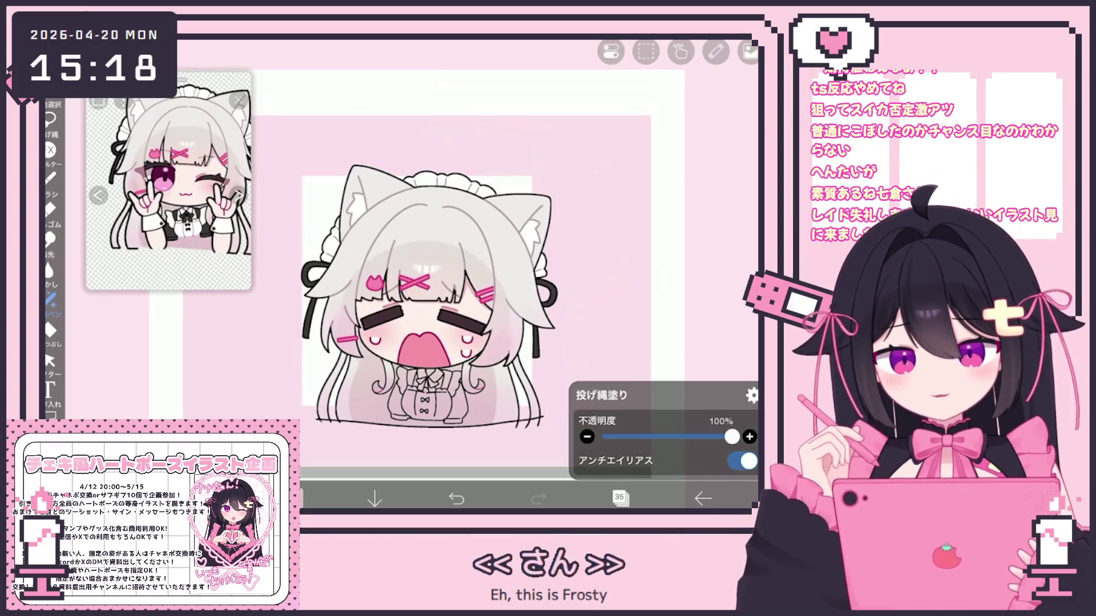
scroll(406, 287, "up", 2)
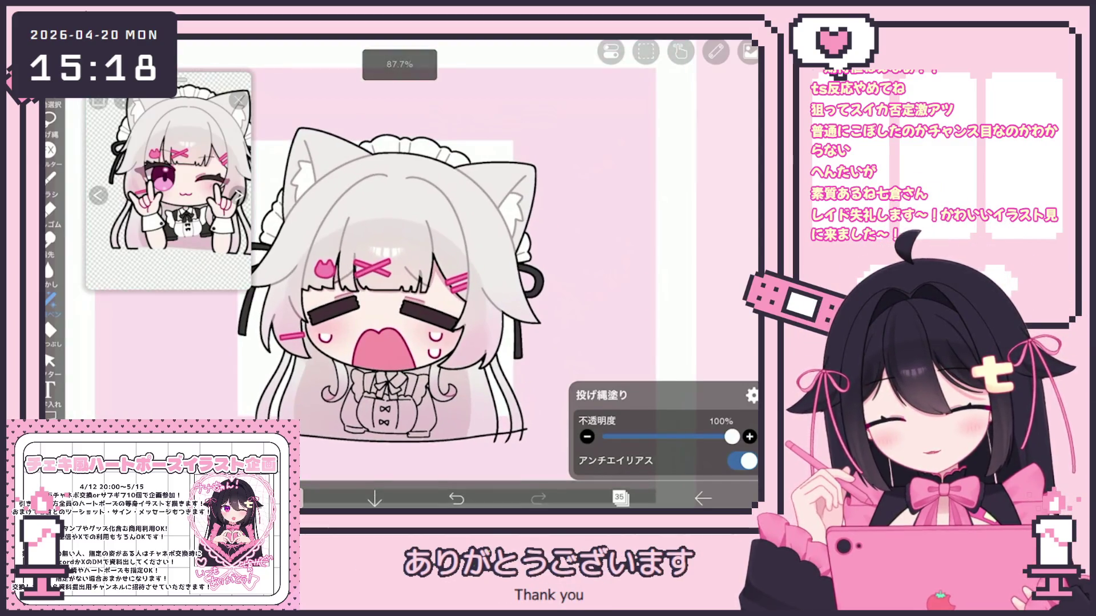
left_click(619, 499)
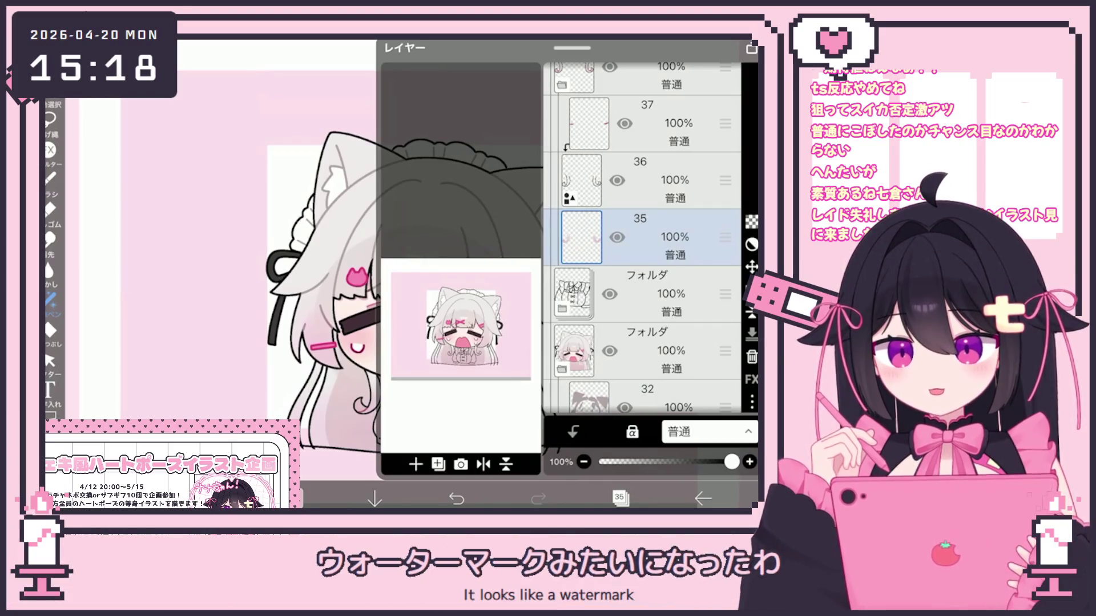
Select layer 33 in the layer list
left_click(619, 498)
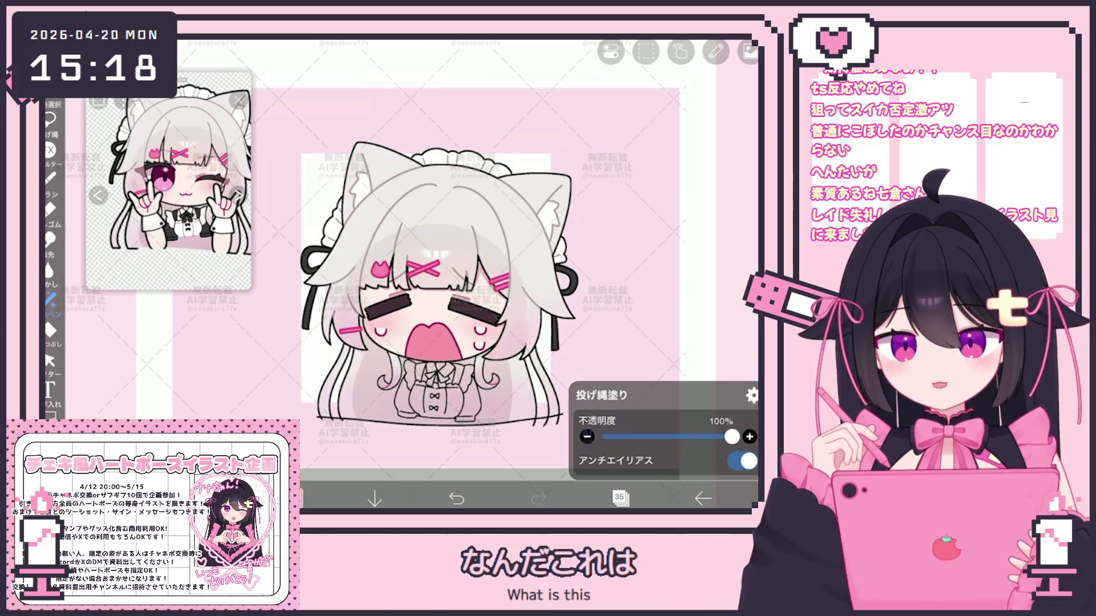
left_click(619, 498)
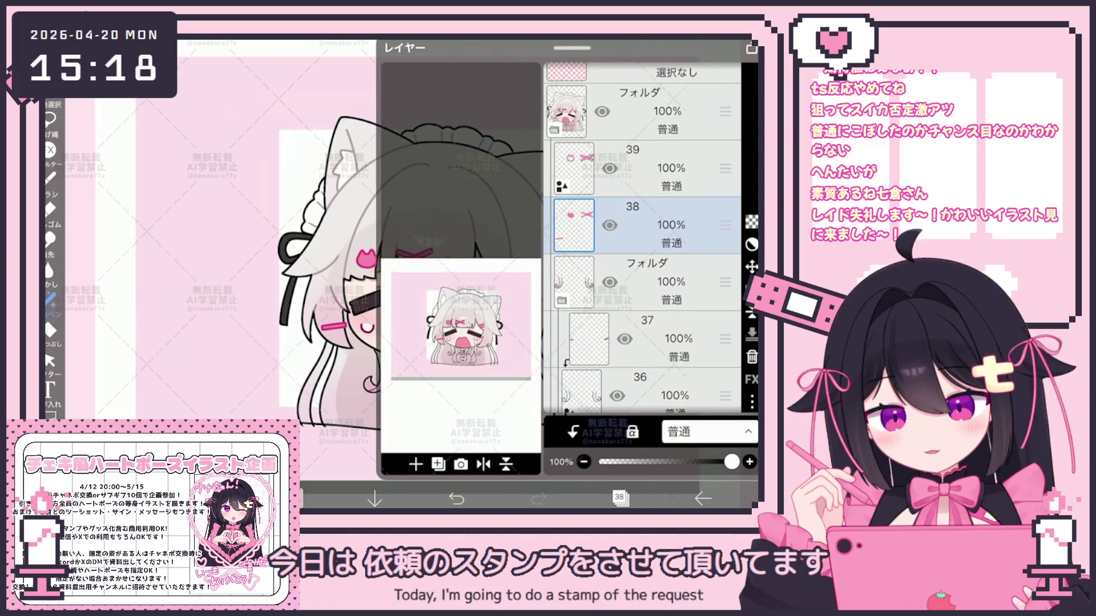
scroll(642, 240, "down", 2)
left_click(644, 237)
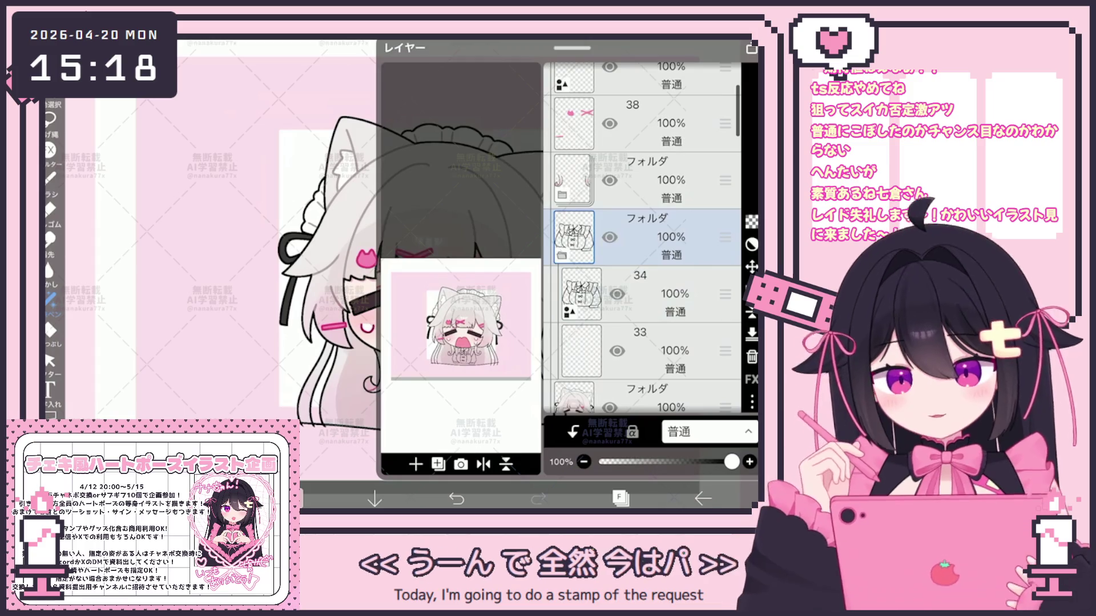
left_click(642, 350)
left_click(619, 498)
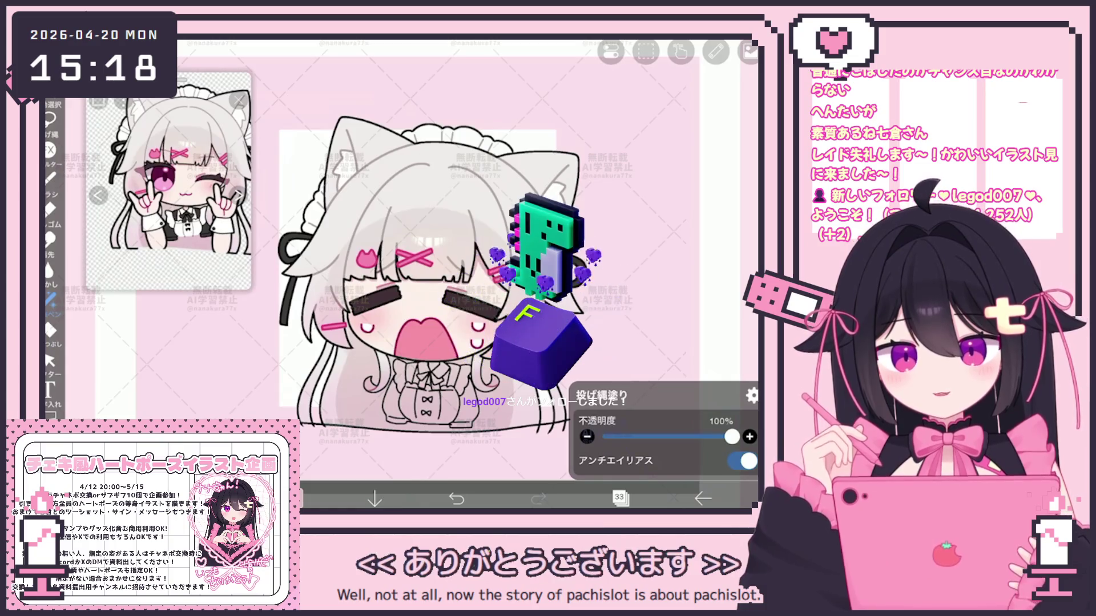
Switch to the bucket fill and expand its settings (5% strength, 1.5 expansion)
left_click(50, 330)
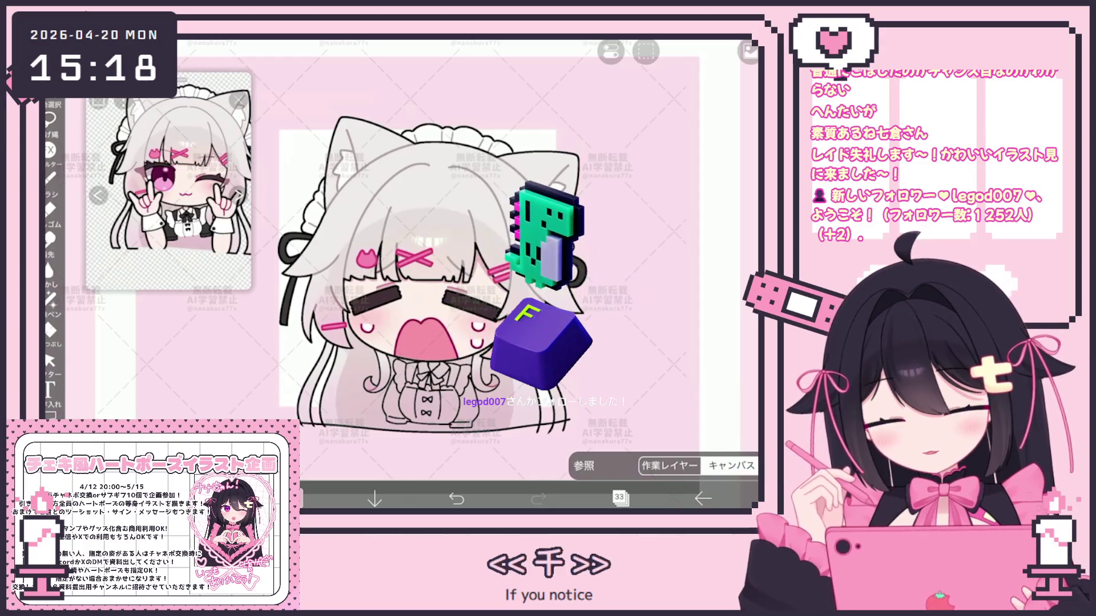
scroll(440, 251, "up", 3)
scroll(168, 181, "up", 3)
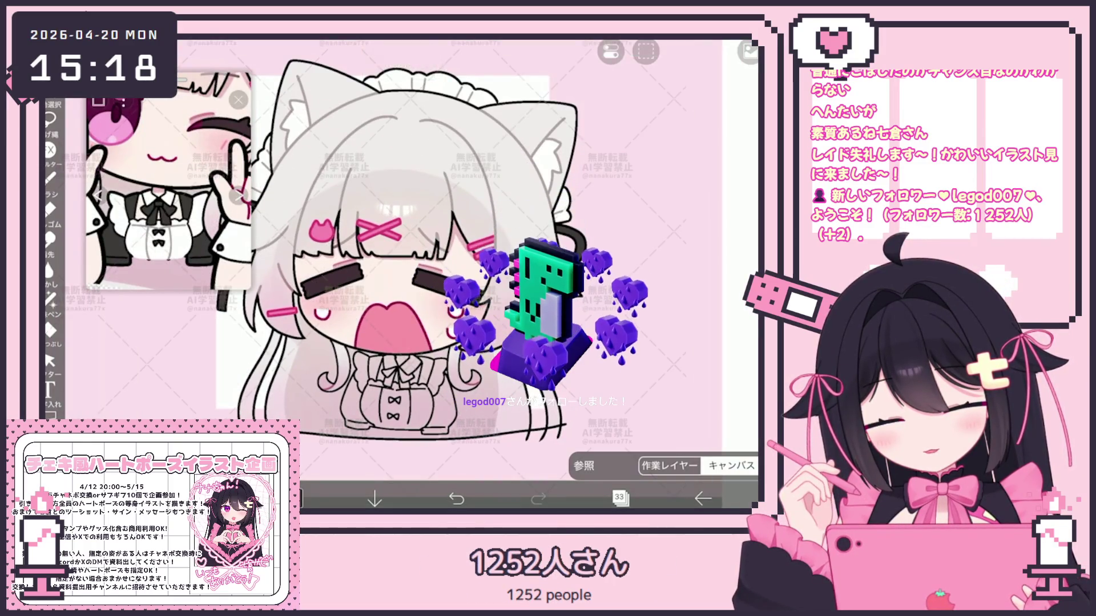
scroll(400, 252, "up", 3)
left_click(605, 452)
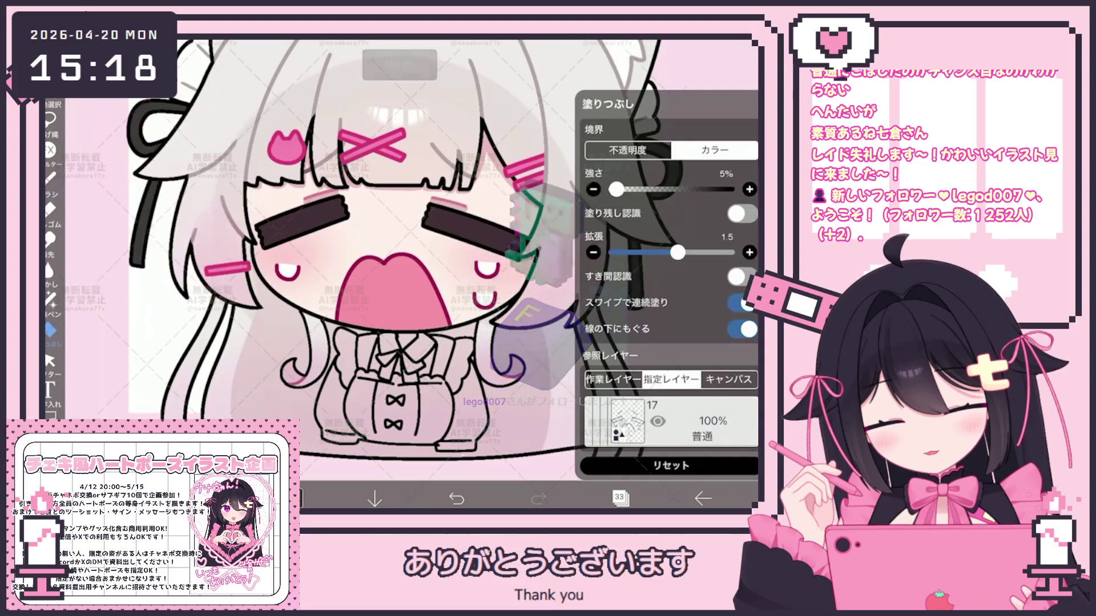
Set the fill reference layer and bucket-fill the dress's left side and collar area dark gray
left_click(670, 421)
scroll(671, 217, "up", 5)
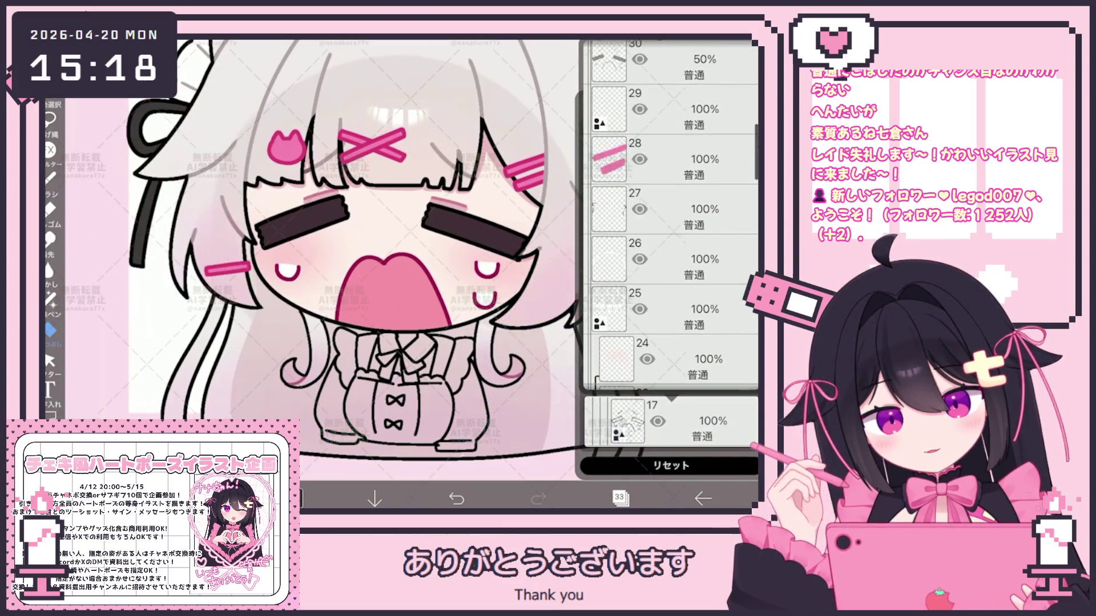
scroll(670, 217, "up", 8)
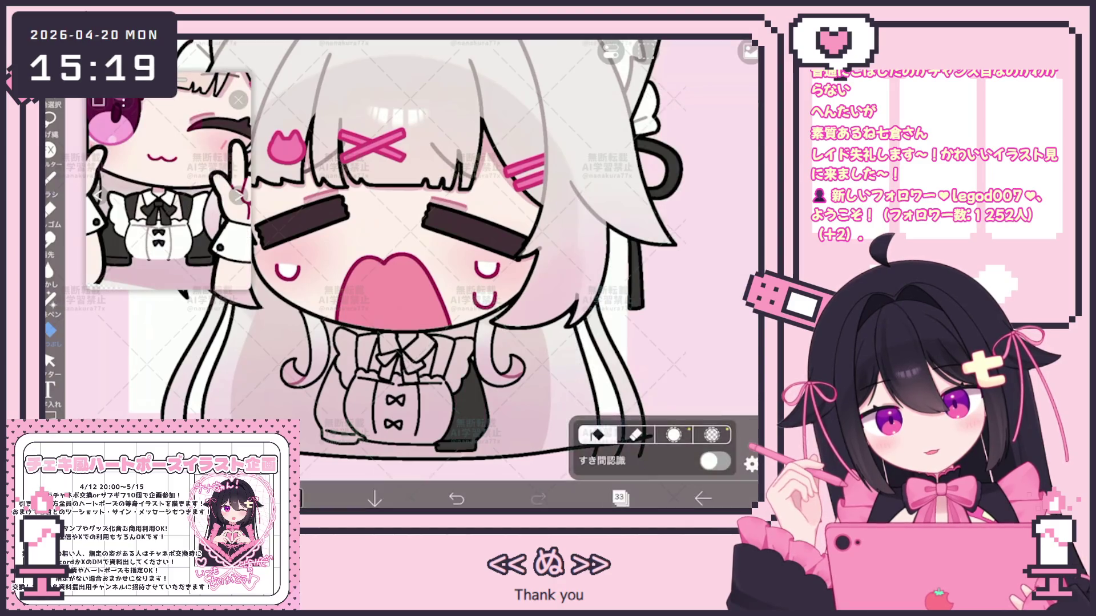
left_click(336, 399)
left_click(367, 351)
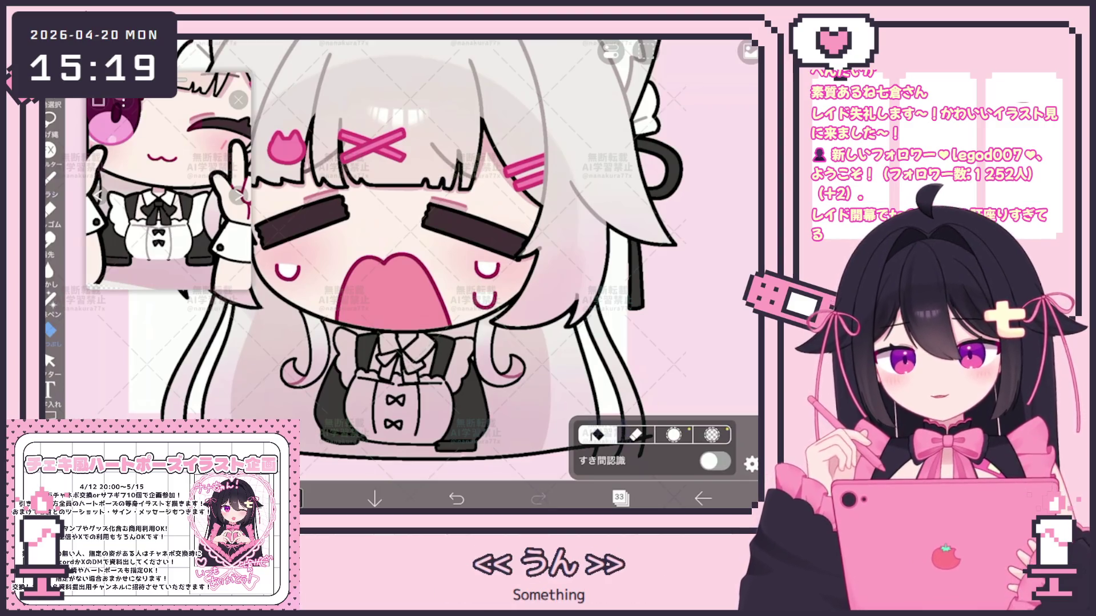
left_click(620, 498)
left_click(621, 498)
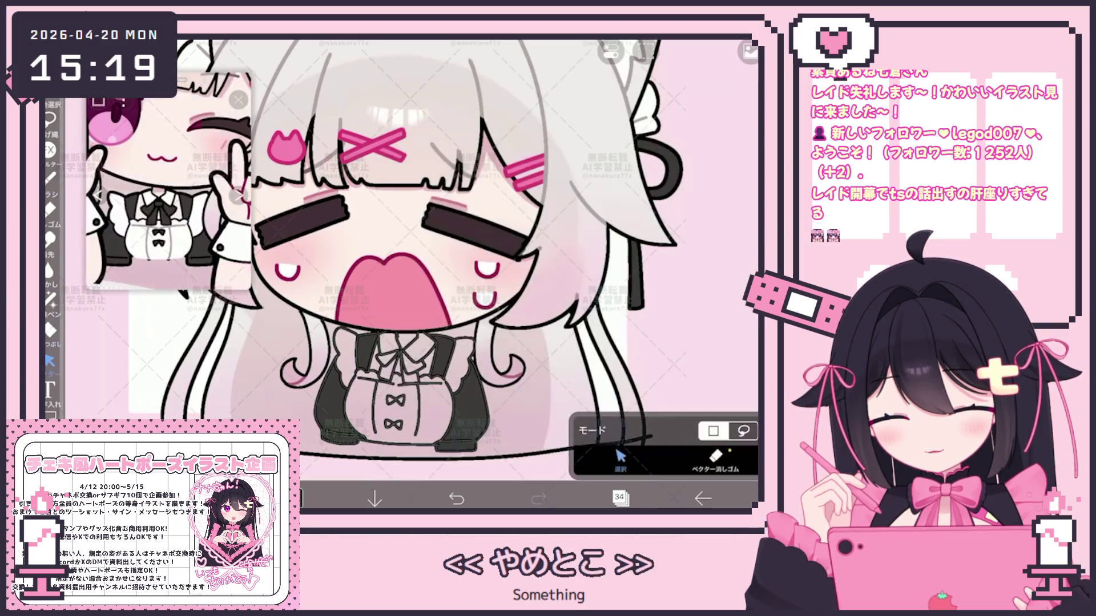
Try the Vector Eraser, reselect layer 33, and switch to Lasso Fill
scroll(399, 257, "up", 3)
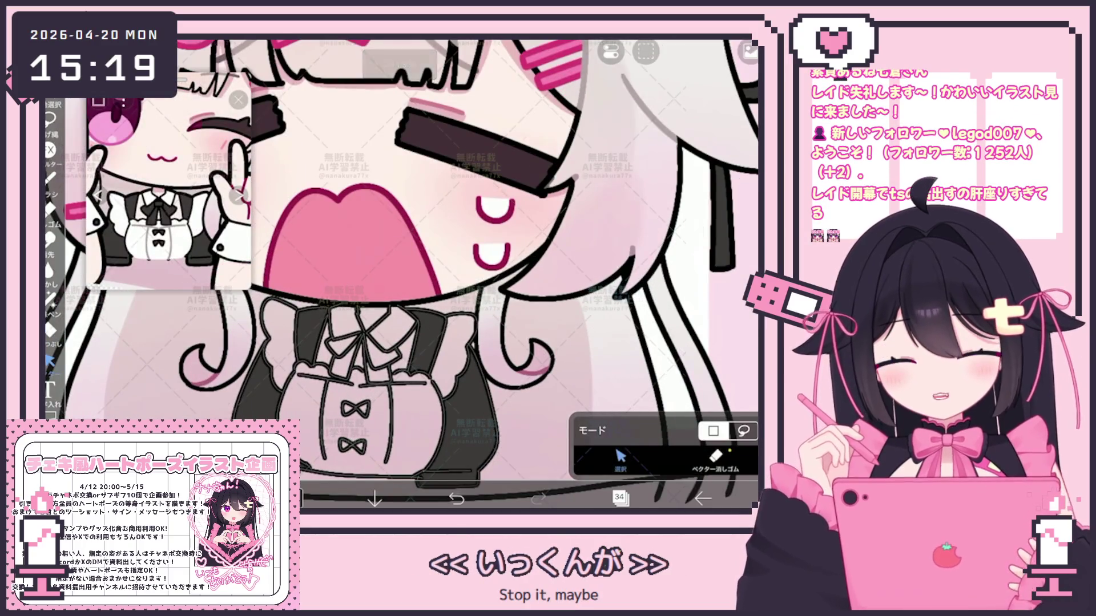
scroll(434, 343, "up", 2)
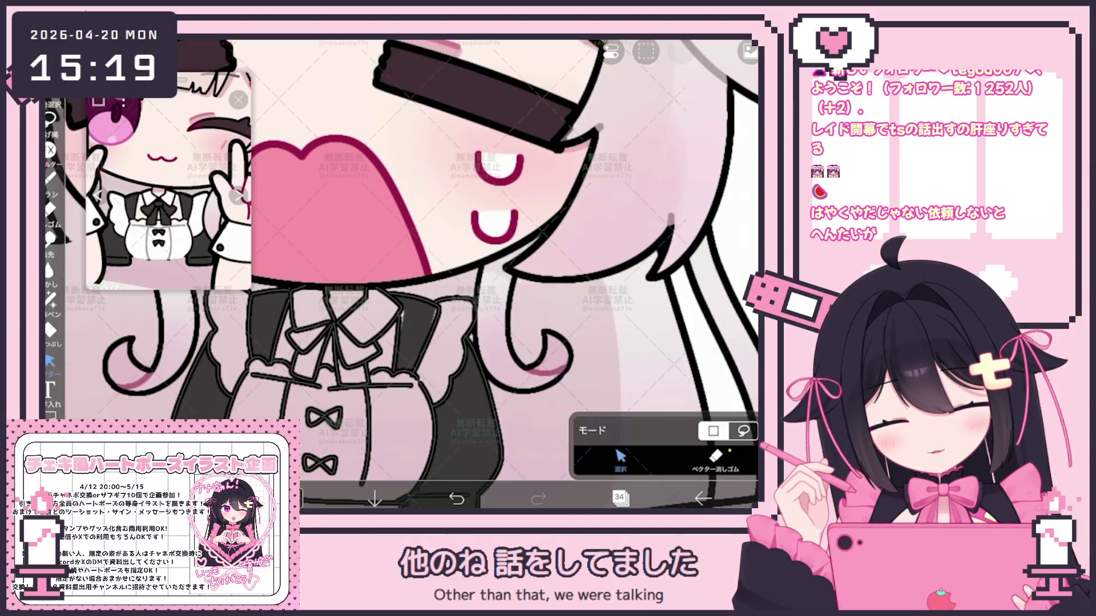
left_click(715, 457)
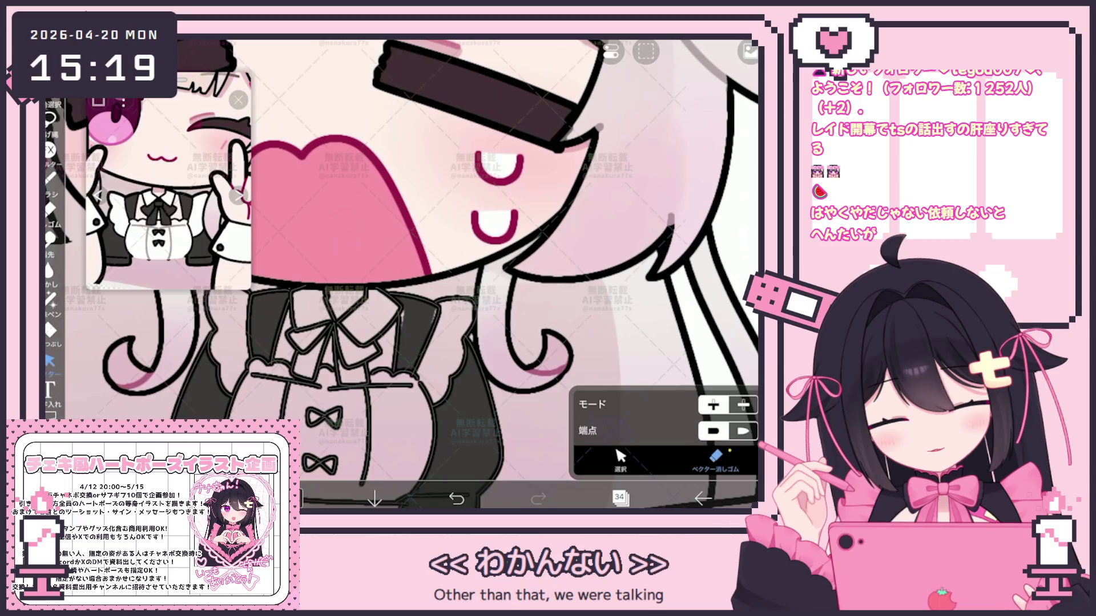
left_click(618, 498)
left_click(636, 281)
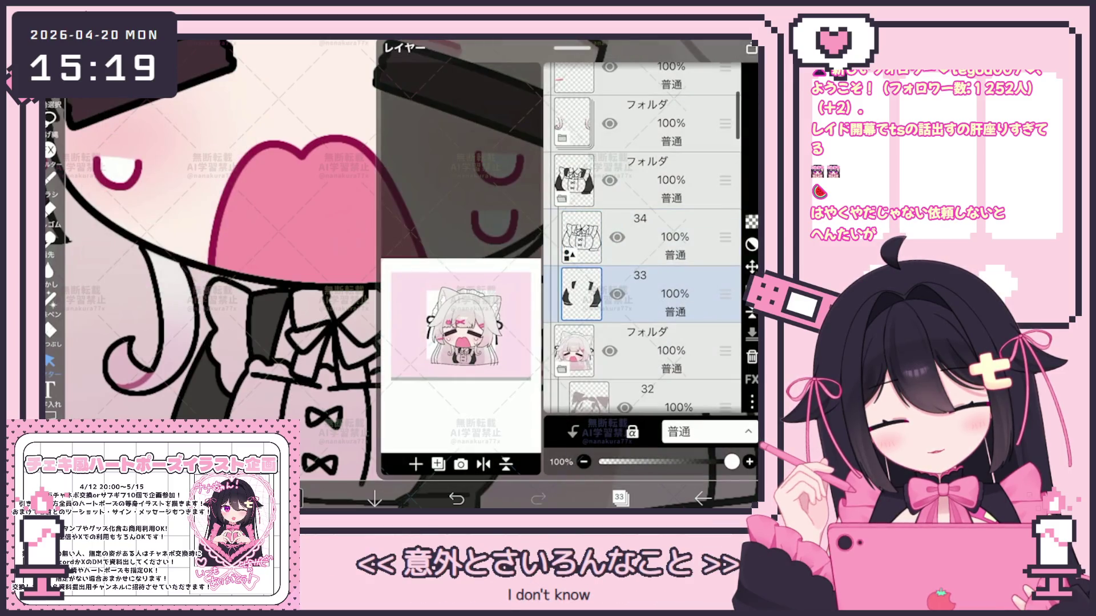
left_click(619, 499)
left_click(50, 297)
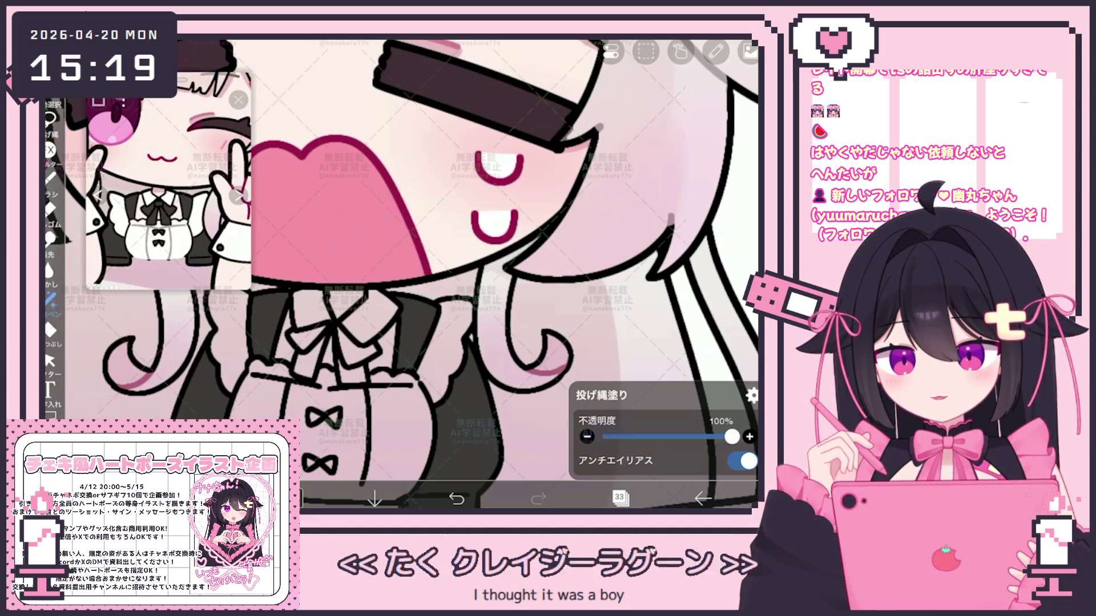
Add a new layer above layer 33, then undo it
left_click(619, 498)
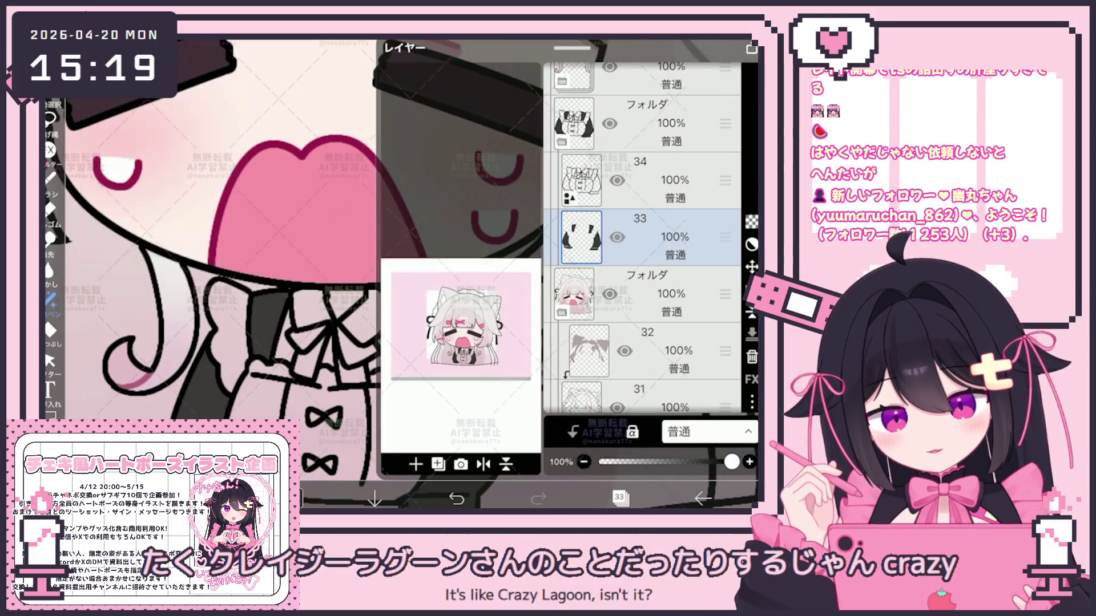
left_click(415, 464)
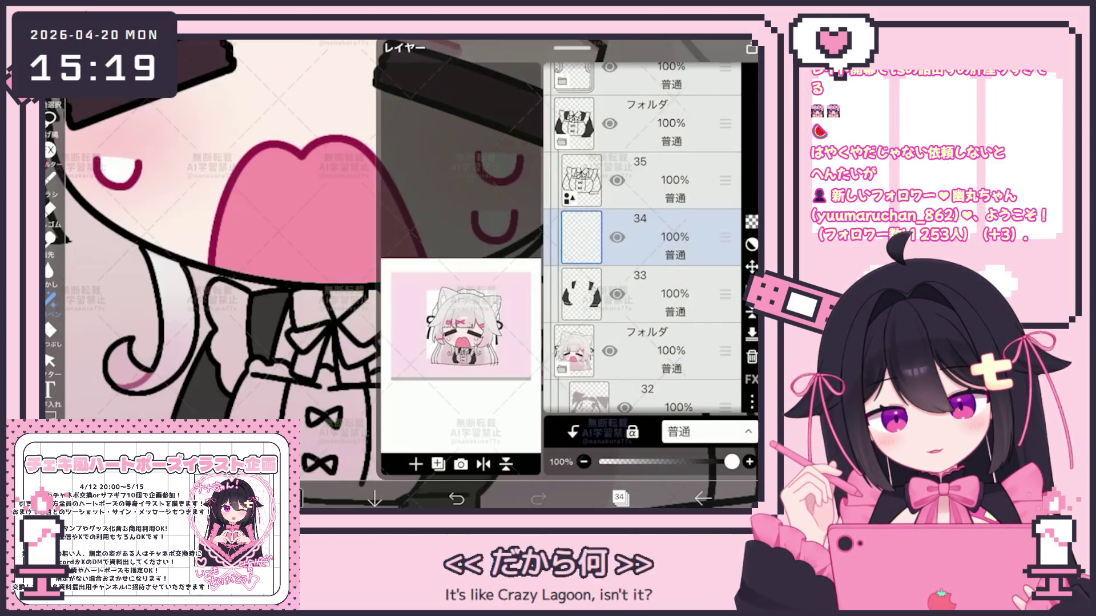
key("ctrl+z")
scroll(399, 257, "up", 3)
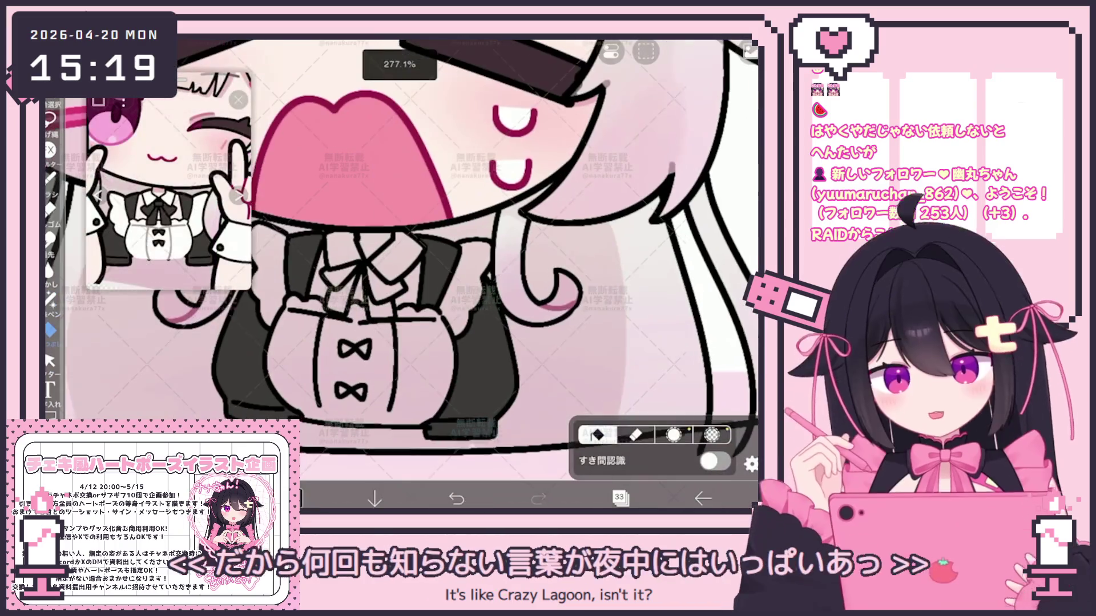
scroll(400, 257, "up", 3)
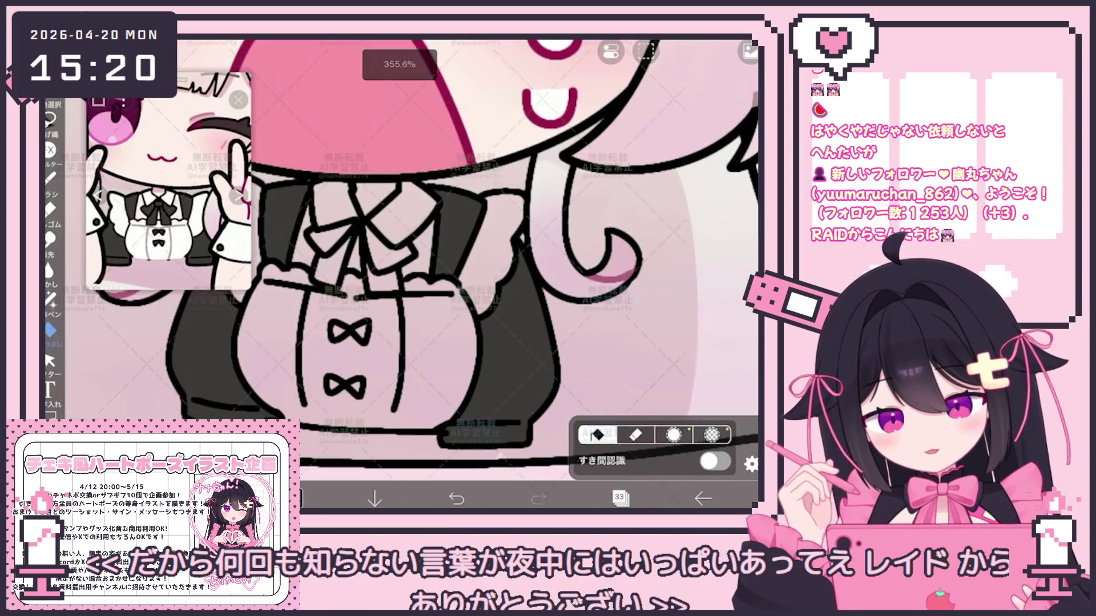
Fill the collar area around the chest bow pure white #FFFFFF, then switch to Lasso Fill
scroll(399, 257, "down", 3)
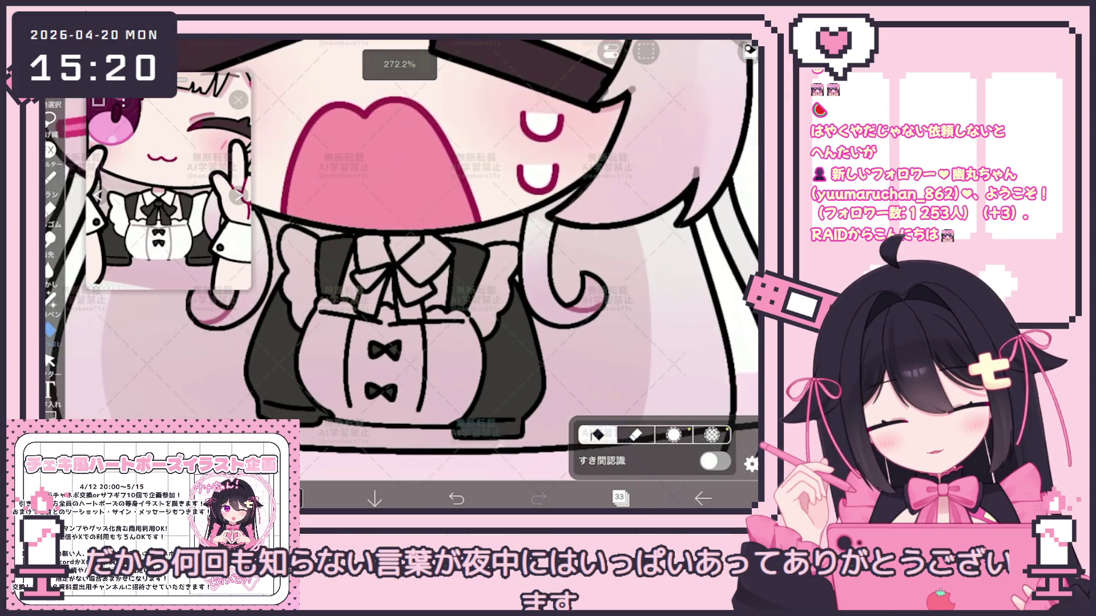
scroll(400, 256, "up", 3)
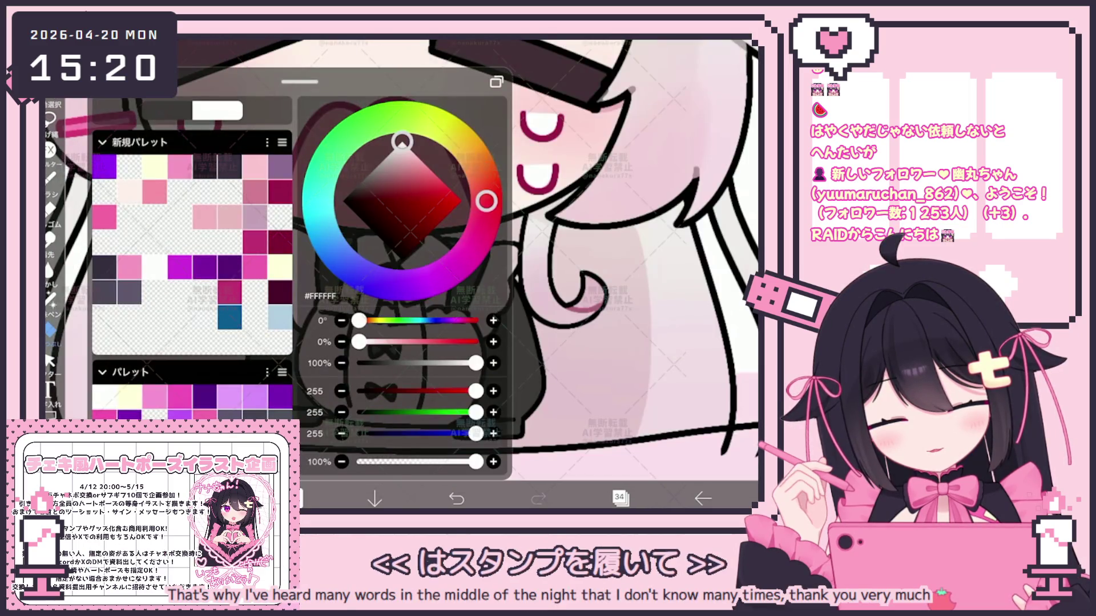
key("Escape")
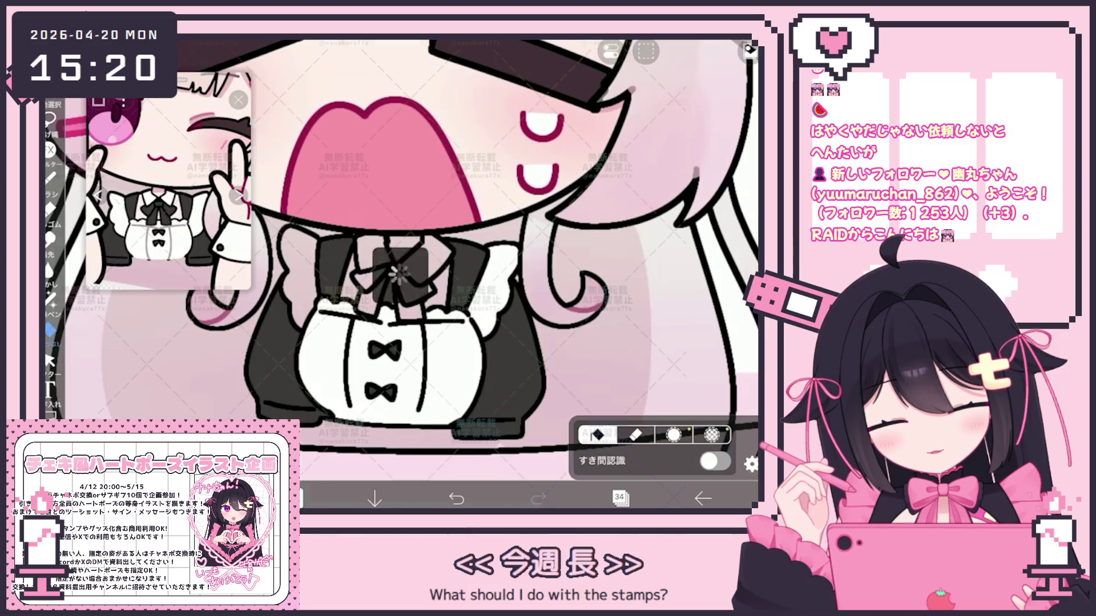
key("ctrl+z")
key("ctrl+shift+z")
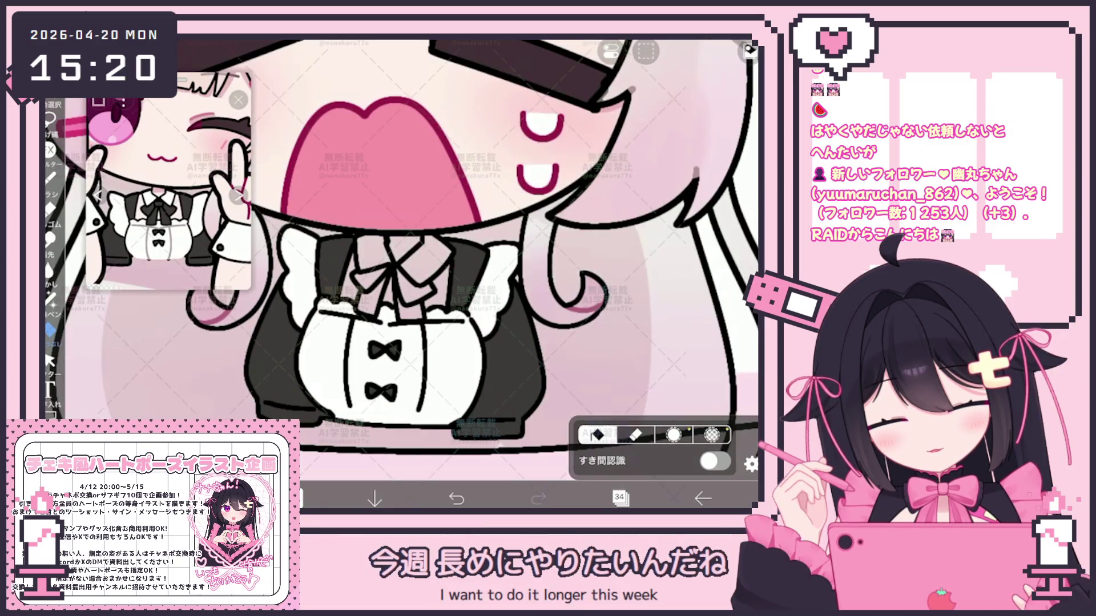
left_click(50, 298)
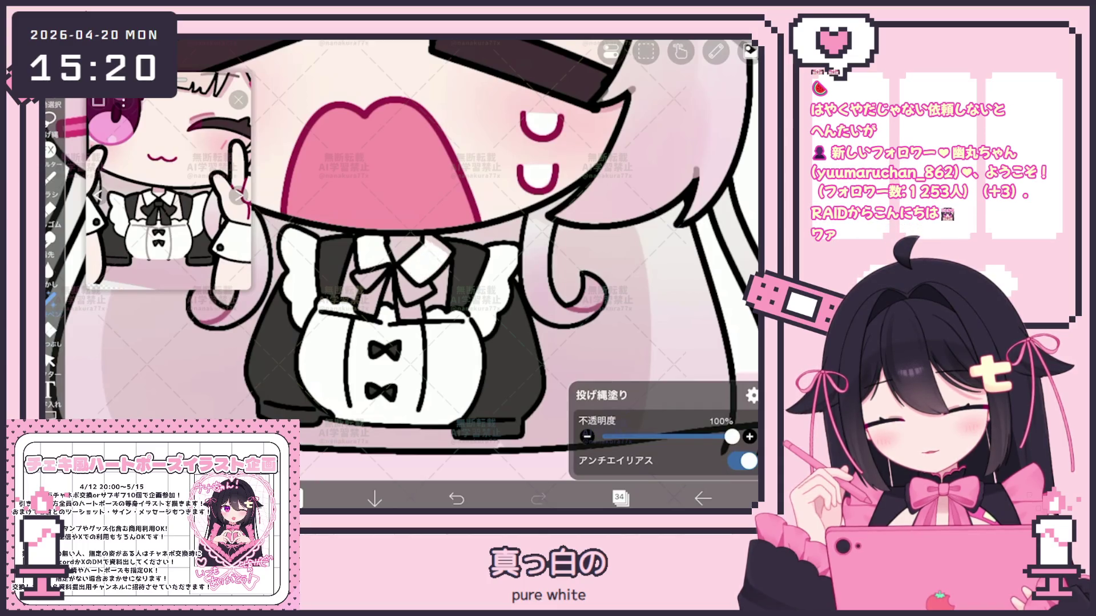
left_click(619, 499)
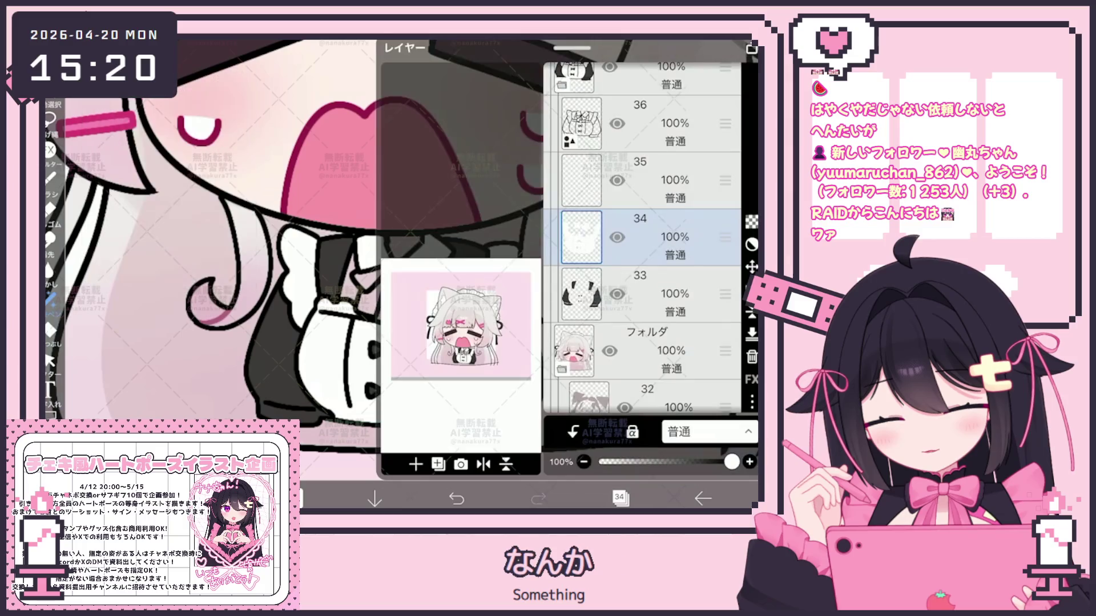
Select layer 33 with the dark dress fill and keep Lasso Fill active
left_click(656, 281)
left_click(620, 498)
left_click(50, 330)
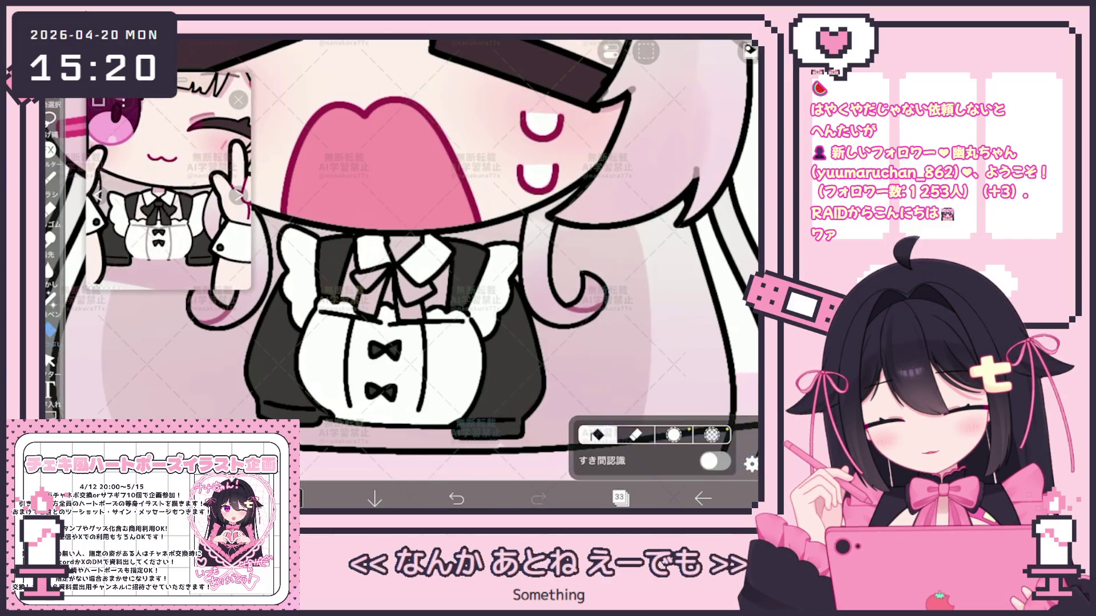
left_click(50, 298)
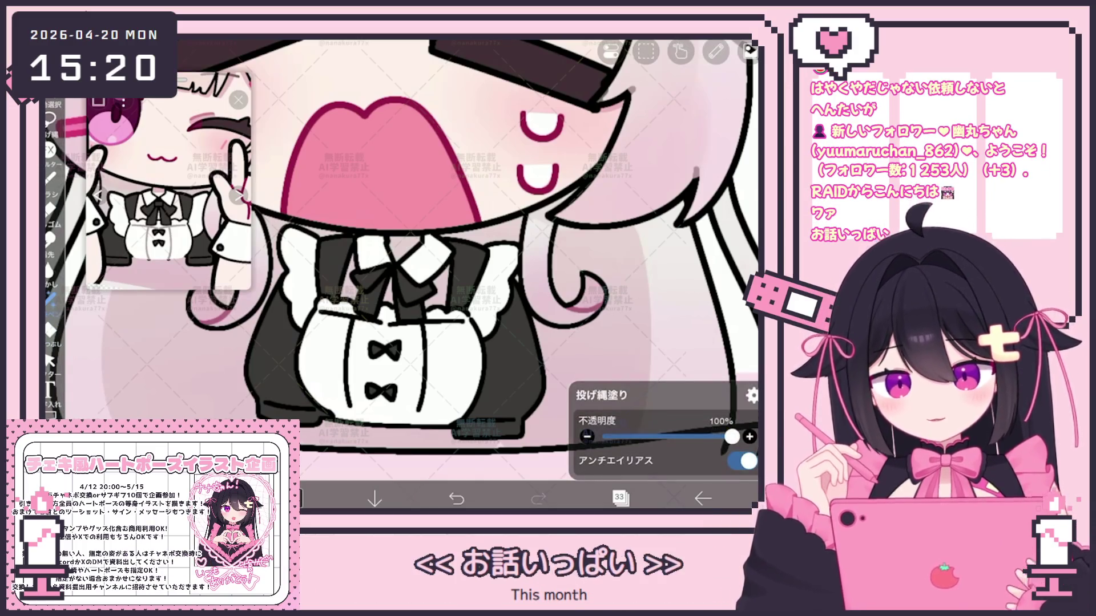
Reopen the layer list and scroll it up toward layer 38
left_click(619, 498)
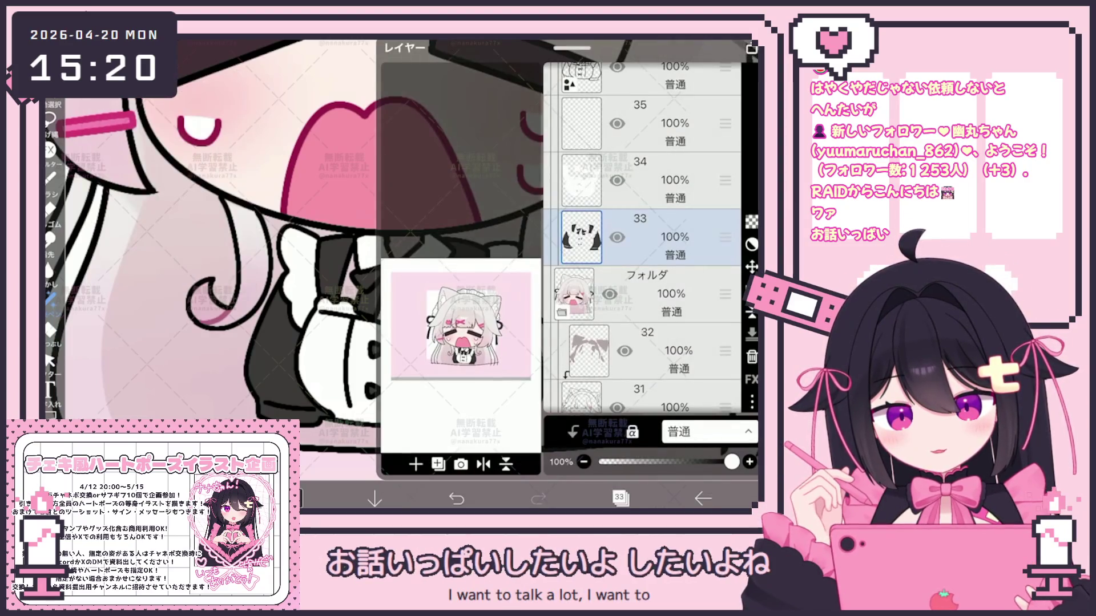
scroll(642, 237, "up", 3)
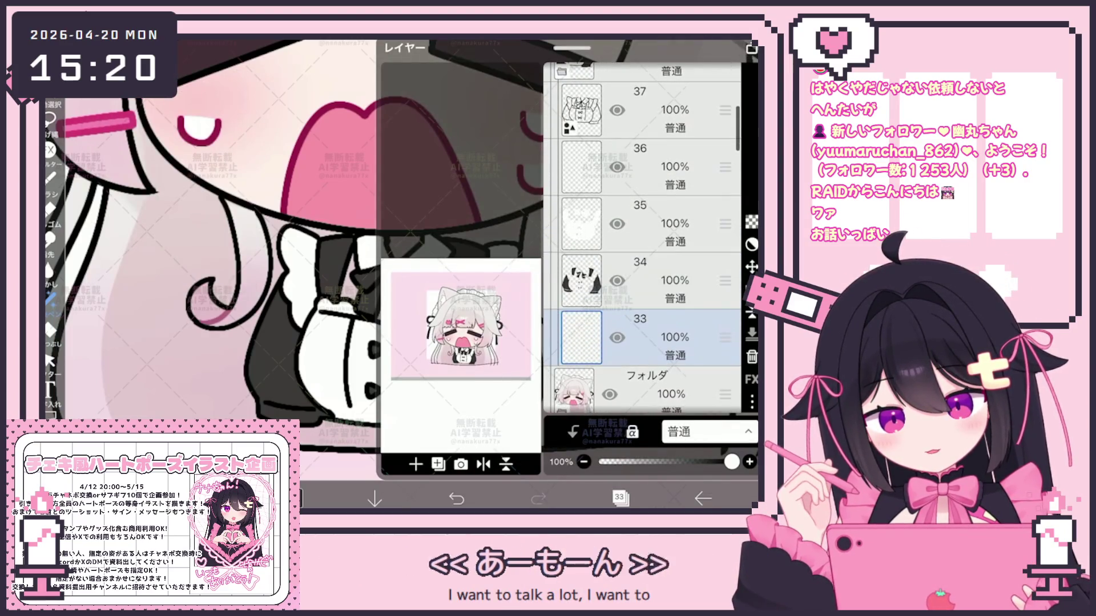
left_click(619, 498)
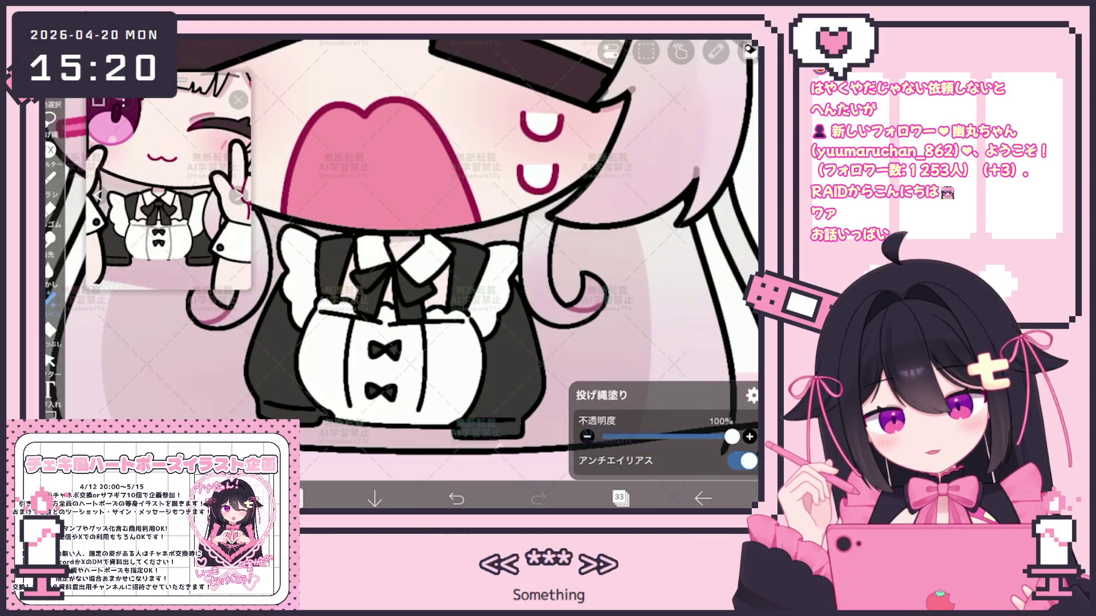
scroll(400, 257, "down", 5)
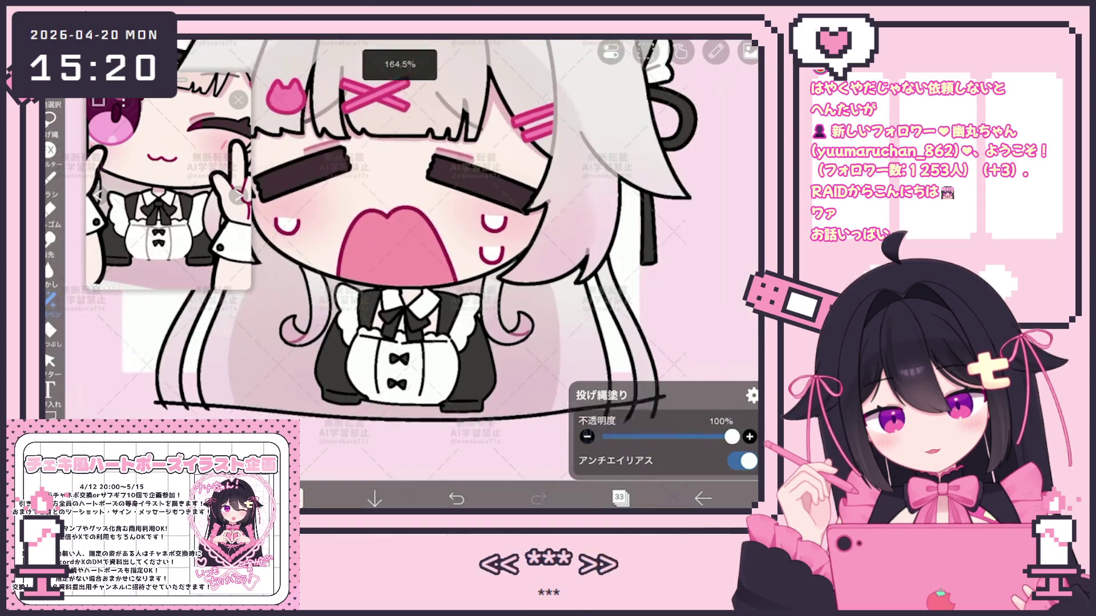
left_click(619, 498)
scroll(642, 237, "up", 3)
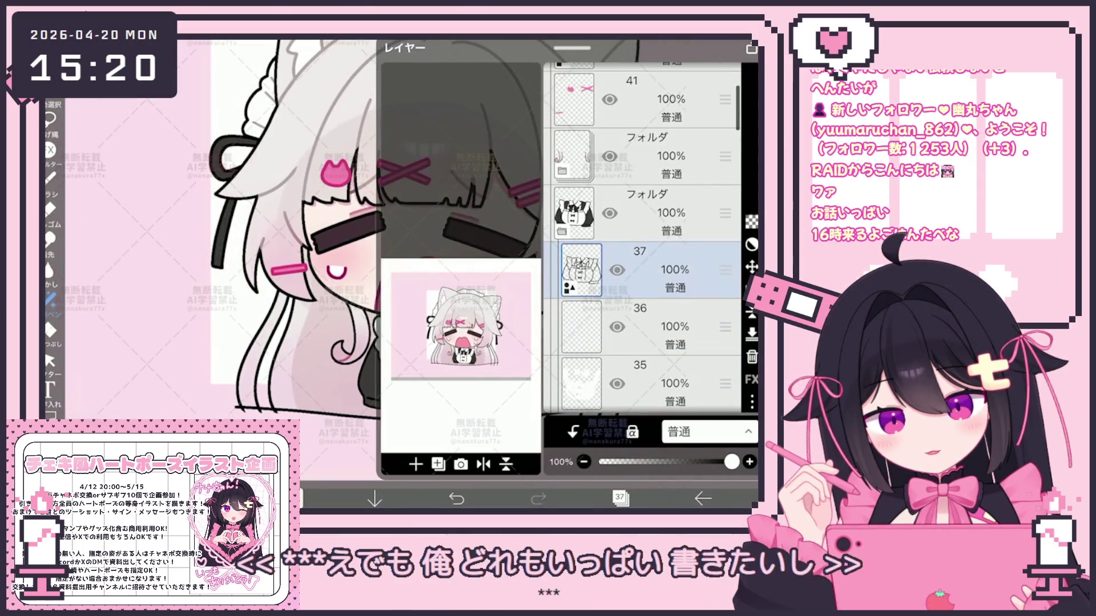
Select layer 38 and eyedrop a grey from the reference image
left_click(639, 223)
left_click(620, 498)
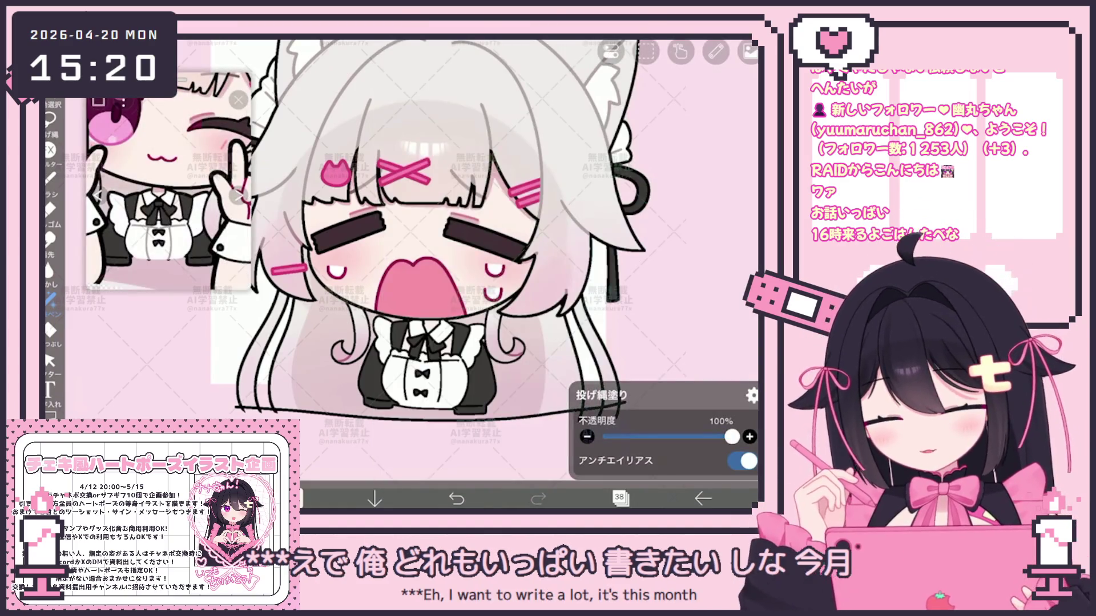
scroll(168, 182, "up", 3)
left_click(176, 181)
scroll(422, 365, "up", 5)
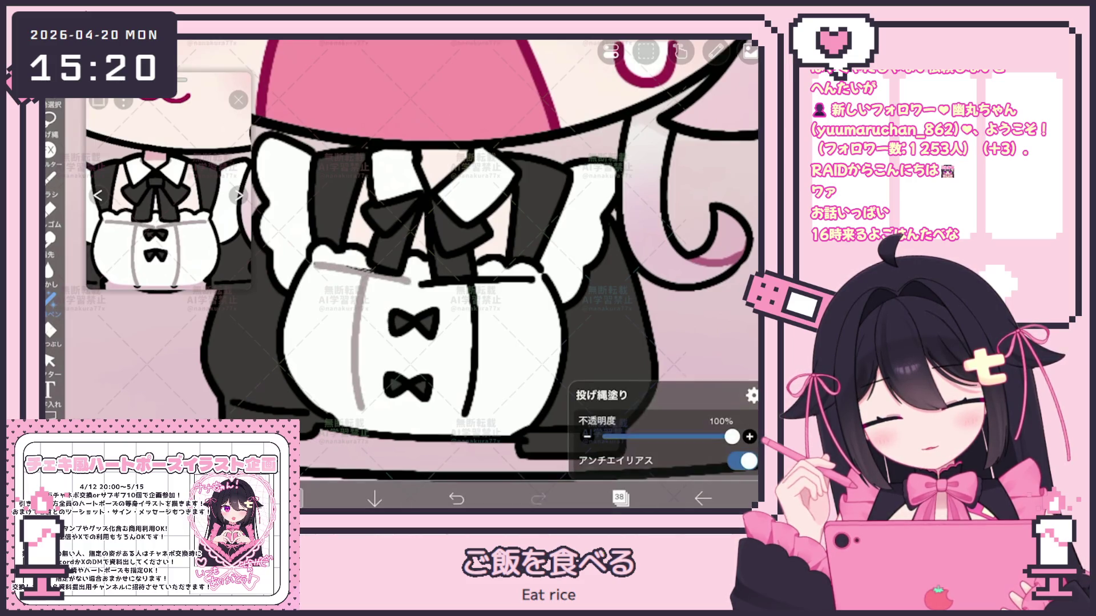
scroll(422, 285, "up", 2)
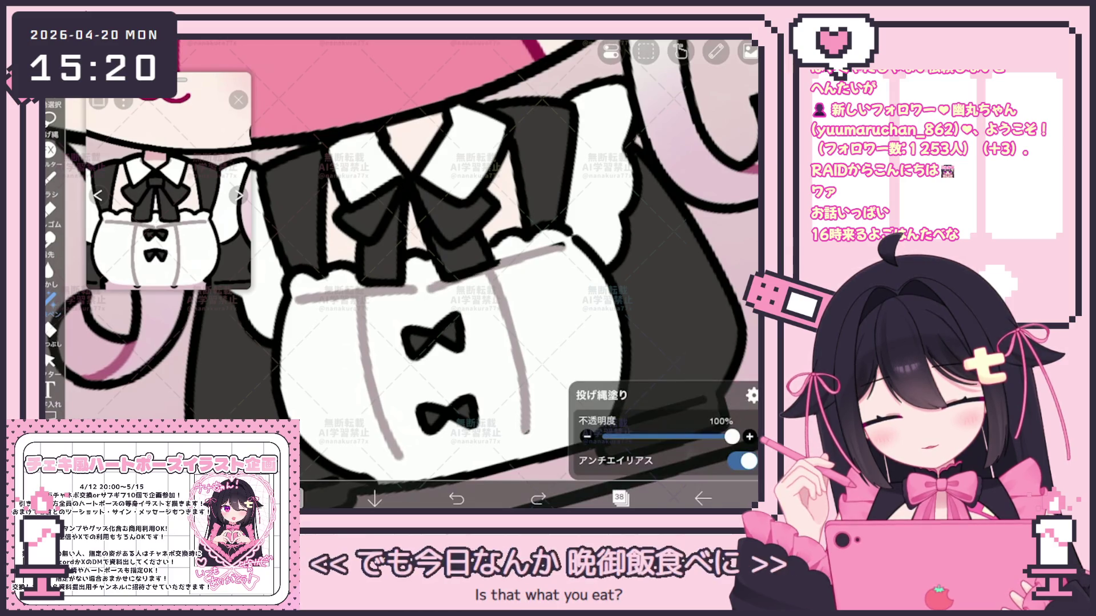
Lasso-fill gray pleat lines down the white apron front and collar
left_click(538, 499)
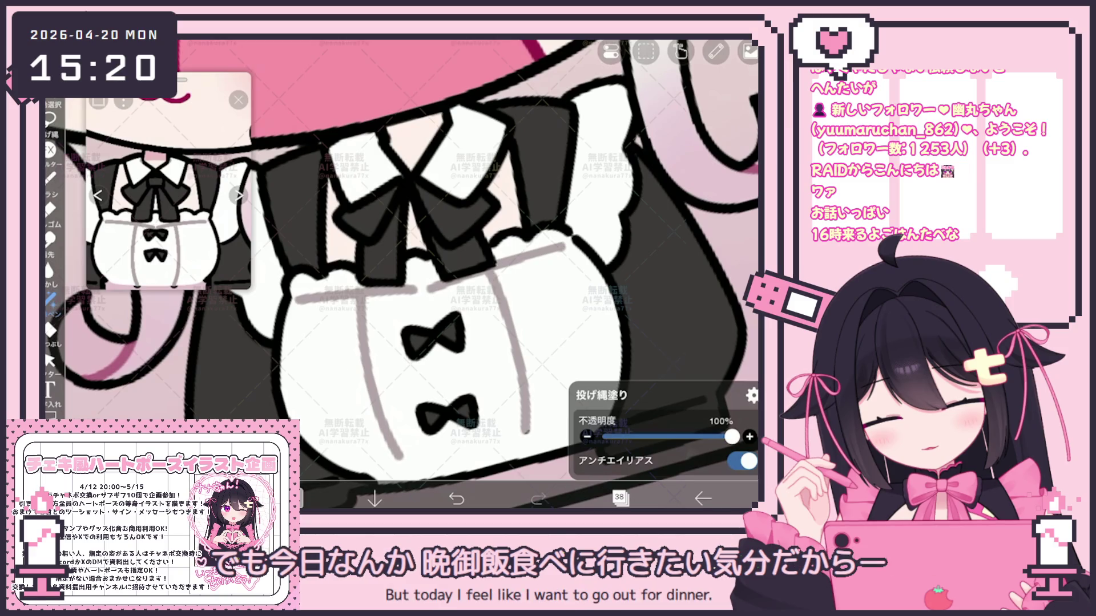
scroll(400, 256, "down", 5)
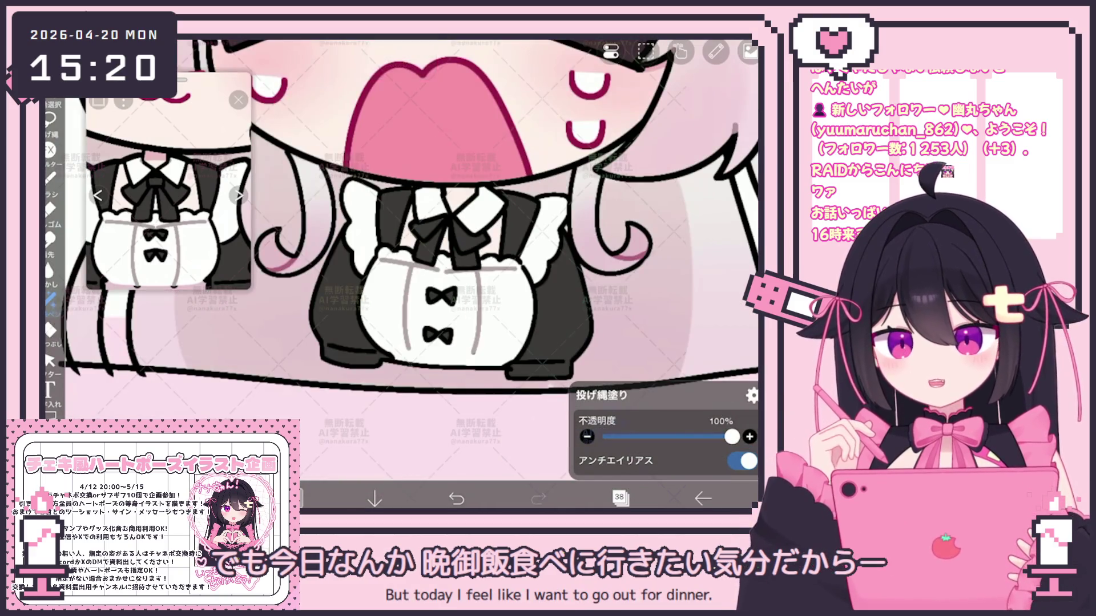
scroll(536, 160, "up", 3)
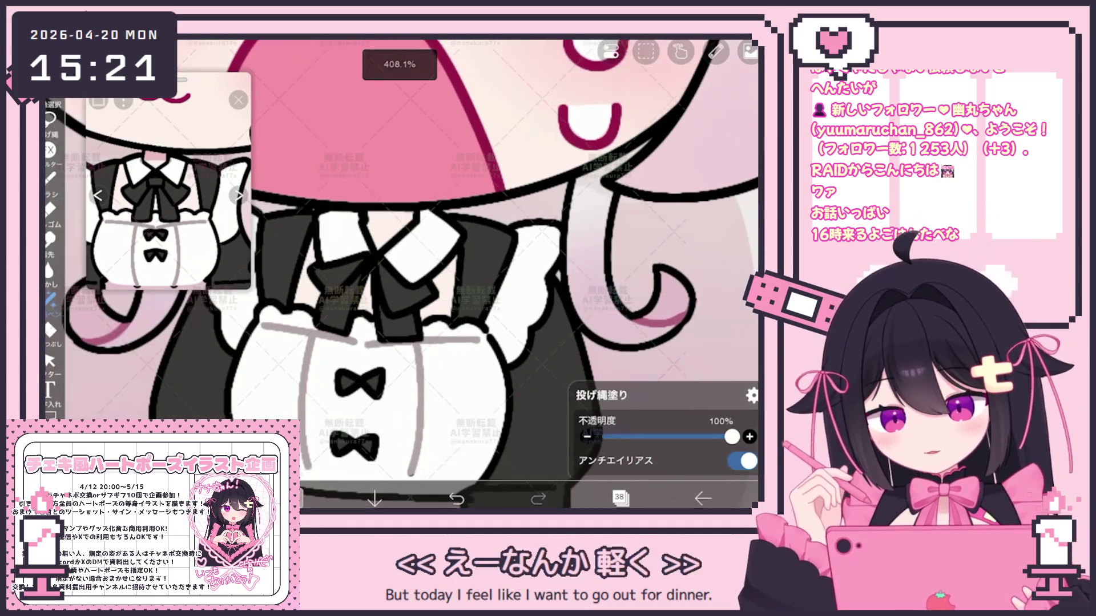
scroll(411, 274, "down", 1)
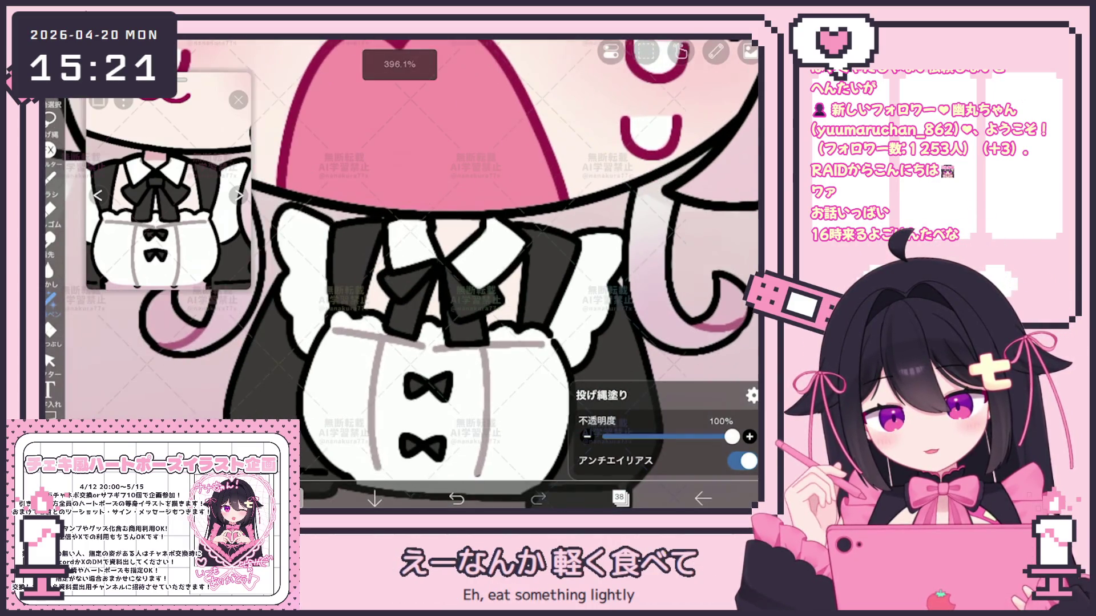
scroll(411, 274, "down", 3)
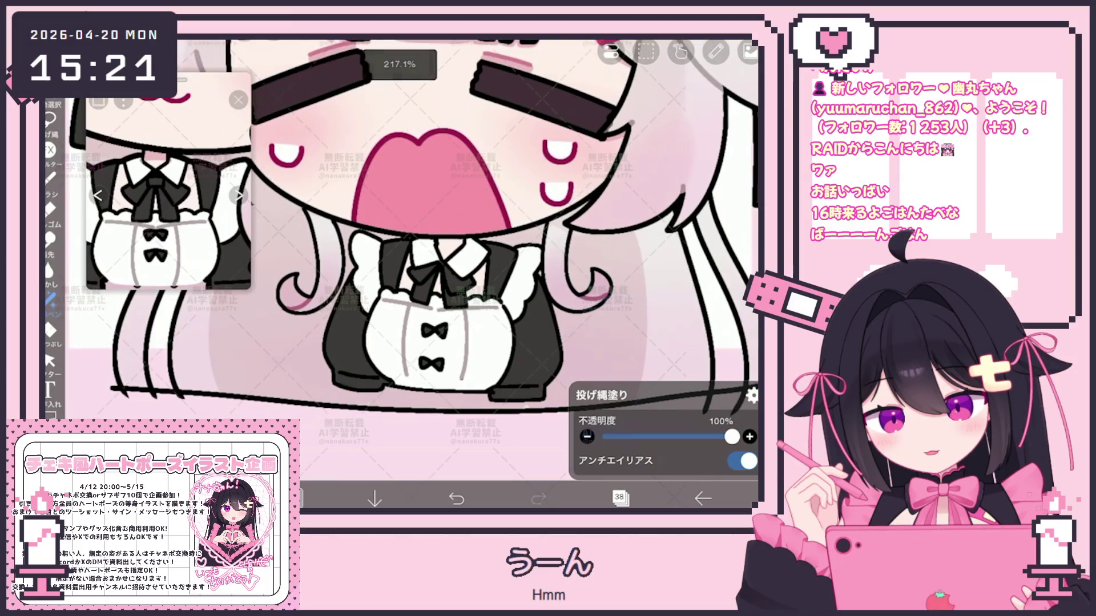
left_click(619, 498)
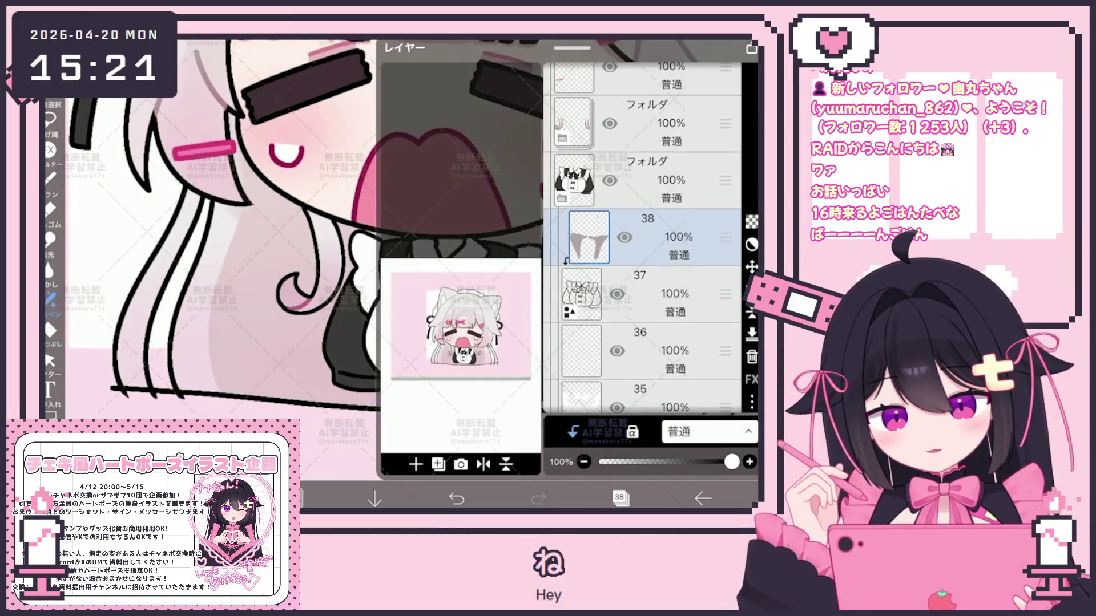
On layer 37, undo the last stroke and vector-erase a piece of the bow-knot outline
left_click(639, 293)
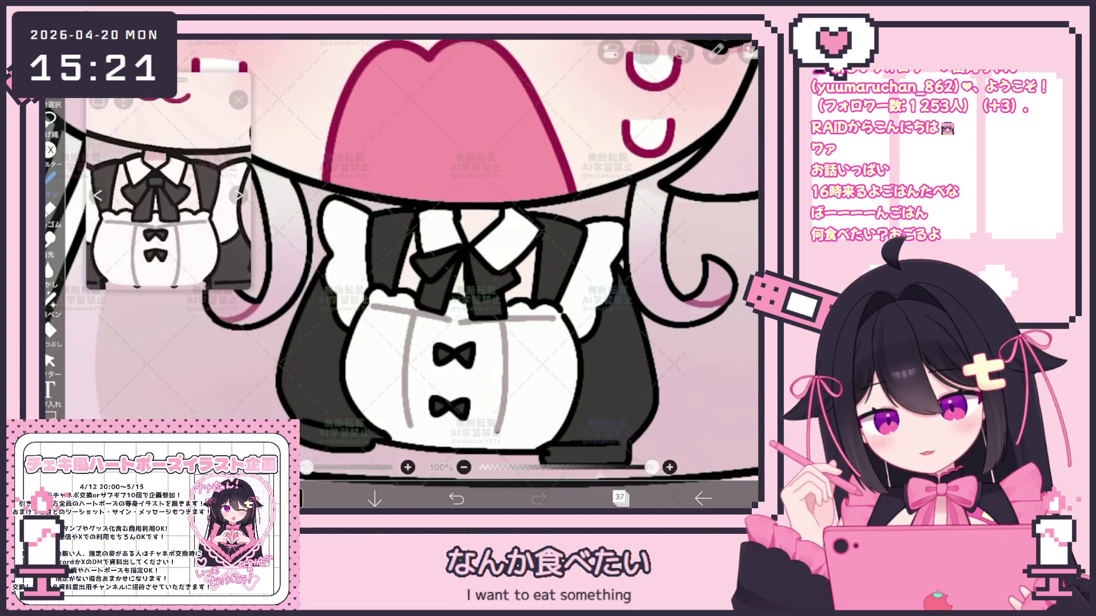
scroll(400, 274, "up", 2)
scroll(434, 274, "up", 2)
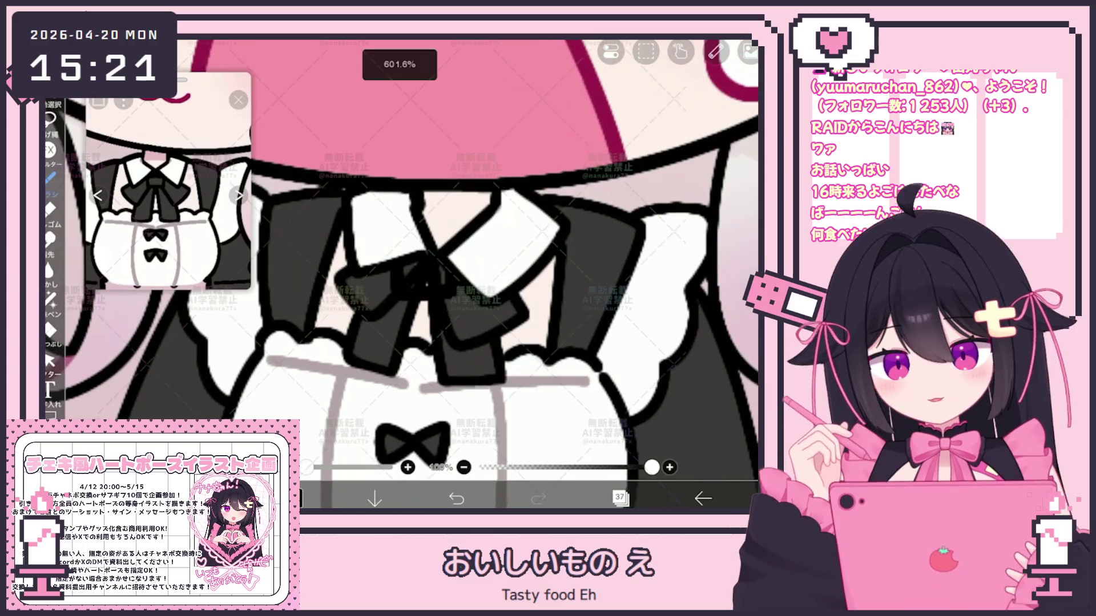
key("ctrl+z")
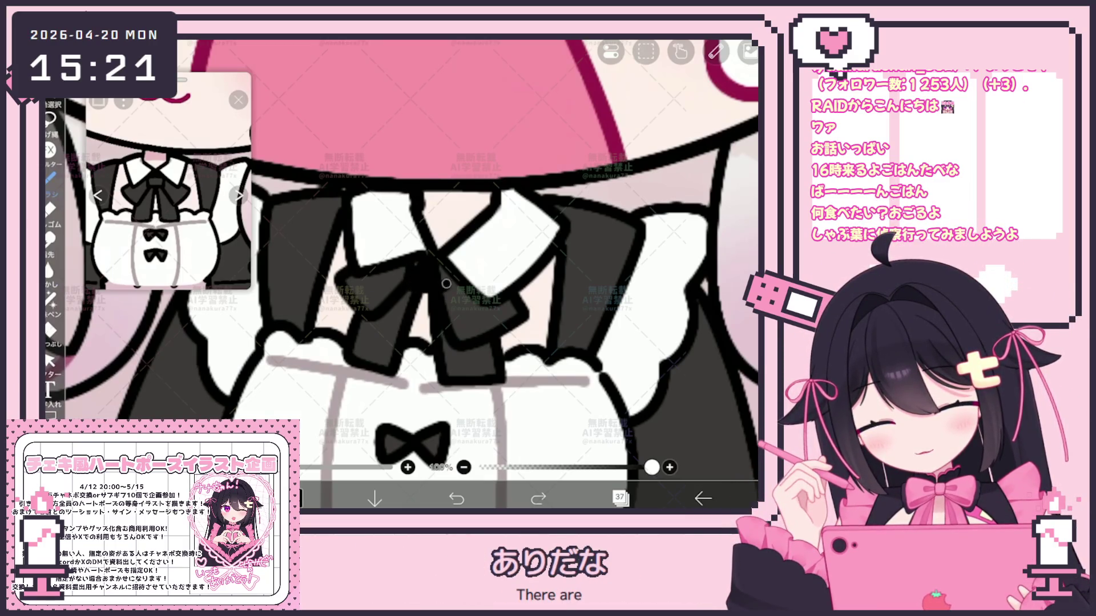
left_click(49, 361)
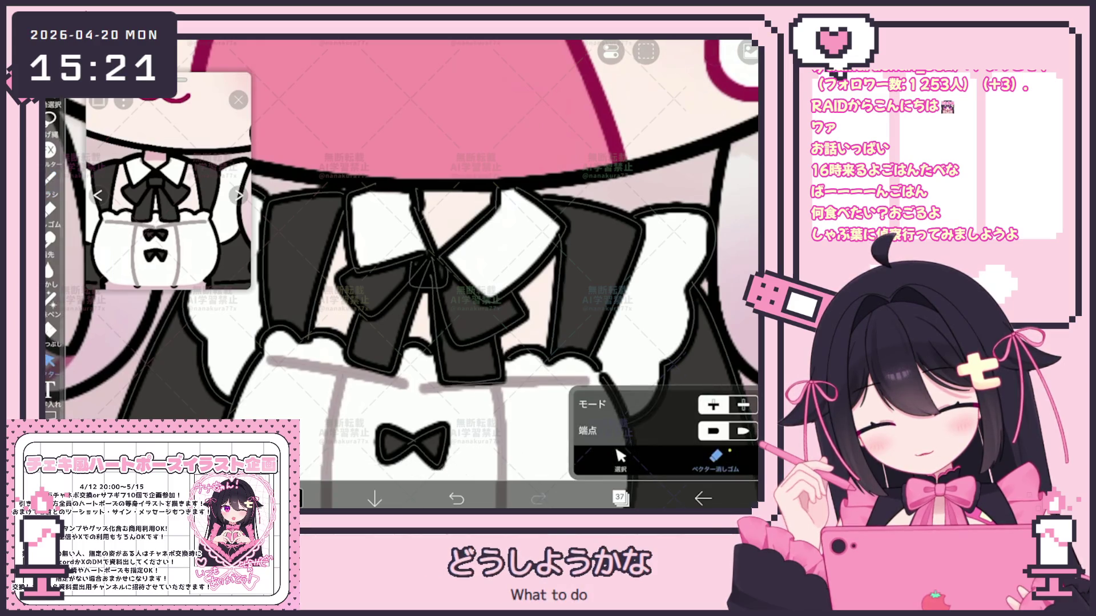
left_click(429, 270)
Select layer 34 and switch to Lasso Fill
left_click(619, 499)
left_click(581, 281)
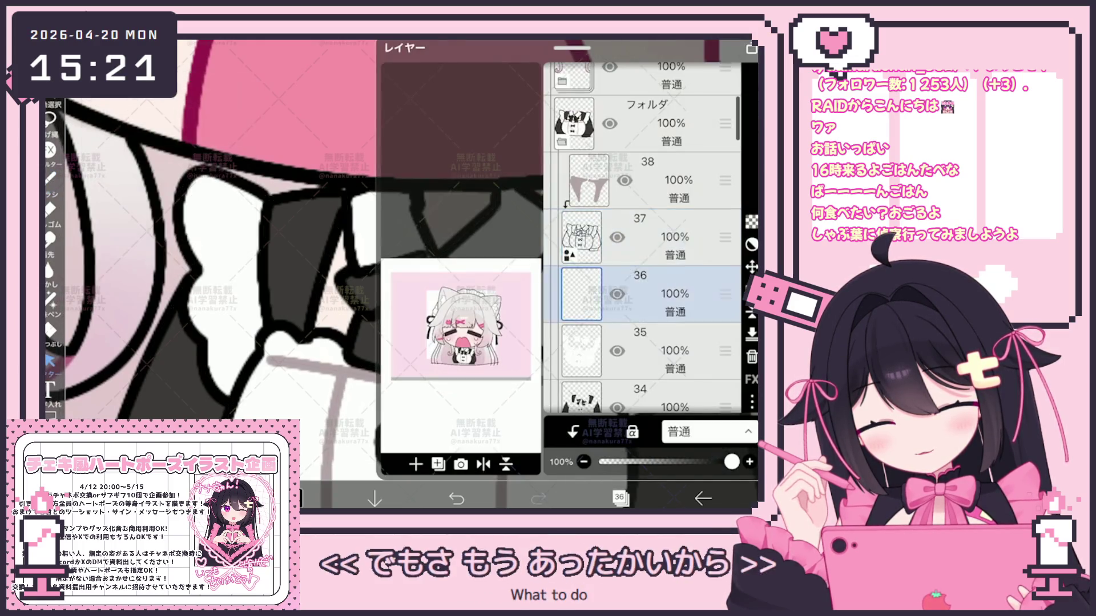
left_click(581, 316)
left_click(619, 498)
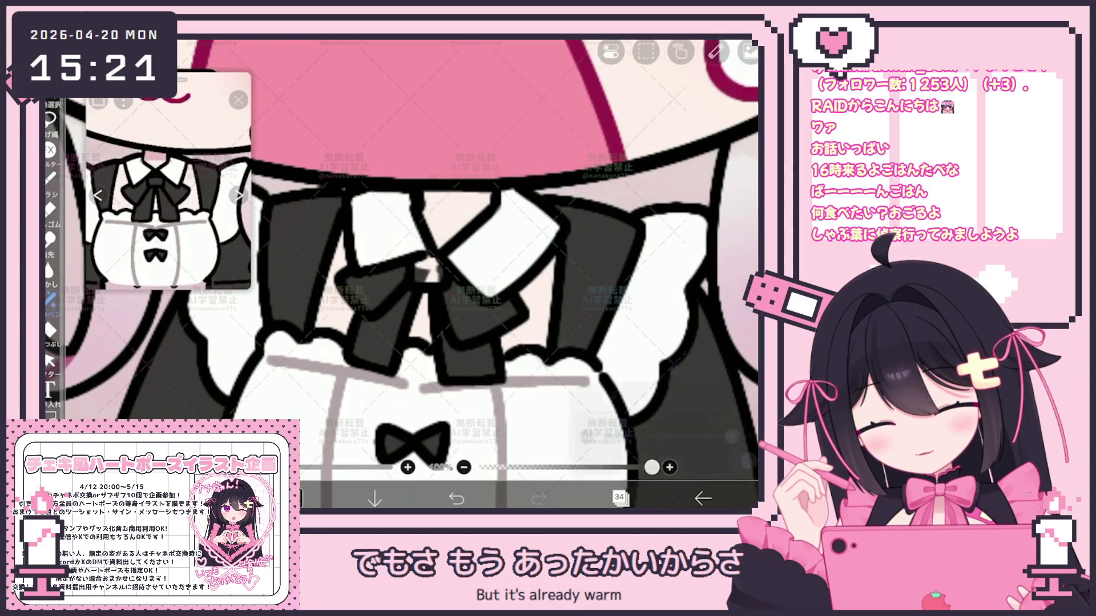
left_click(50, 119)
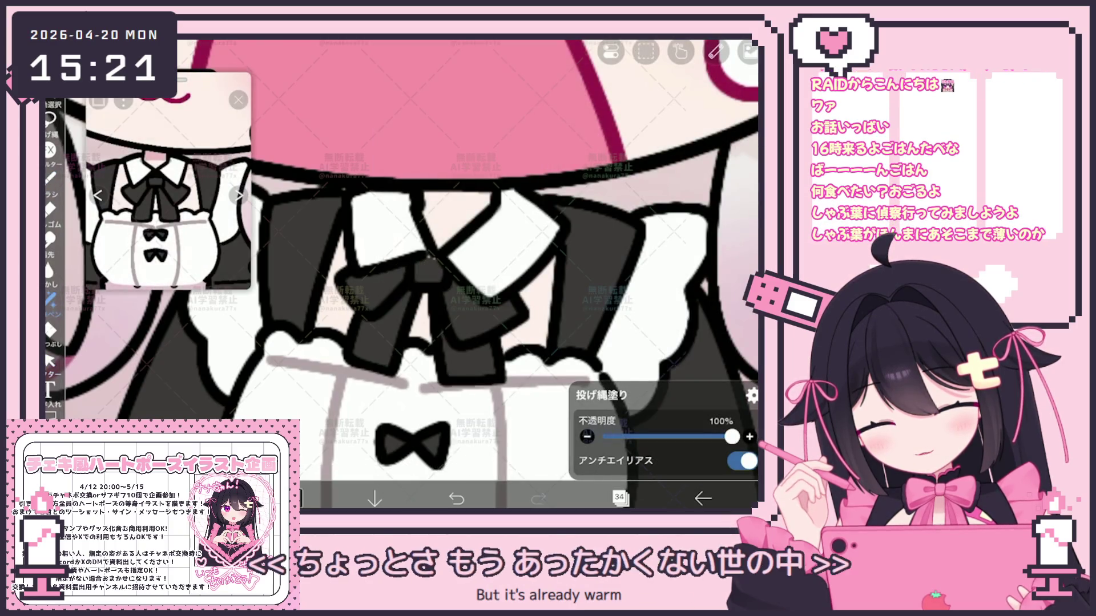
scroll(401, 274, "down", 5)
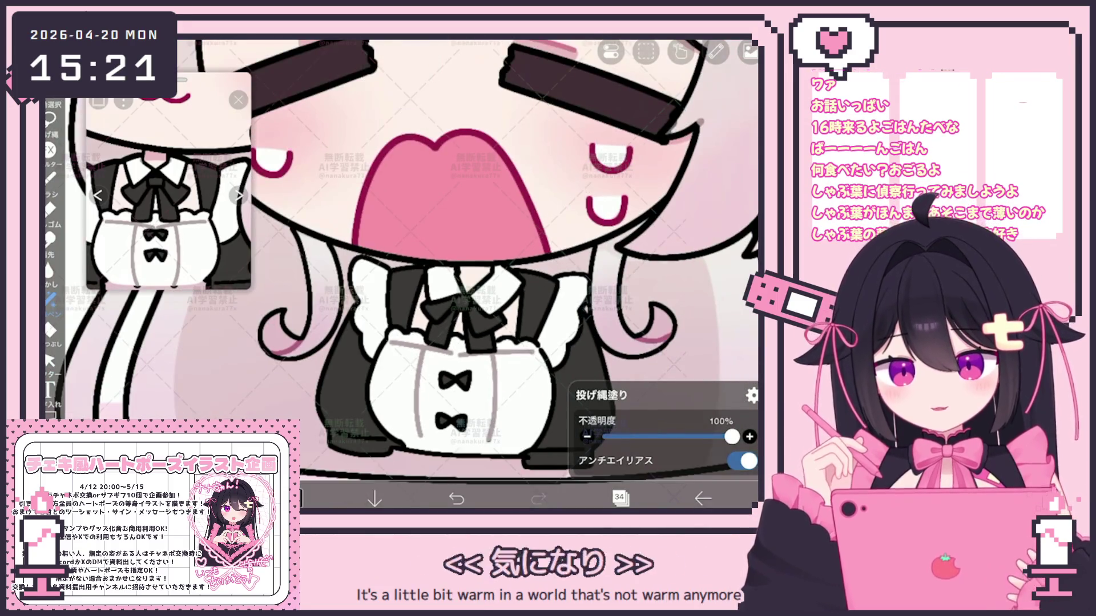
scroll(434, 256, "down", 5)
Duplicate outfit line-art layer 37, move the copy up, and select the outfit body strokes
left_click(620, 498)
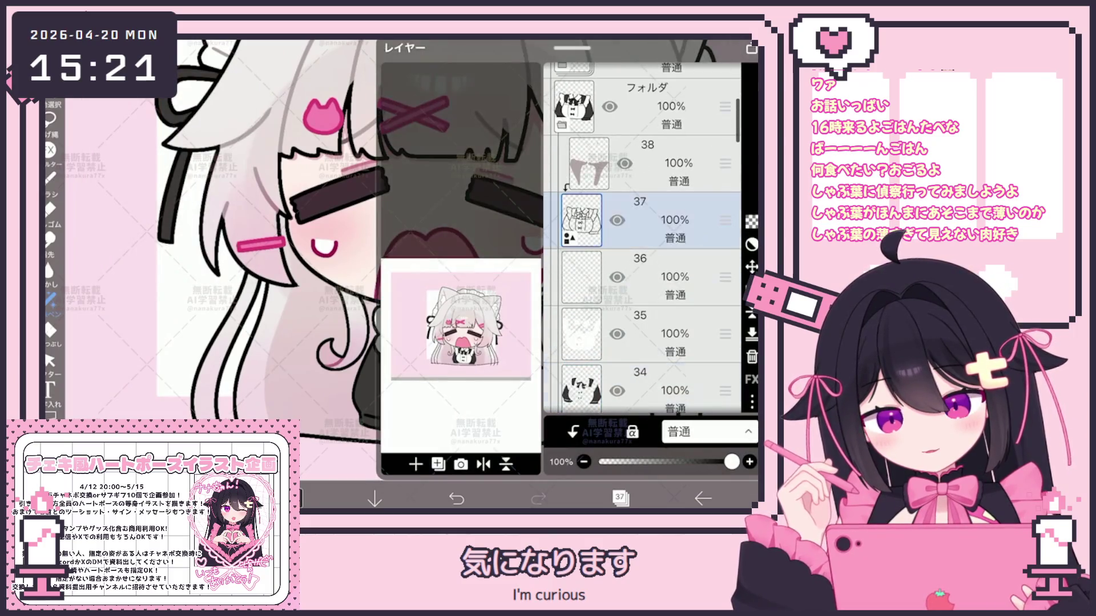
left_click(416, 464)
left_click(428, 406)
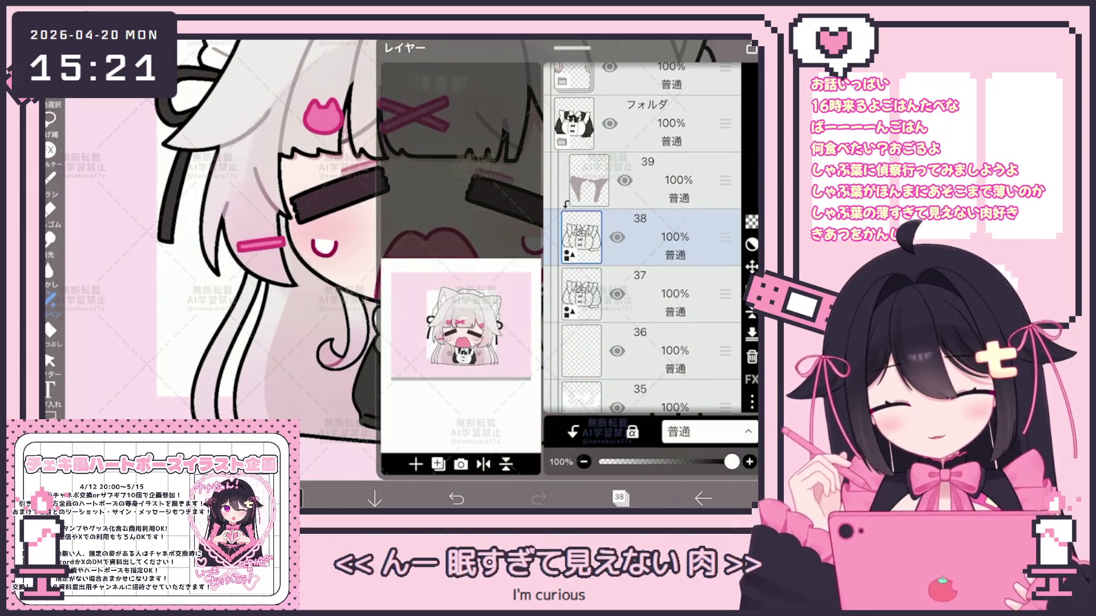
left_click_drag(725, 383, 725, 253)
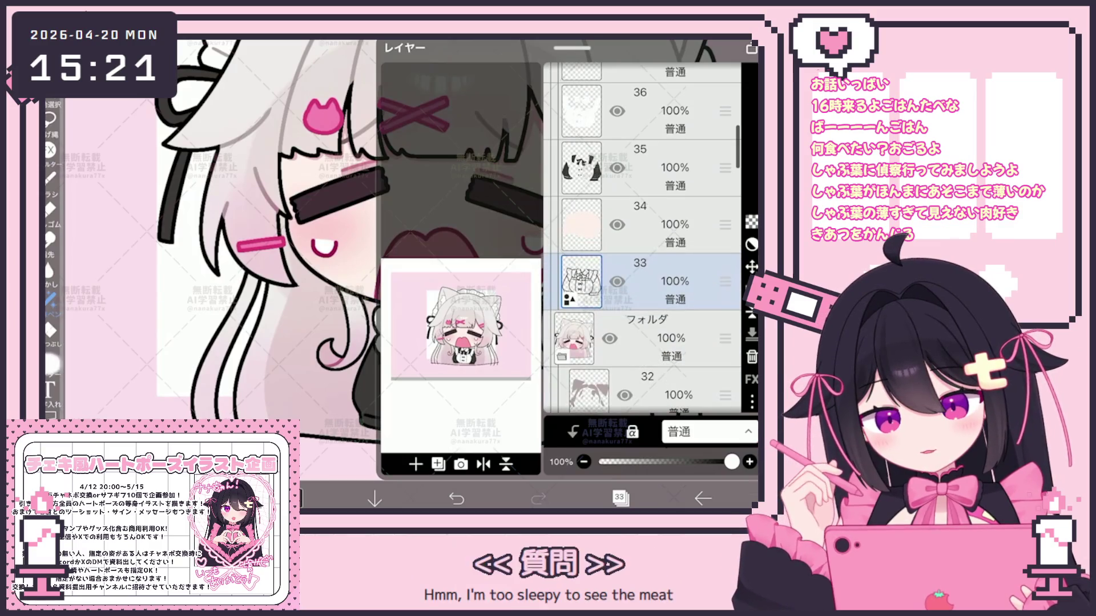
left_click(621, 457)
mouse_move(349, 303)
left_mouse_down()
mouse_move(542, 442)
mouse_move(614, 443)
left_mouse_up()
Thicken the selected lower-face outline strokes from 7.0px to 10.0px
left_click(445, 452)
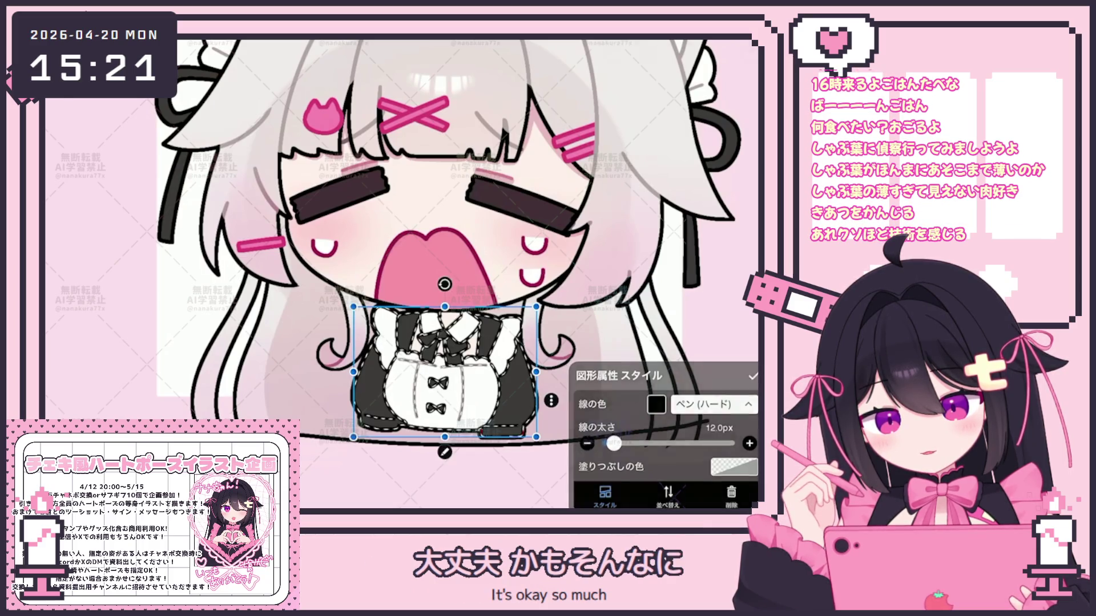
left_click(752, 375)
scroll(445, 245, "down", 3)
Make layer 31 inside its folder the active layer
left_click(619, 498)
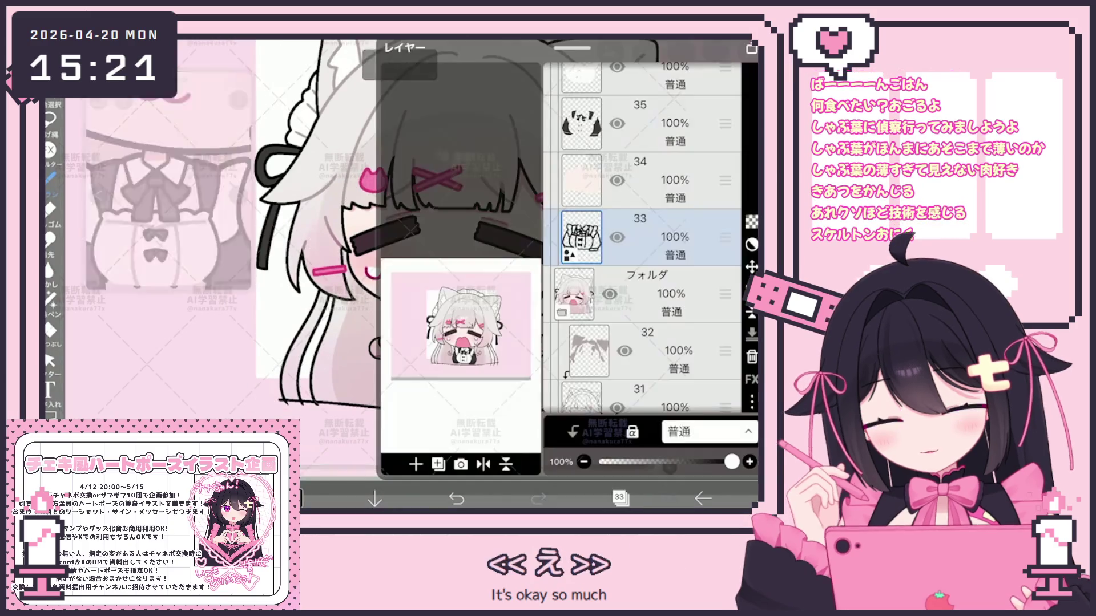
scroll(642, 240, "up", 5)
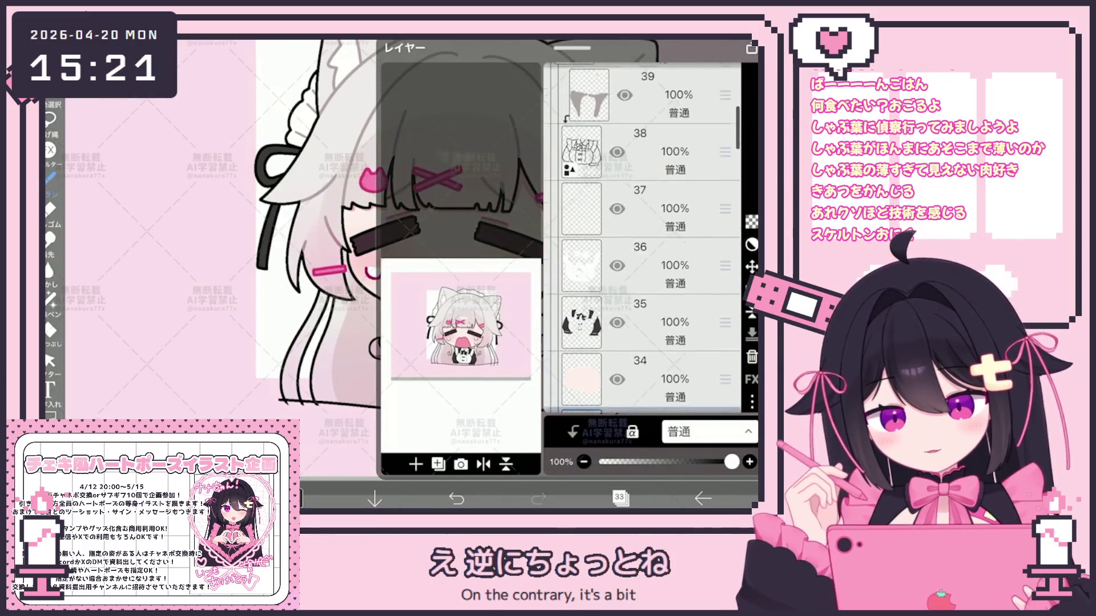
left_click(647, 228)
left_click(645, 302)
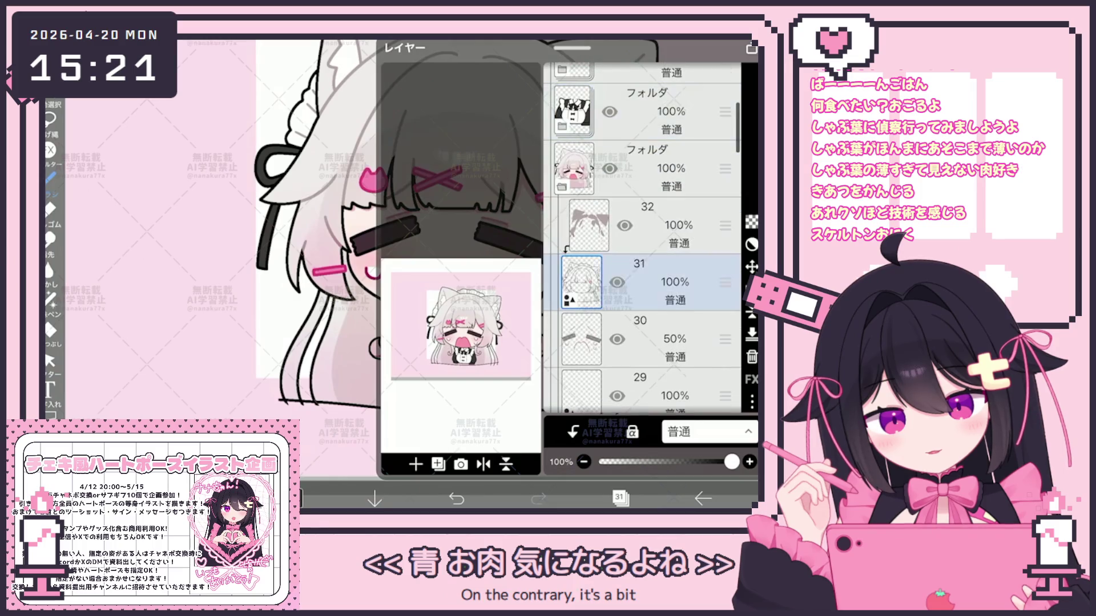
left_click(619, 498)
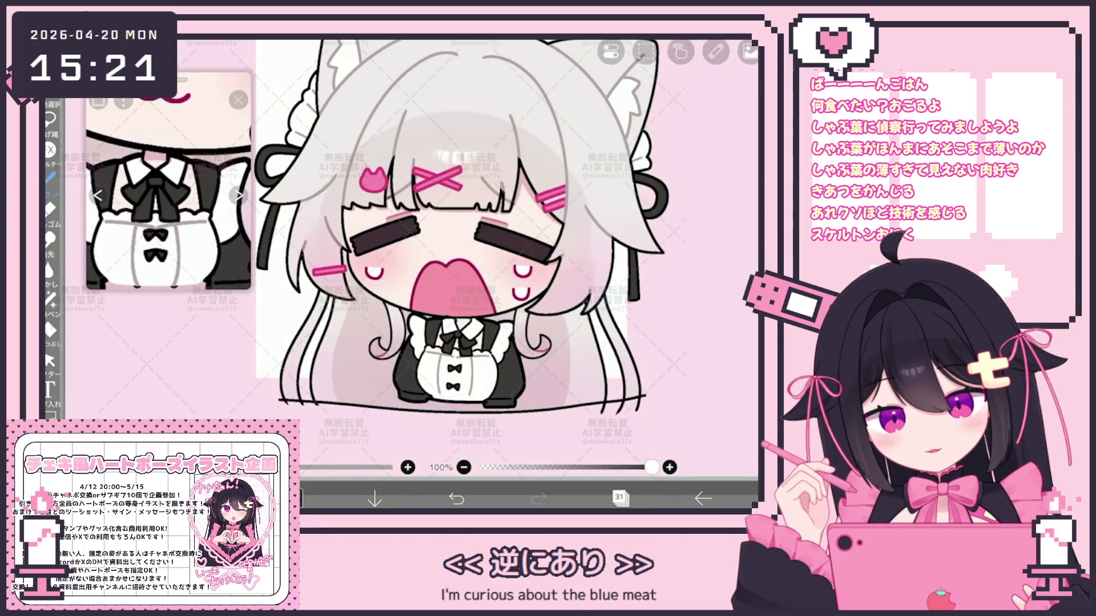
Select the face outline stroke on layer 31 and bring up its line colour palette
left_click(49, 361)
scroll(457, 257, "up", 3)
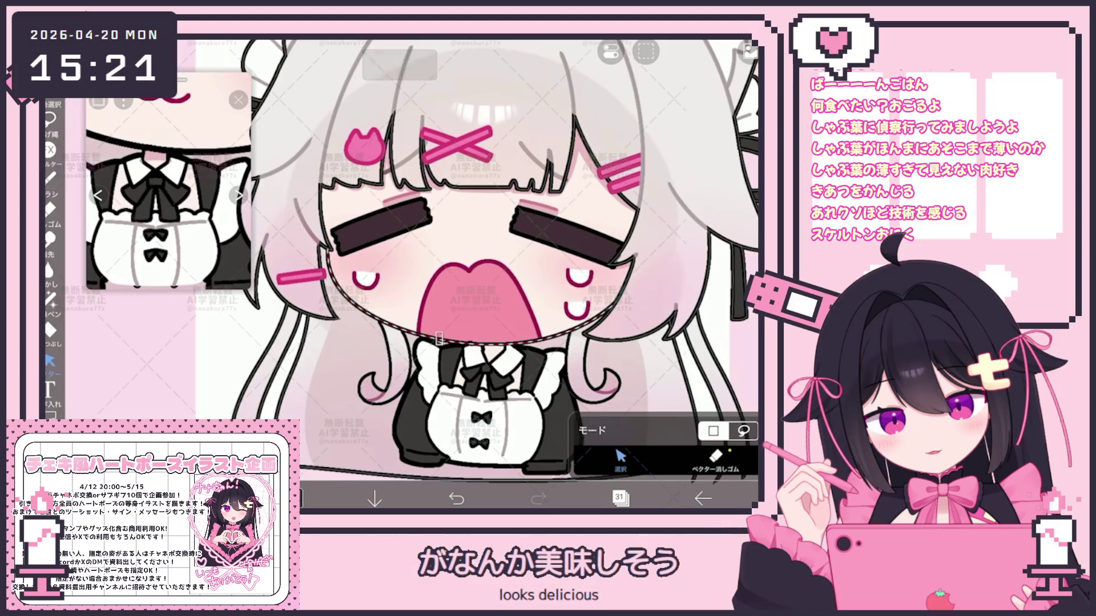
left_click(472, 337)
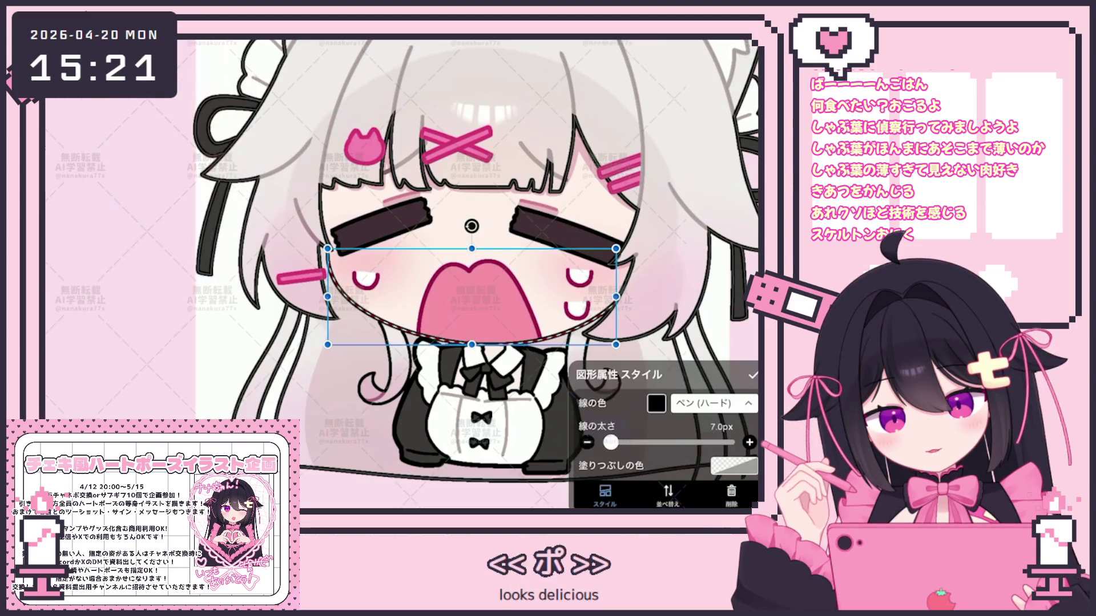
left_click(656, 404)
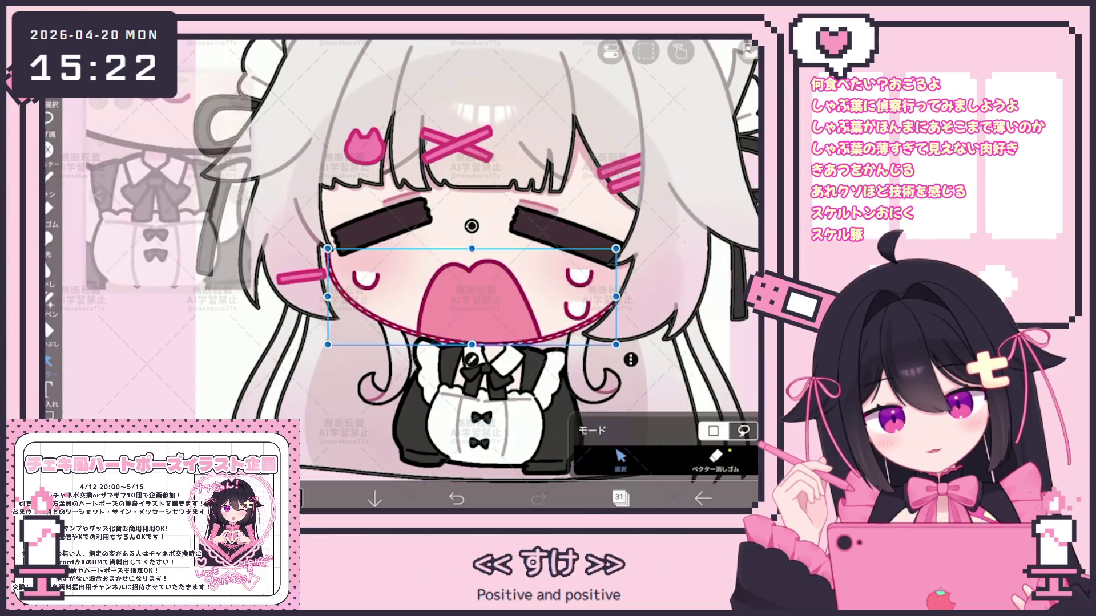
scroll(513, 257, "up", 3)
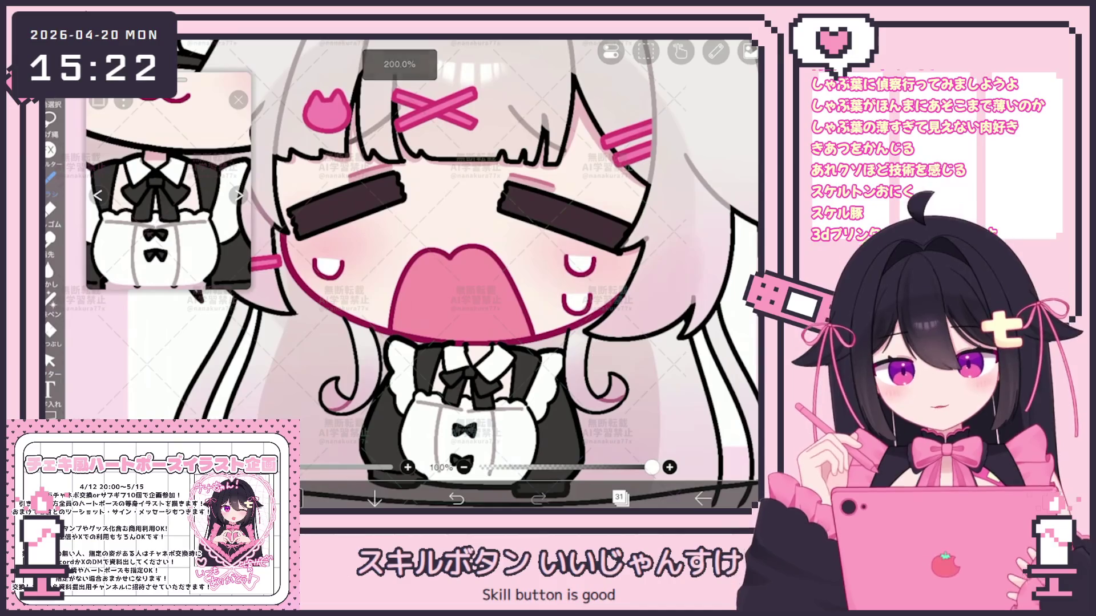
Select layer 32 and switch to the Lasso Fill tool
left_click(619, 498)
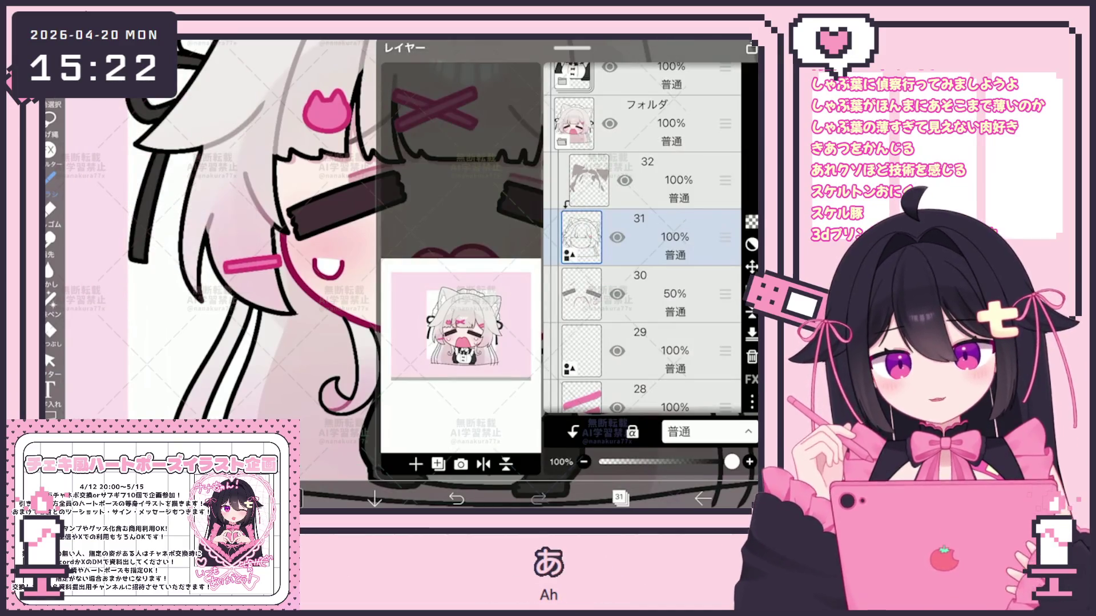
left_click(674, 180)
left_click(618, 498)
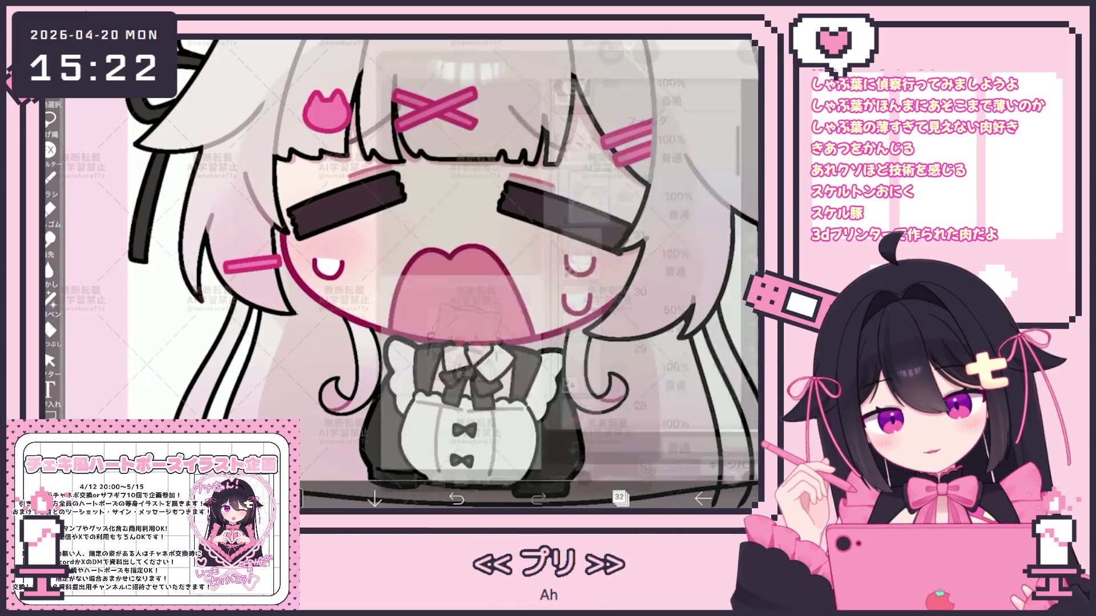
left_click(46, 309)
scroll(399, 257, "up", 5)
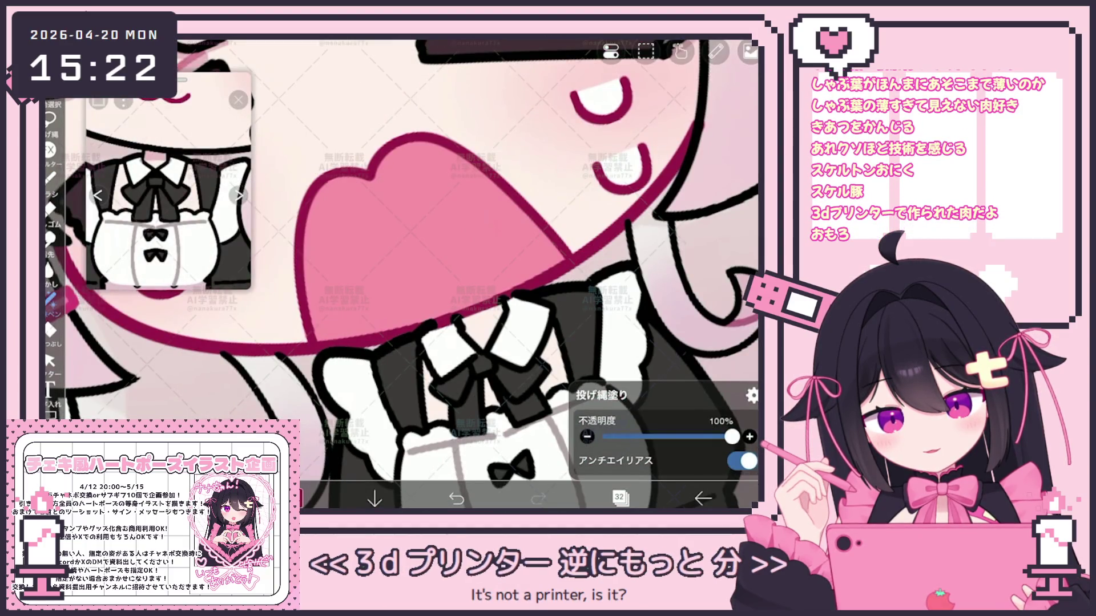
Drag the folder above layer 32 further down the layer stack
left_click(619, 498)
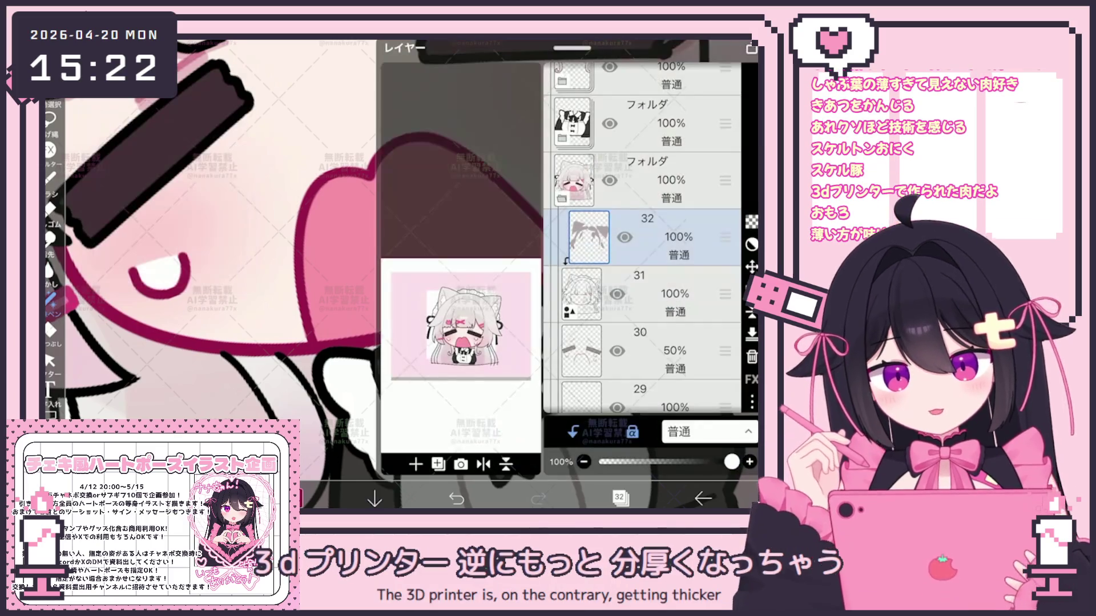
left_click(656, 123)
scroll(642, 237, "up", 3)
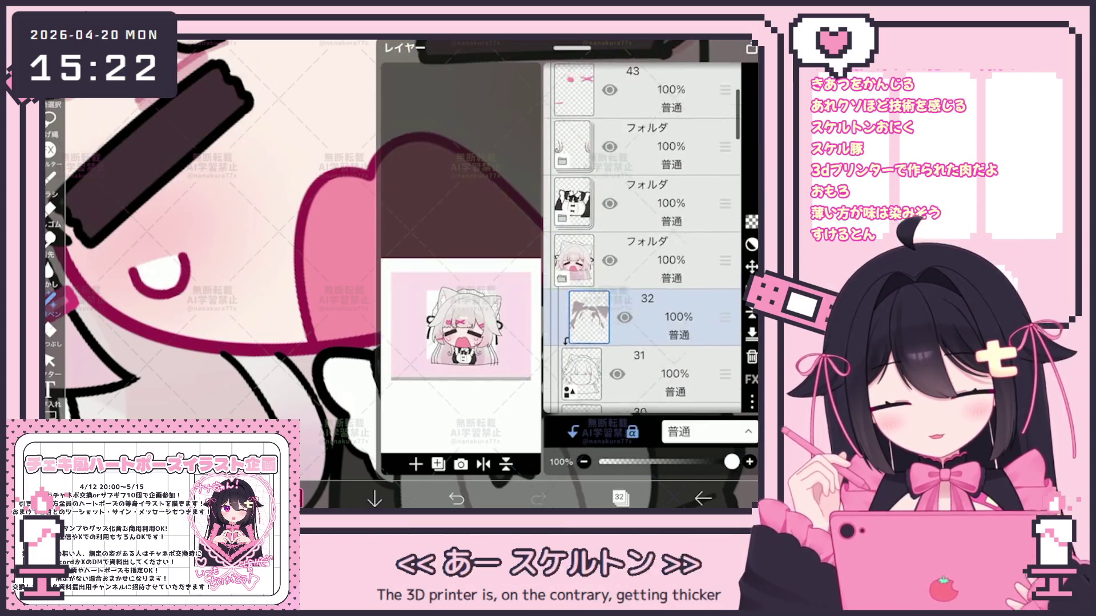
mouse_move(724, 254)
left_mouse_down()
mouse_move(725, 383)
mouse_move(725, 89)
mouse_move(725, 369)
mouse_move(724, 256)
mouse_move(725, 318)
mouse_move(725, 286)
left_mouse_up()
left_click(621, 499)
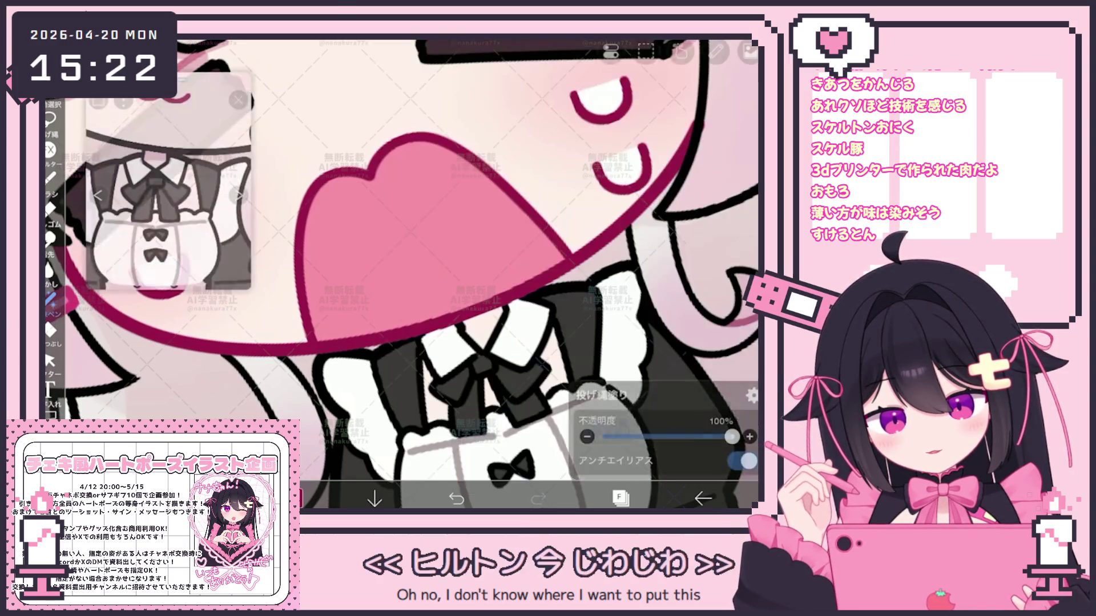
scroll(457, 257, "down", 5)
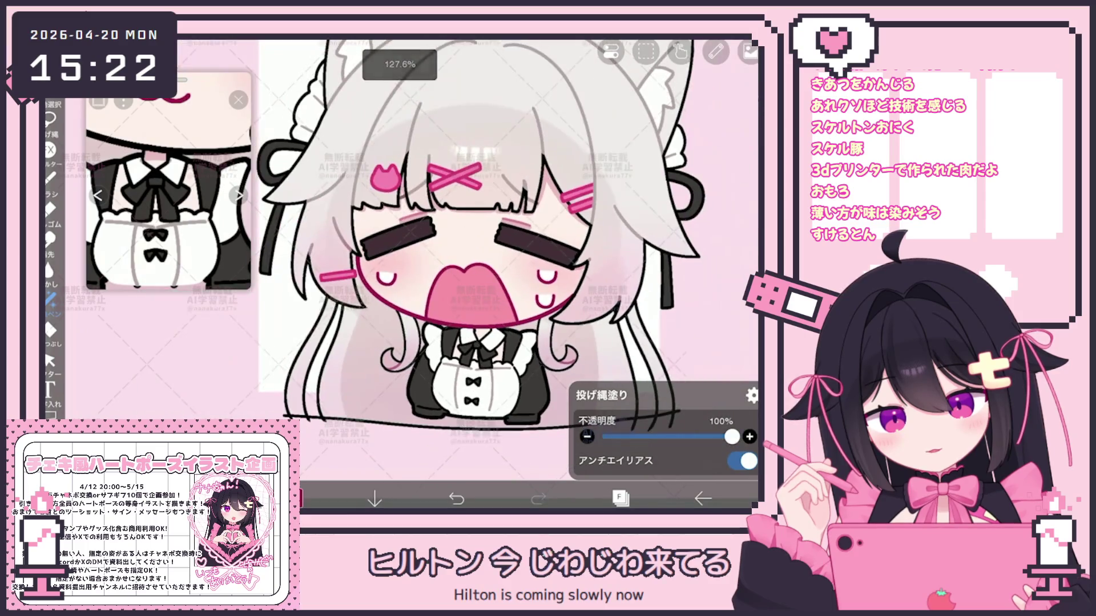
scroll(169, 182, "down", 5)
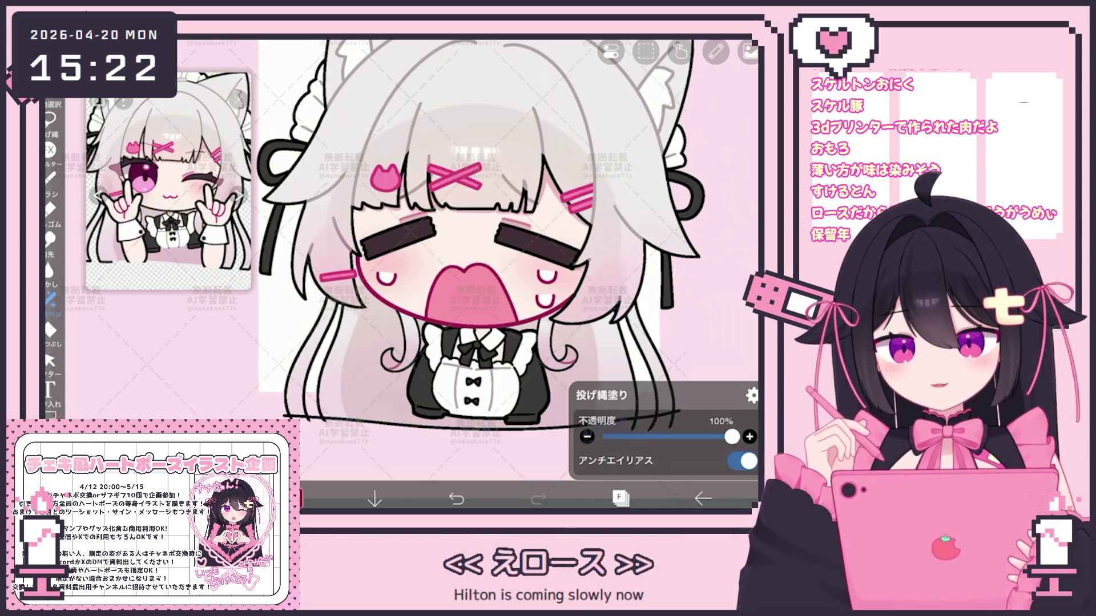
scroll(457, 240, "down", 2)
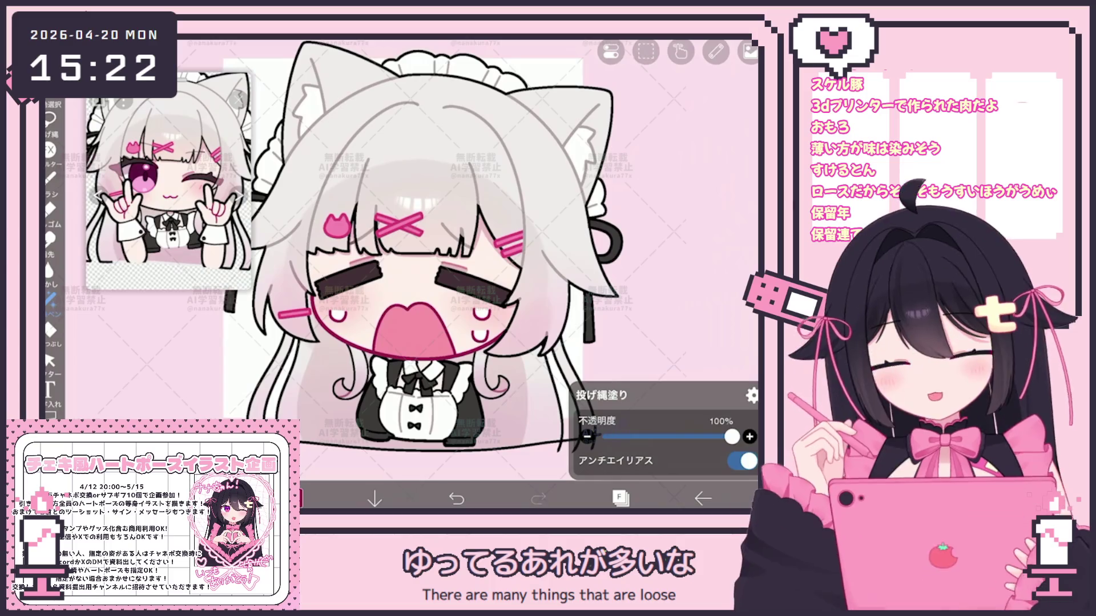
scroll(467, 247, "down", 3)
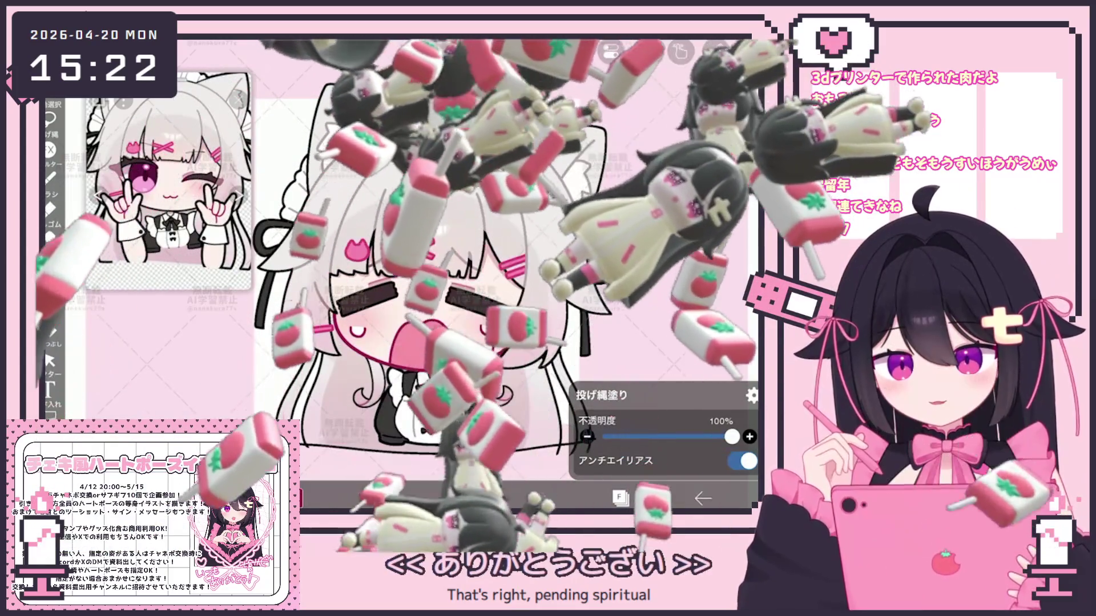
scroll(451, 274, "down", 2)
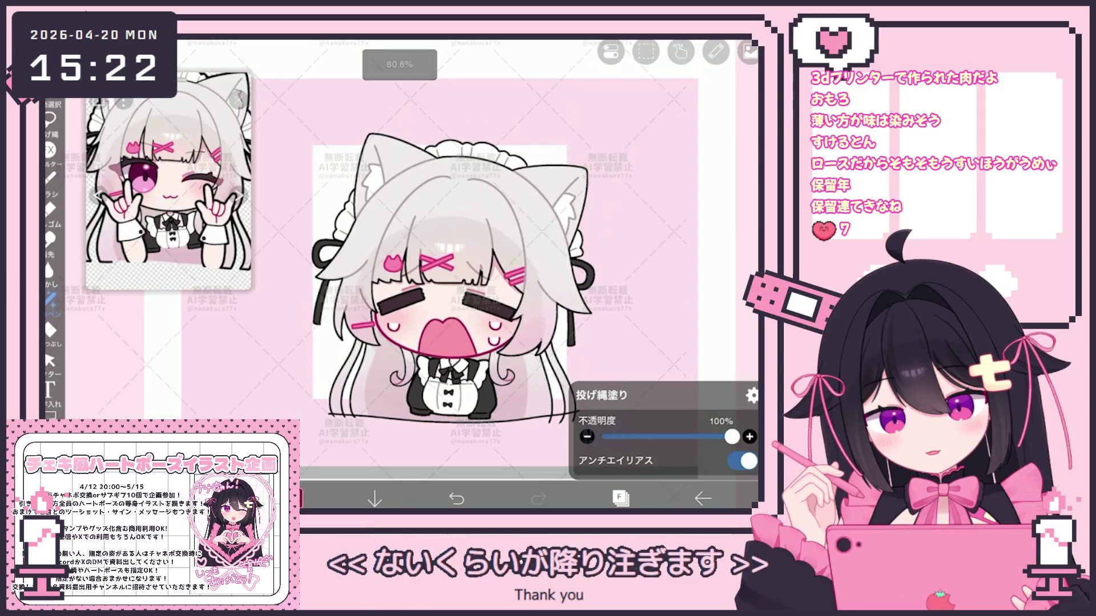
scroll(168, 181, "down", 2)
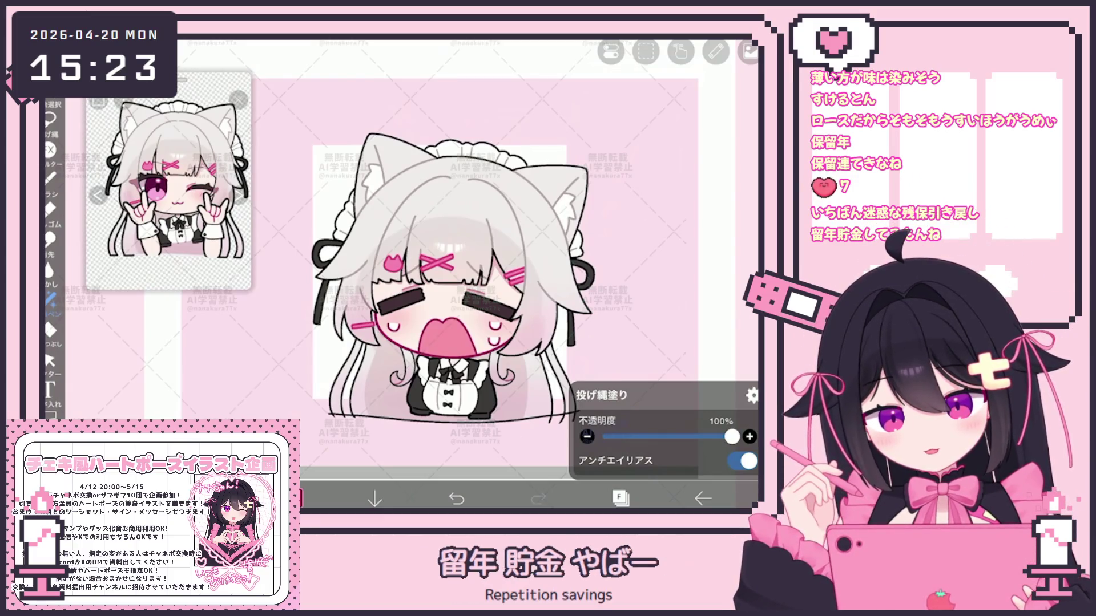
Duplicate layer 41 and drag the copy lower in the layer stack
left_click(619, 498)
left_click(579, 180)
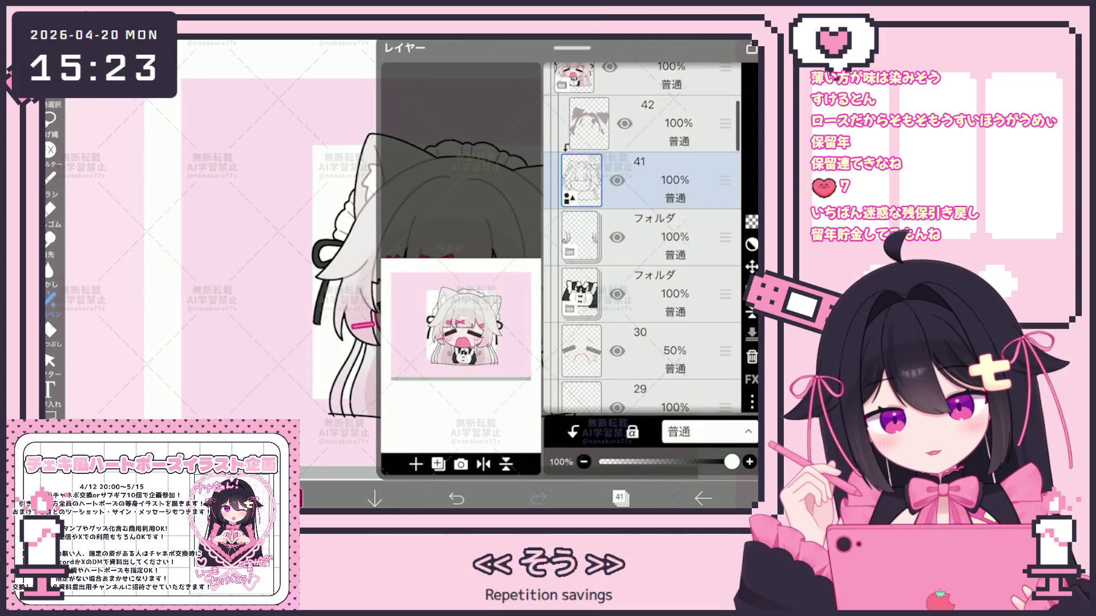
left_click(416, 464)
left_click(434, 406)
mouse_move(725, 237)
left_mouse_down()
mouse_move(725, 383)
mouse_move(725, 135)
left_mouse_up()
left_click(620, 498)
Set the copied character lines to a 20.0px black hard-pen width
scroll(494, 293, "down", 3)
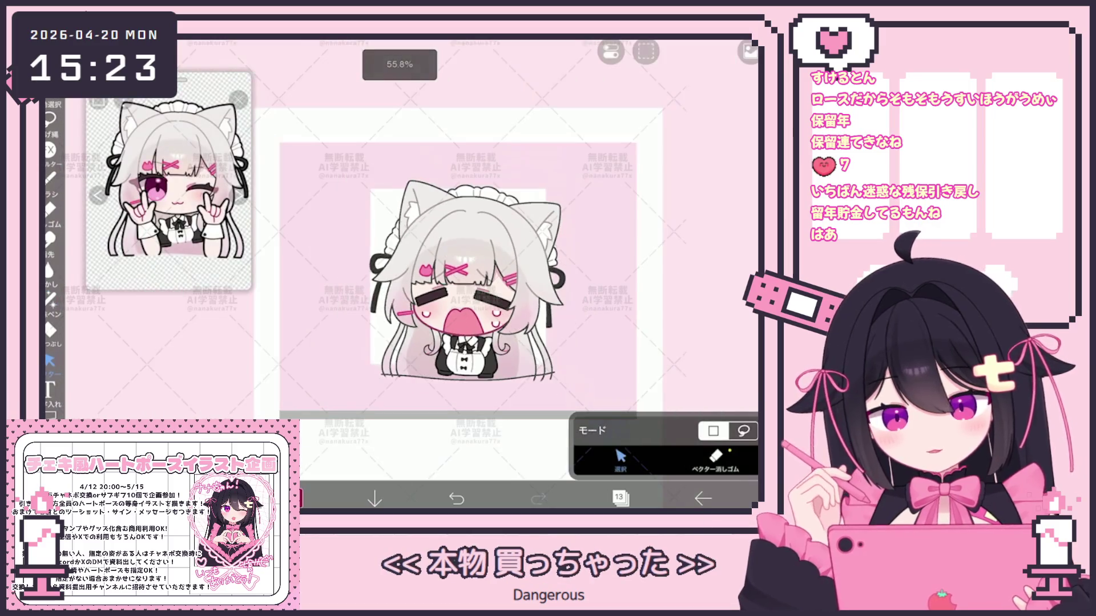
left_click(467, 281)
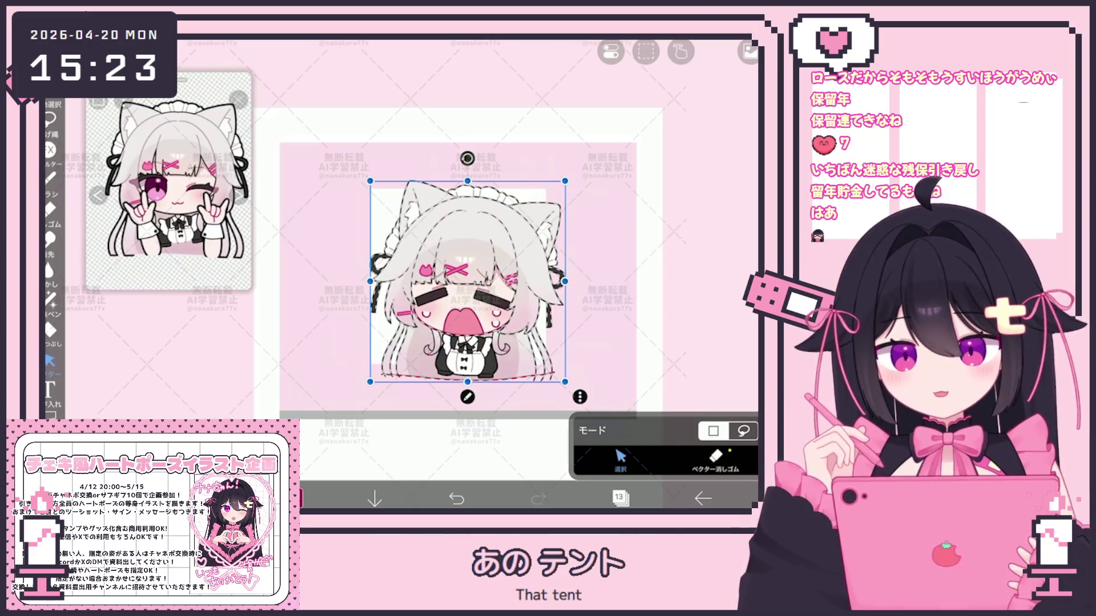
left_click(579, 397)
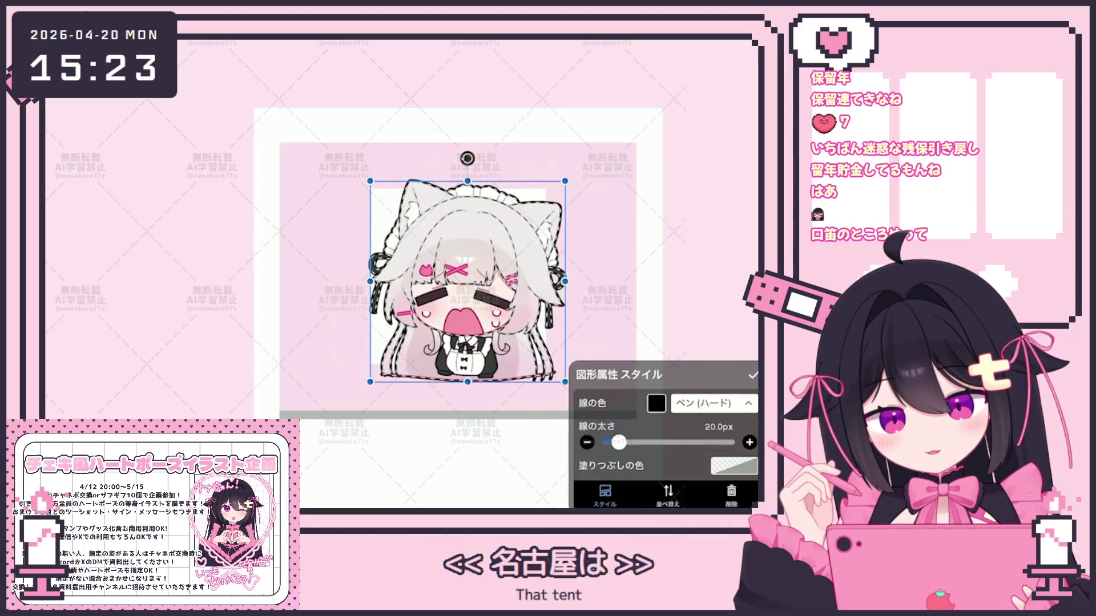
left_click(753, 375)
left_click(50, 178)
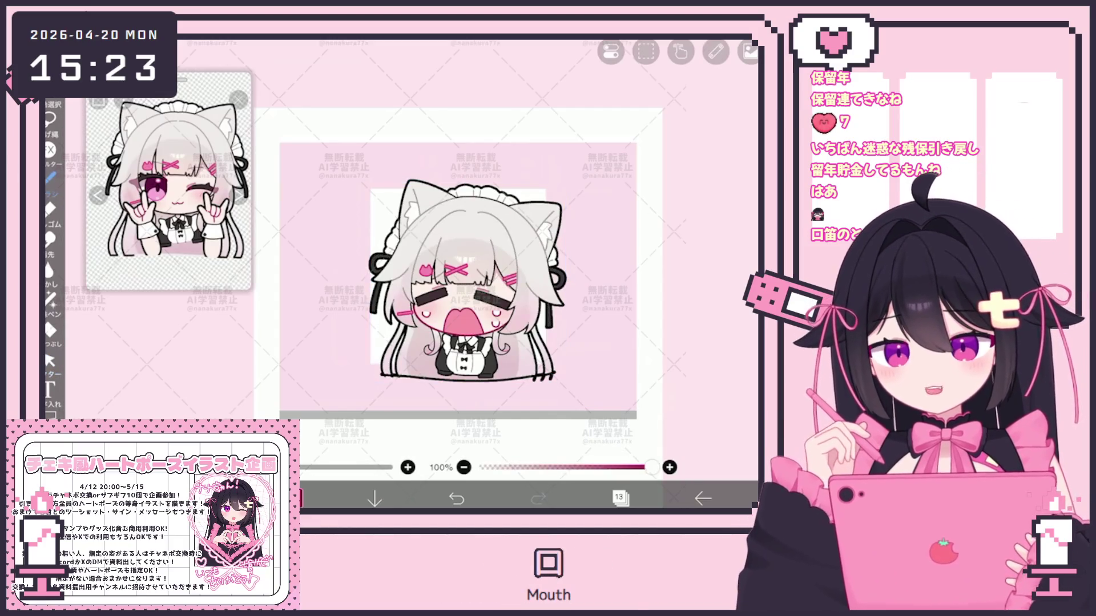
scroll(449, 285, "up", 2)
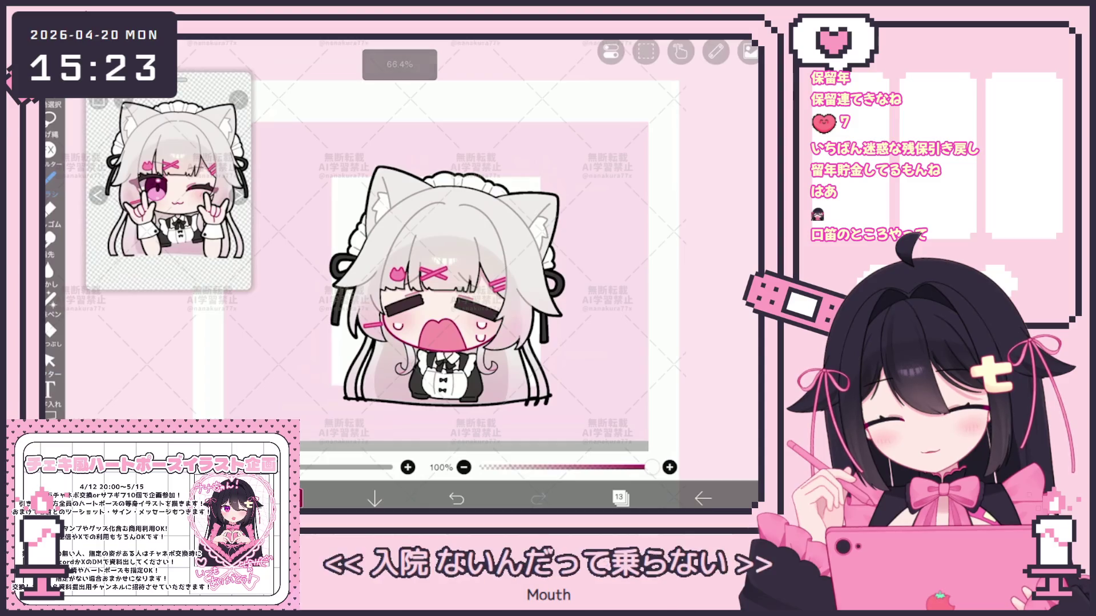
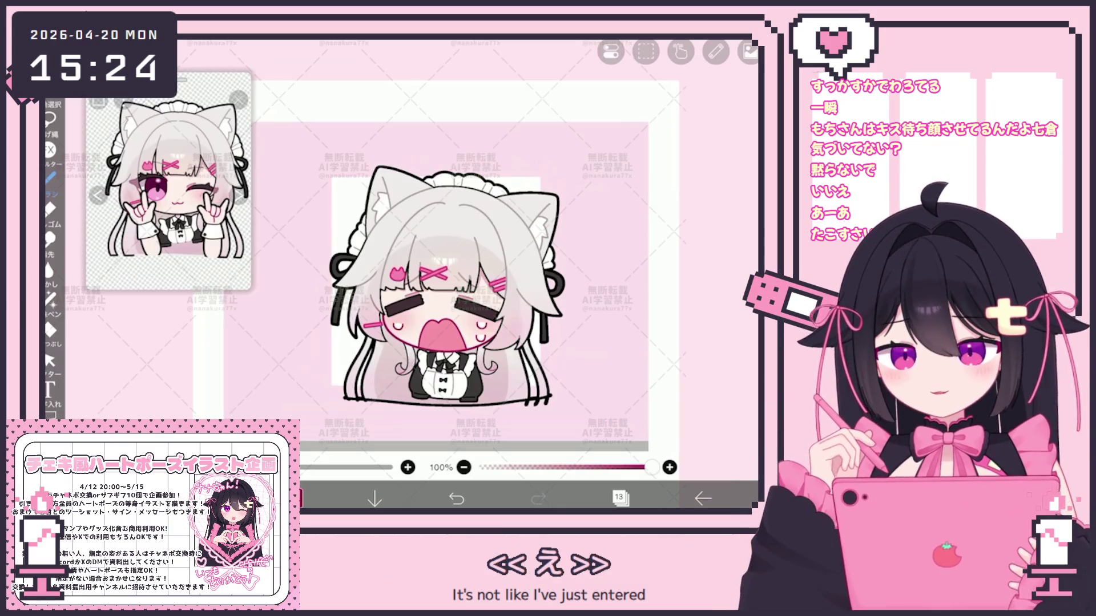
Select the character's layer folder in the layer list
scroll(399, 257, "up", 3)
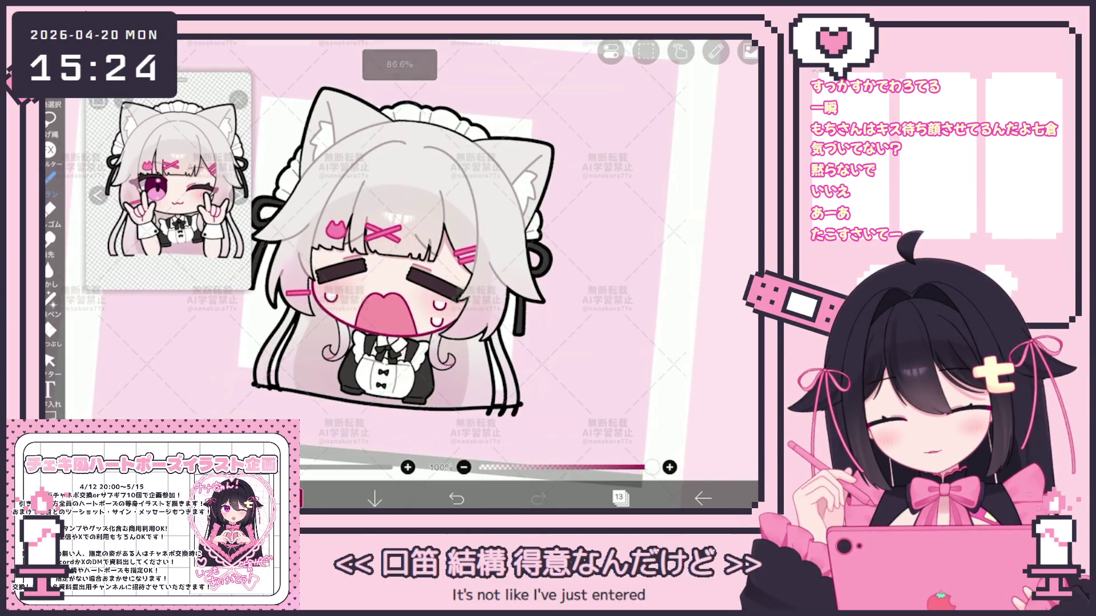
left_click(620, 498)
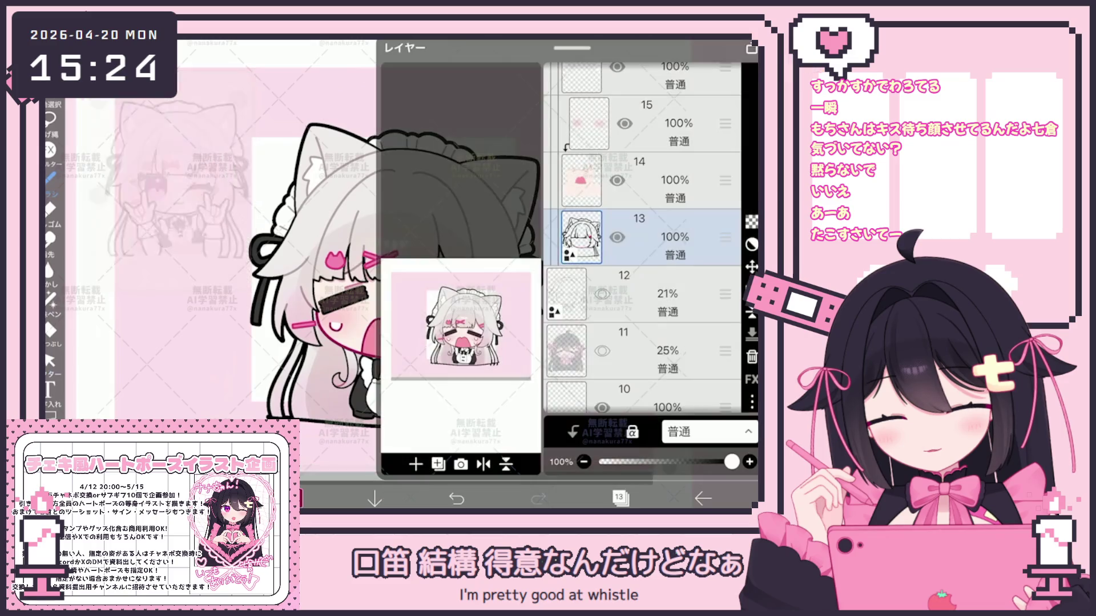
scroll(645, 239, "up", 5)
scroll(645, 240, "up", 10)
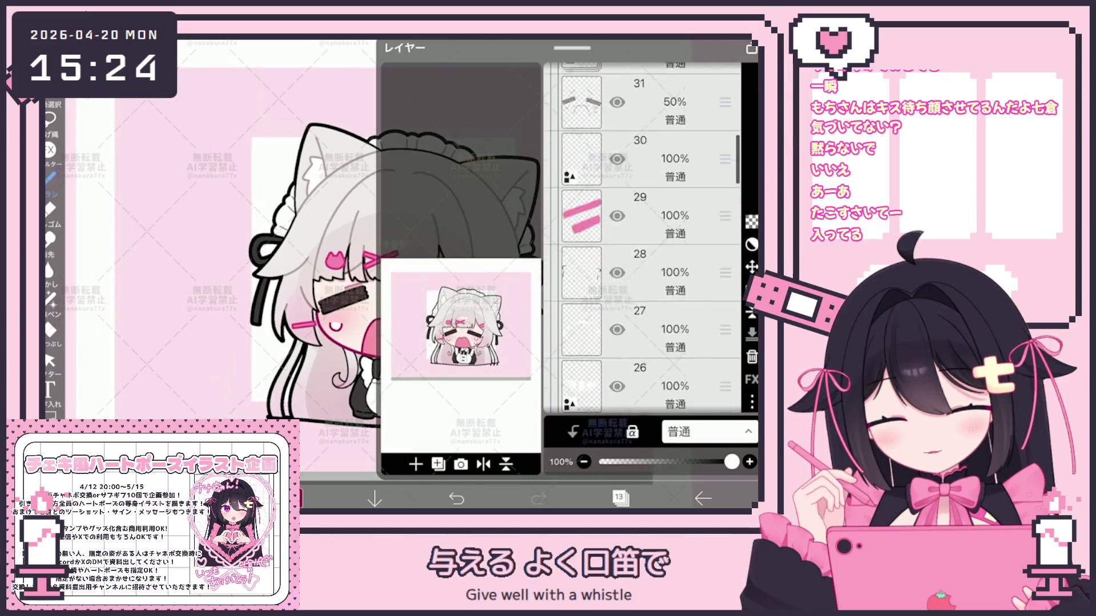
left_click(674, 233)
scroll(645, 240, "up", 5)
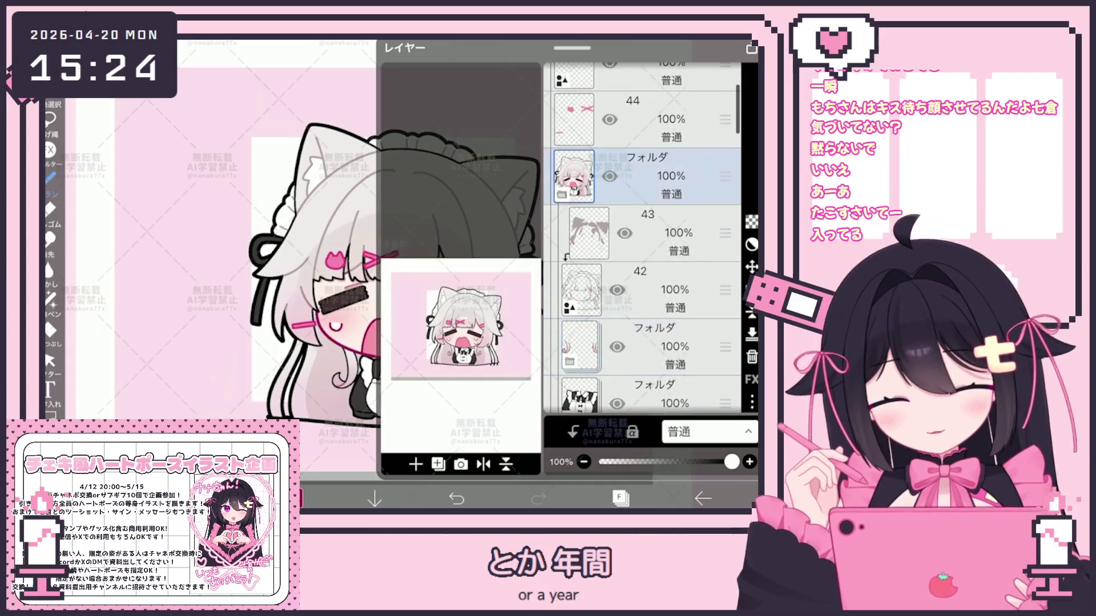
left_click(619, 498)
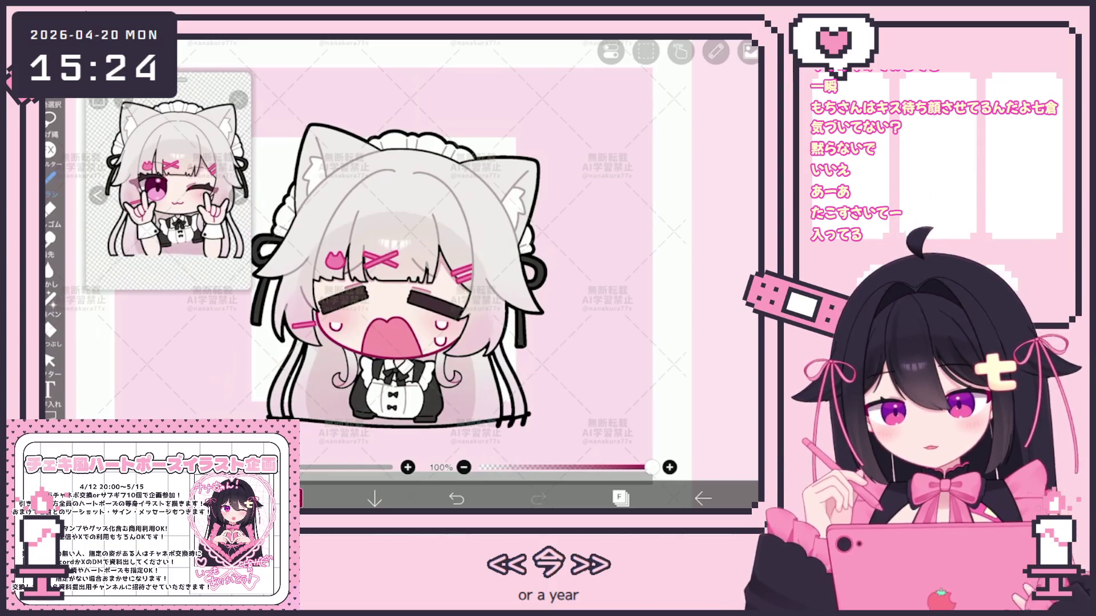
Select eyebrow layer 31, add a new layer above it, and pick Lasso Fill
scroll(403, 276, "down", 2)
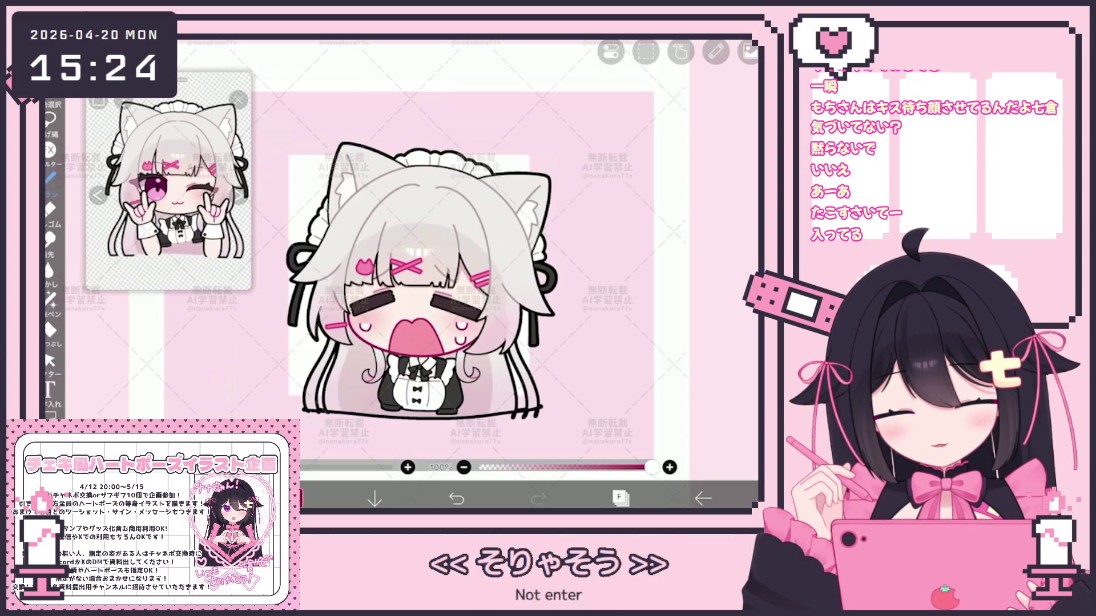
left_click(620, 498)
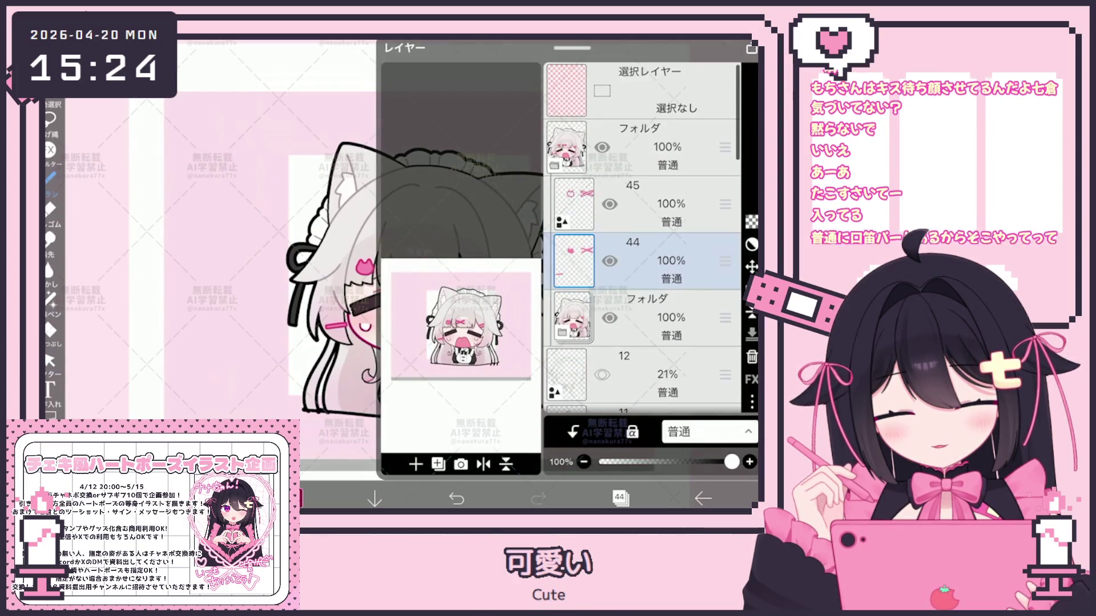
scroll(642, 239, "down", 5)
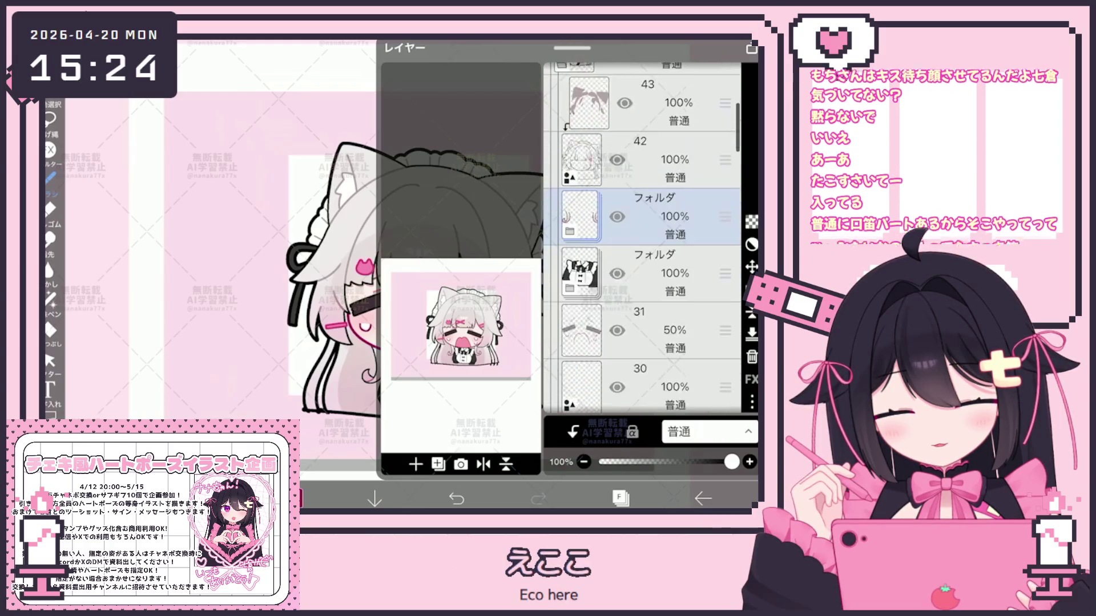
left_click(639, 299)
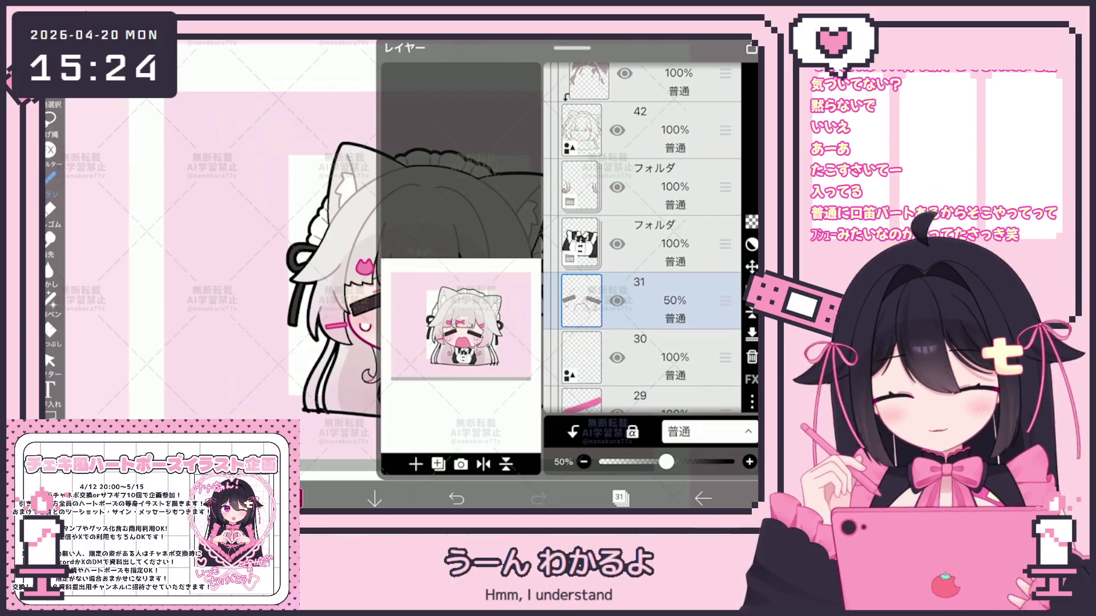
scroll(642, 240, "up", 3)
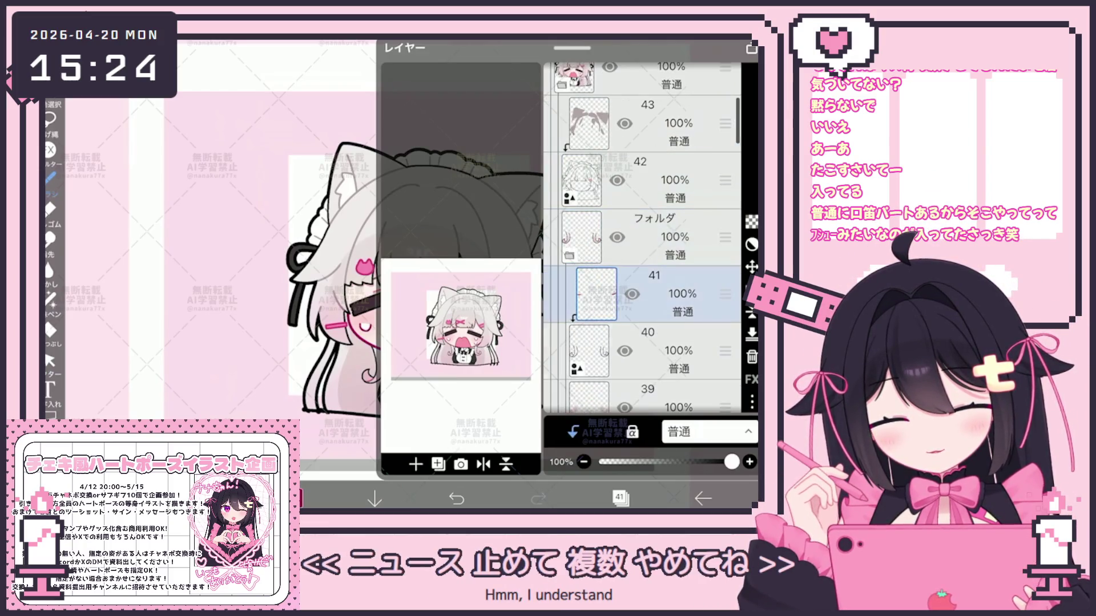
left_click(415, 464)
left_click(619, 498)
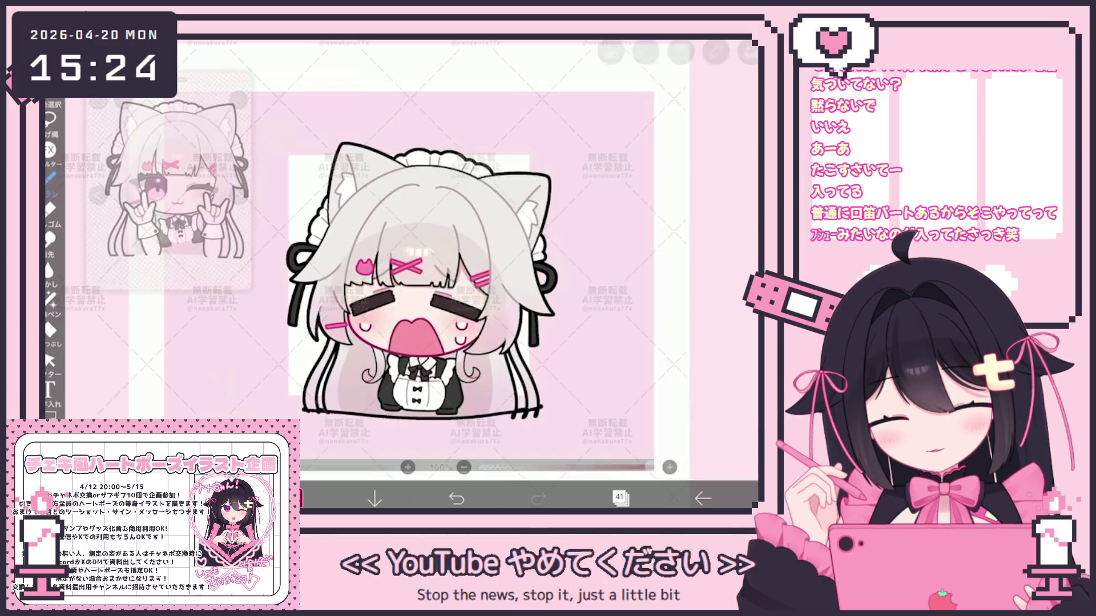
scroll(377, 240, "up", 5)
left_click(50, 330)
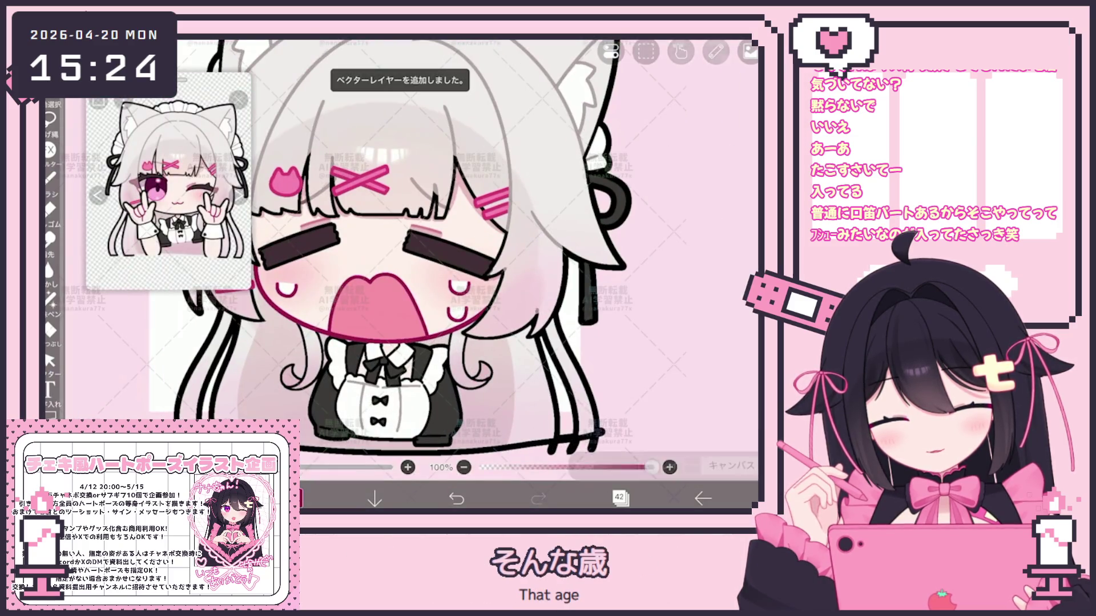
Delete the unneeded newly added layer
left_click(619, 498)
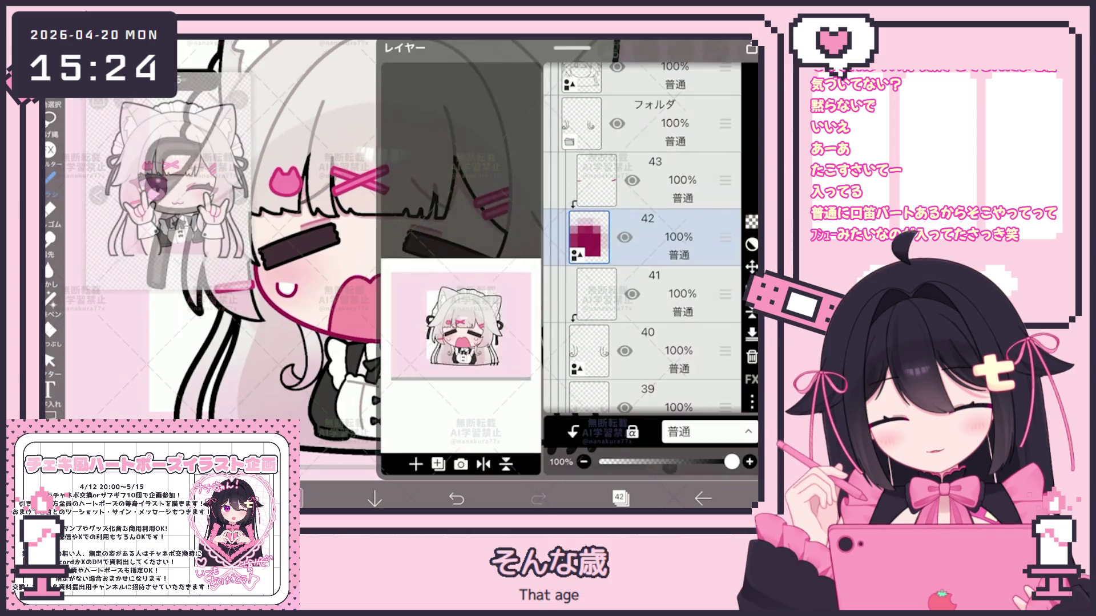
left_click(751, 357)
left_click(619, 497)
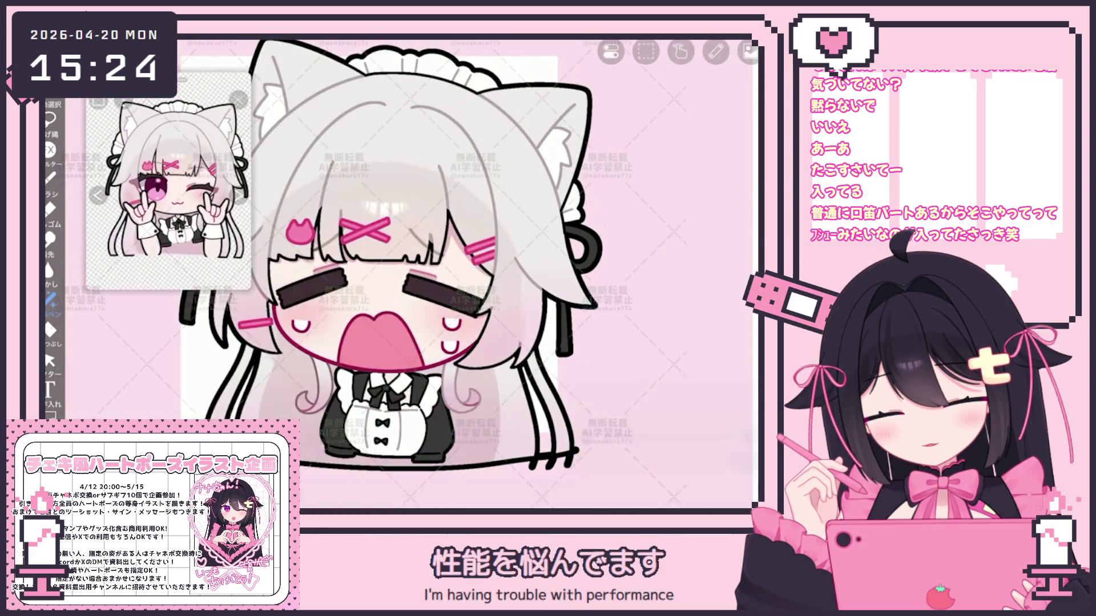
scroll(454, 264, "down", 3)
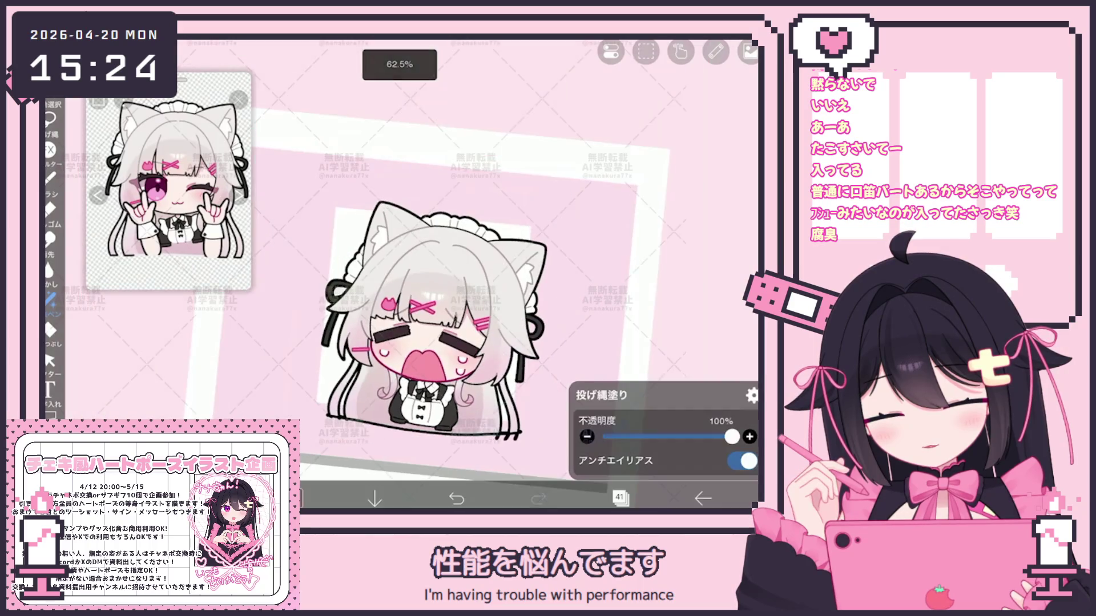
scroll(419, 334, "up", 2)
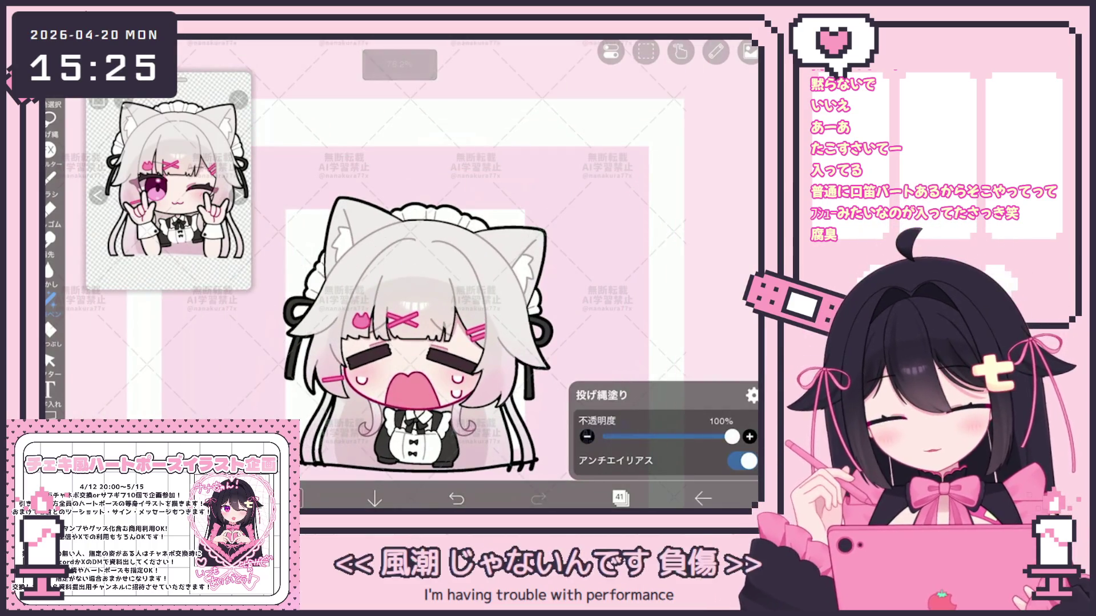
Make layer 44 the working layer, inspect the face, and reopen the layer list
left_click(619, 498)
scroll(642, 240, "up", 5)
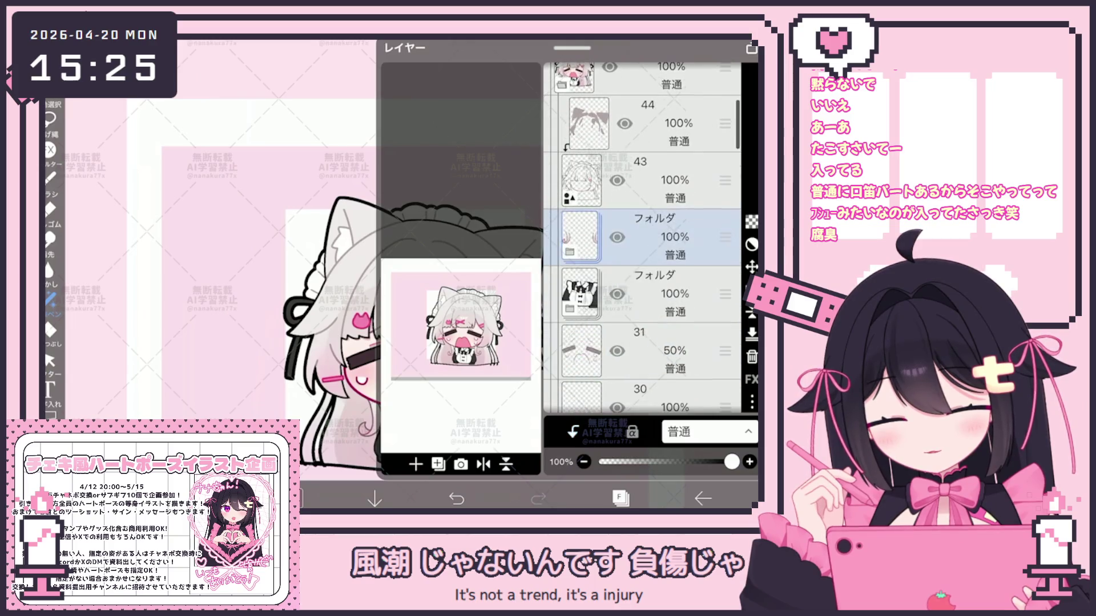
left_click(656, 242)
left_click(619, 498)
scroll(460, 319, "down", 3)
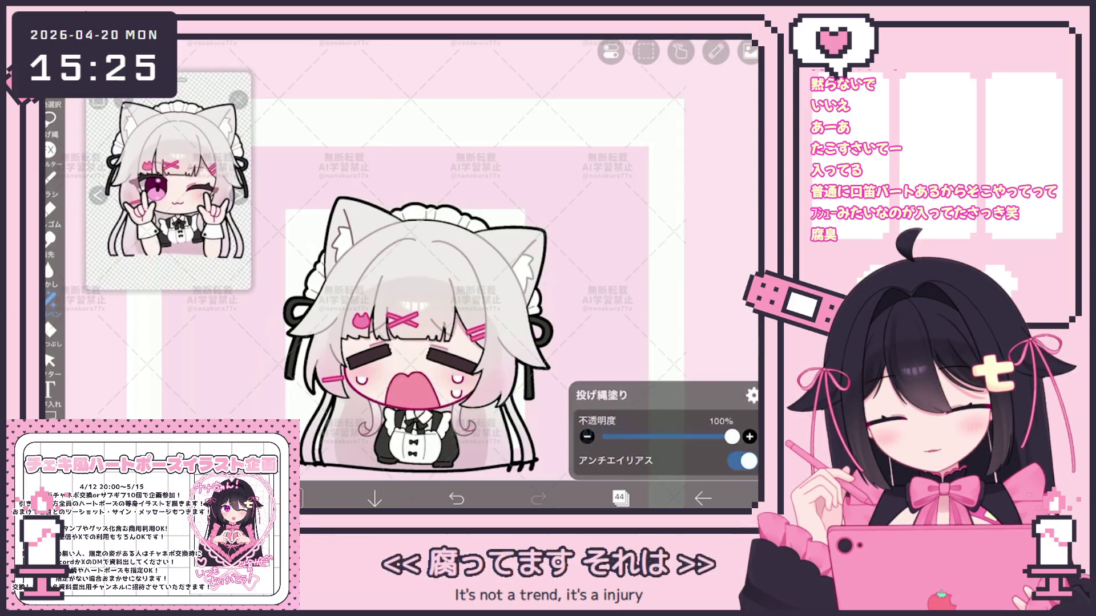
scroll(460, 342, "down", 3)
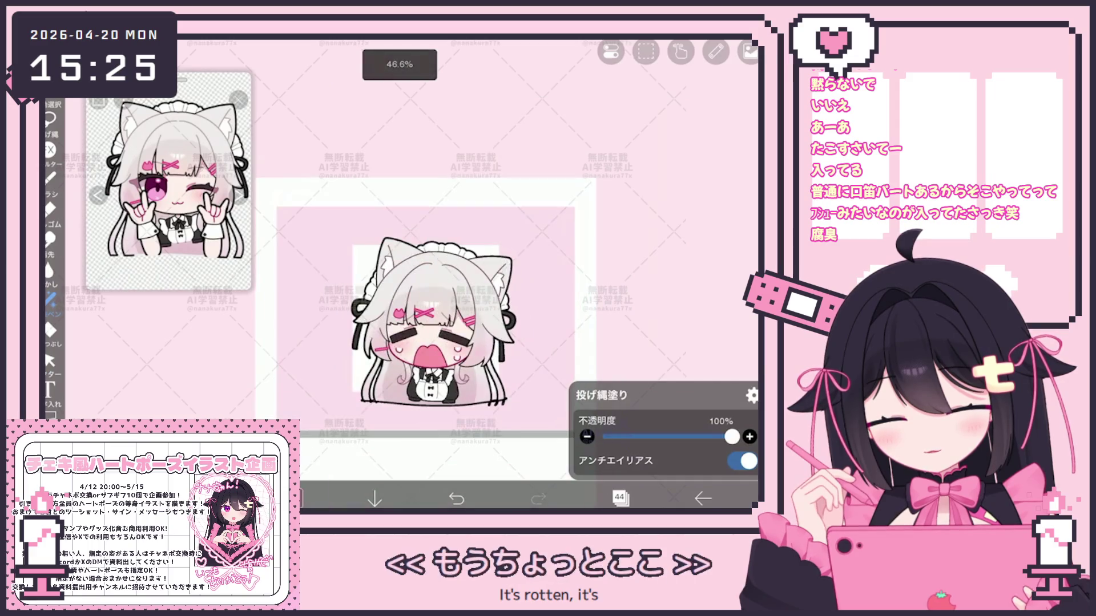
scroll(502, 348, "down", 3)
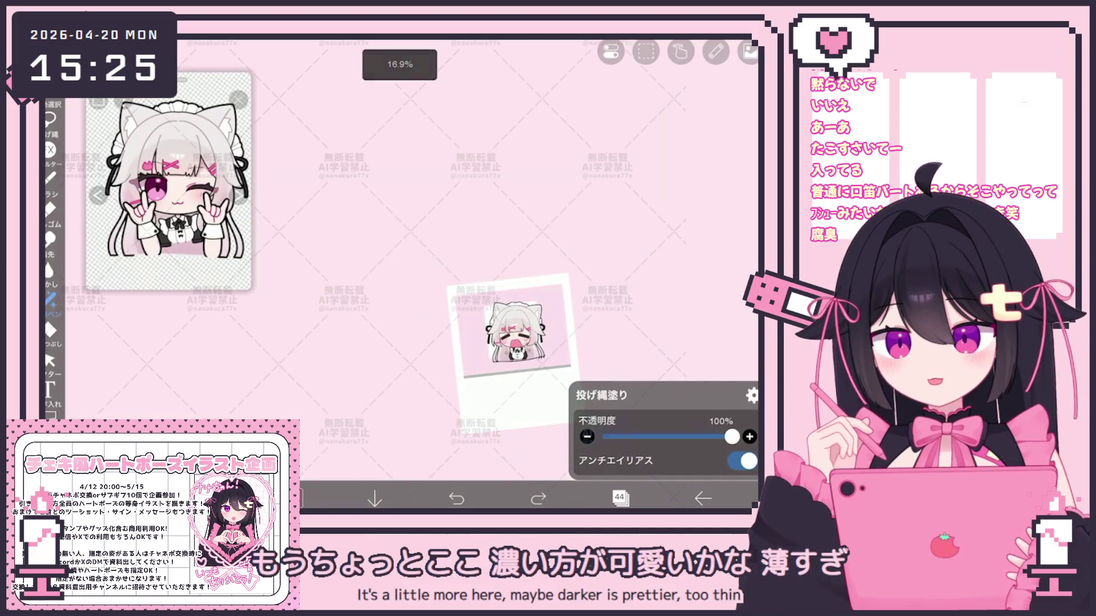
scroll(523, 320, "up", 5)
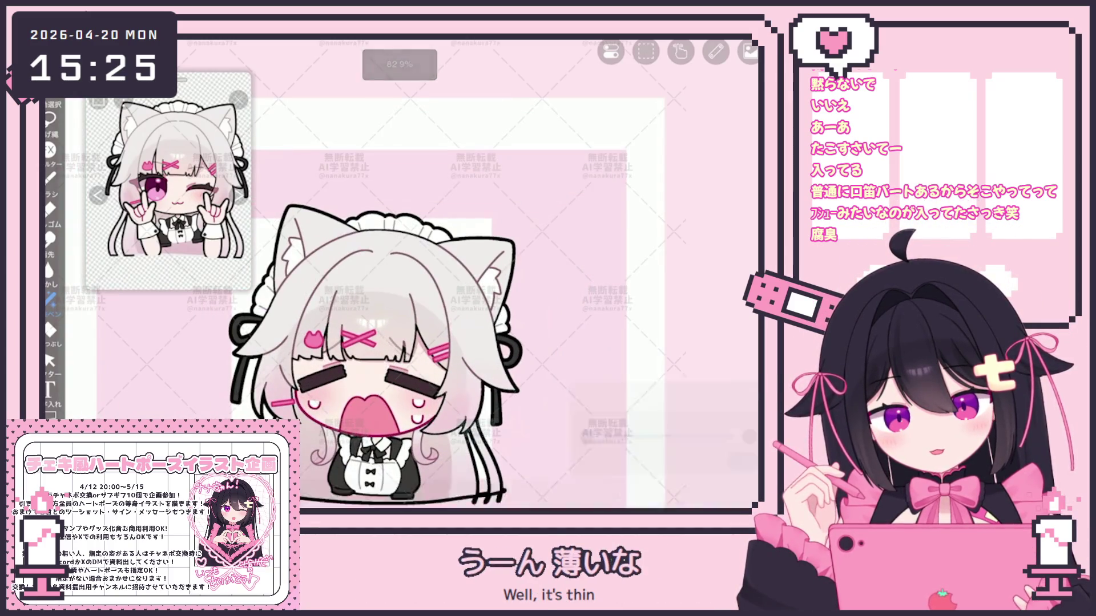
scroll(481, 343, "down", 5)
scroll(479, 366, "down", 1)
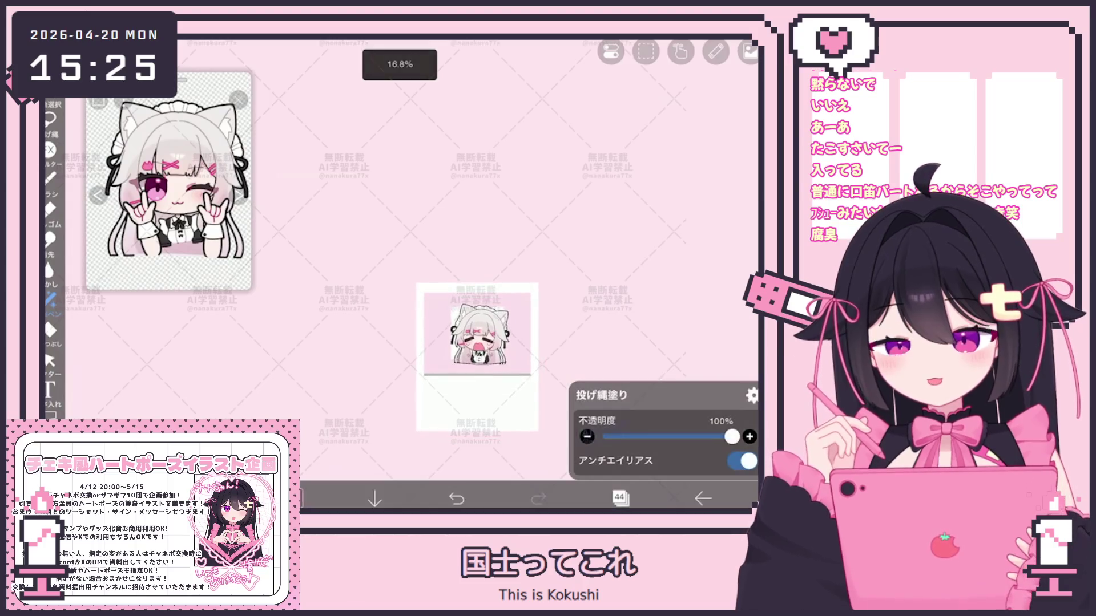
scroll(478, 329, "up", 5)
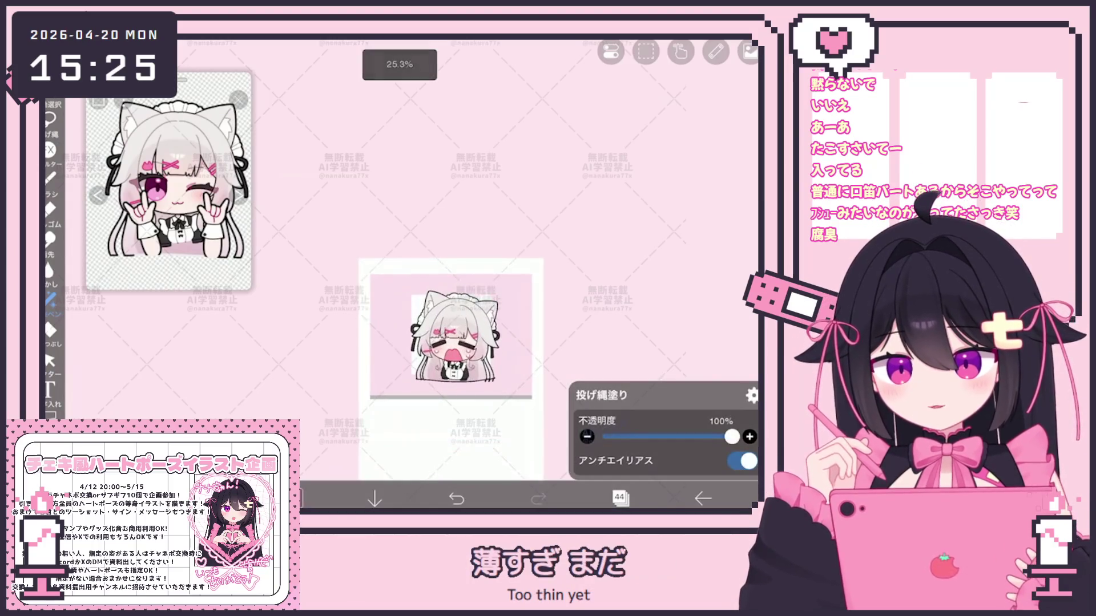
left_click(621, 498)
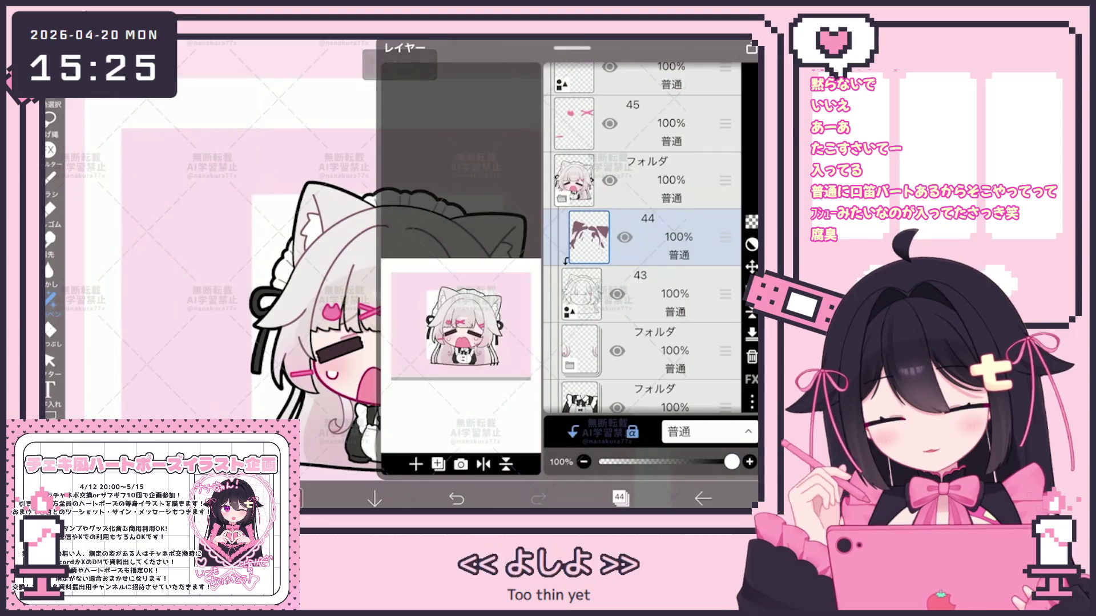
Step through face layers 31, 26 and 18, ending on crying-face layer 19
left_click(657, 257)
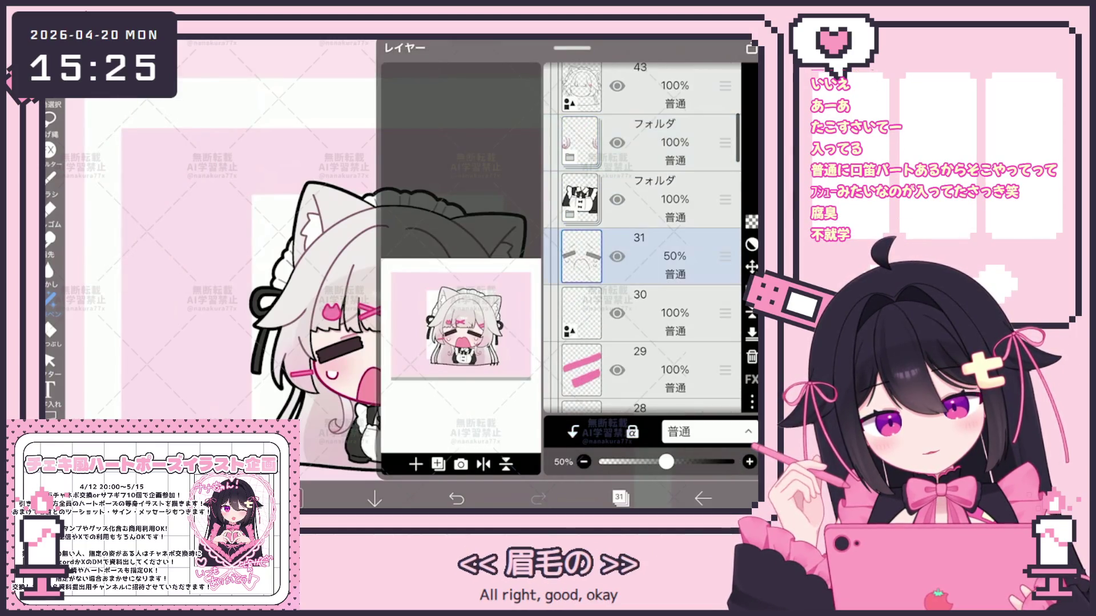
left_click(620, 499)
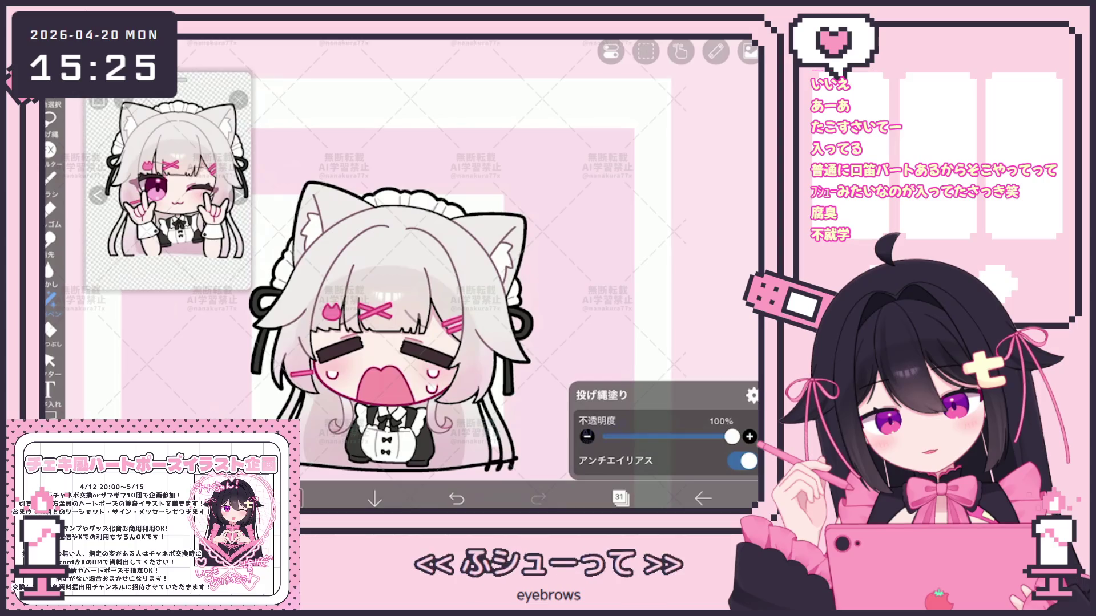
left_click(620, 498)
scroll(642, 228, "down", 3)
left_click(639, 264)
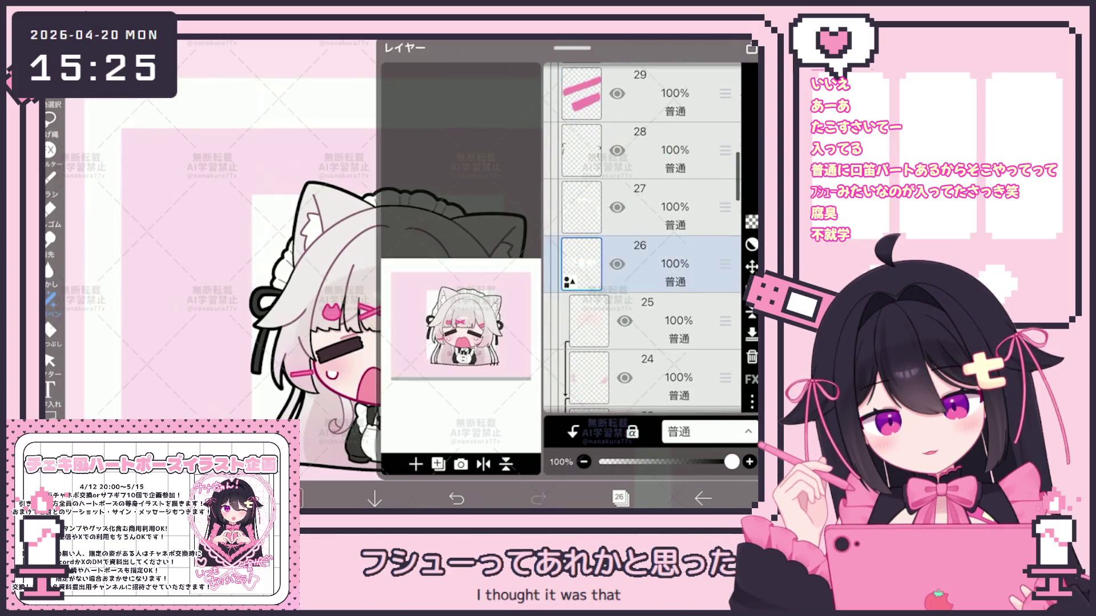
scroll(642, 228, "down", 3)
left_click(639, 245)
scroll(642, 229, "down", 1)
left_click(644, 276)
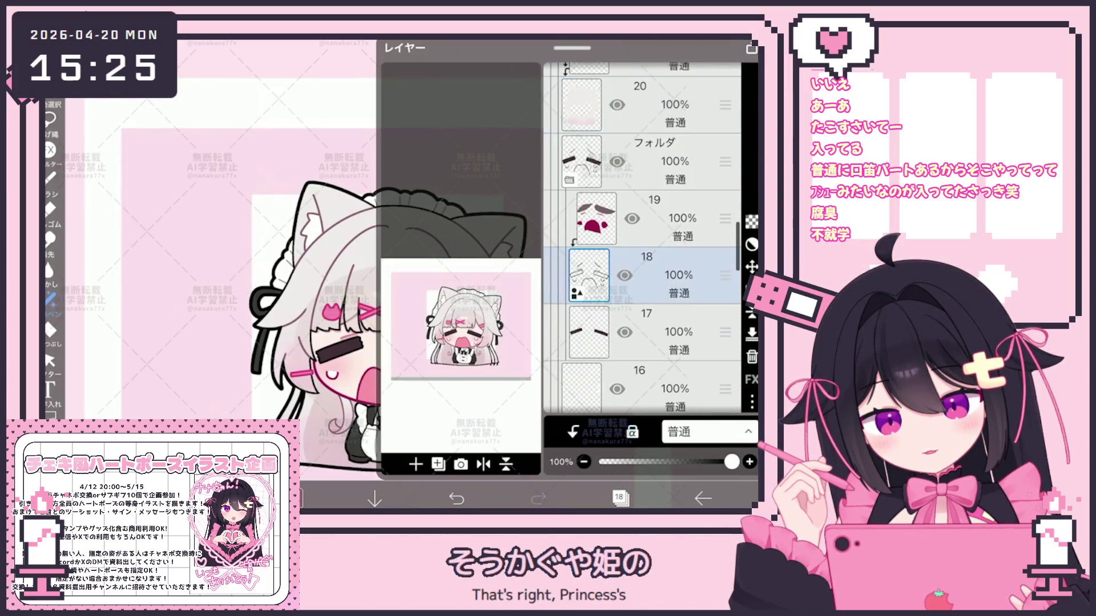
left_click(656, 219)
left_click(621, 499)
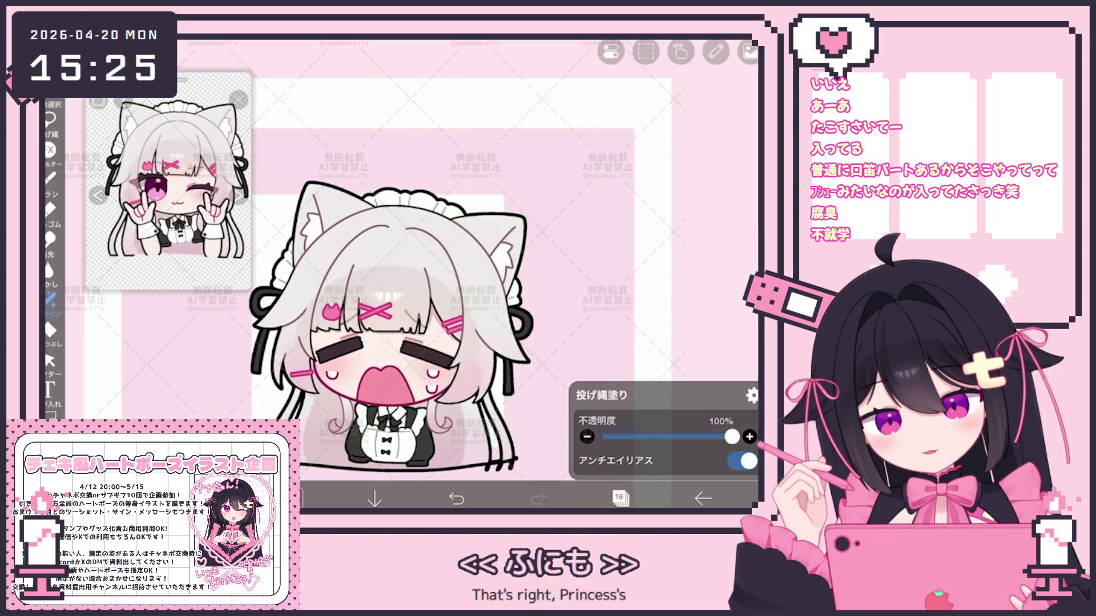
Select and collapse the face expression folder
scroll(388, 325, "down", 3)
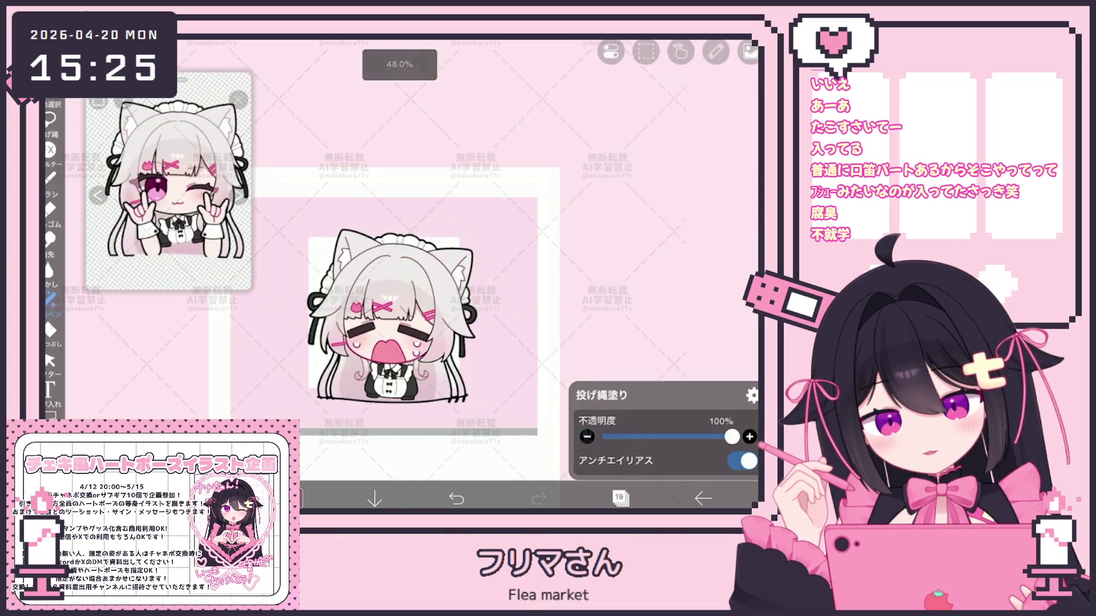
left_click(620, 498)
scroll(642, 229, "down", 2)
left_click(657, 237)
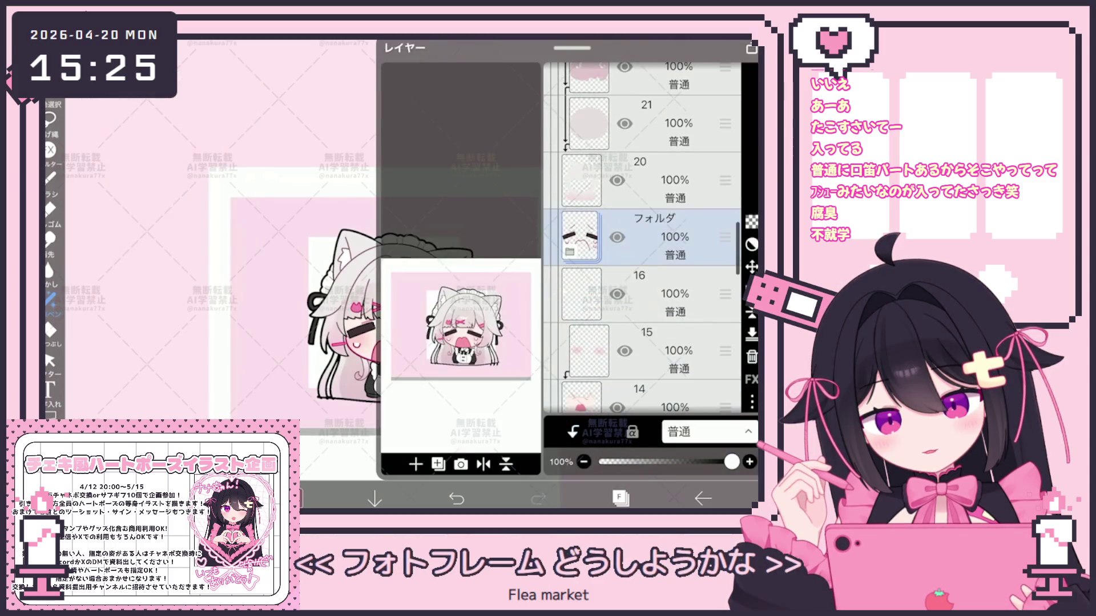
left_click(620, 499)
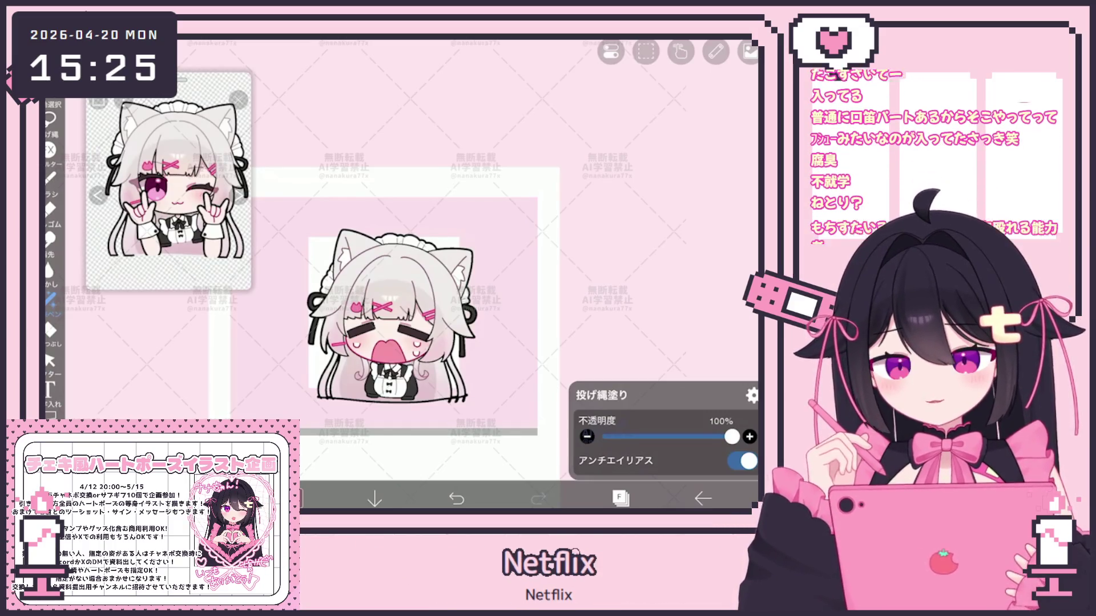
Zoom the canvas and show the layer list scrolled up to layers 45 and 46
scroll(382, 318, "up", 2)
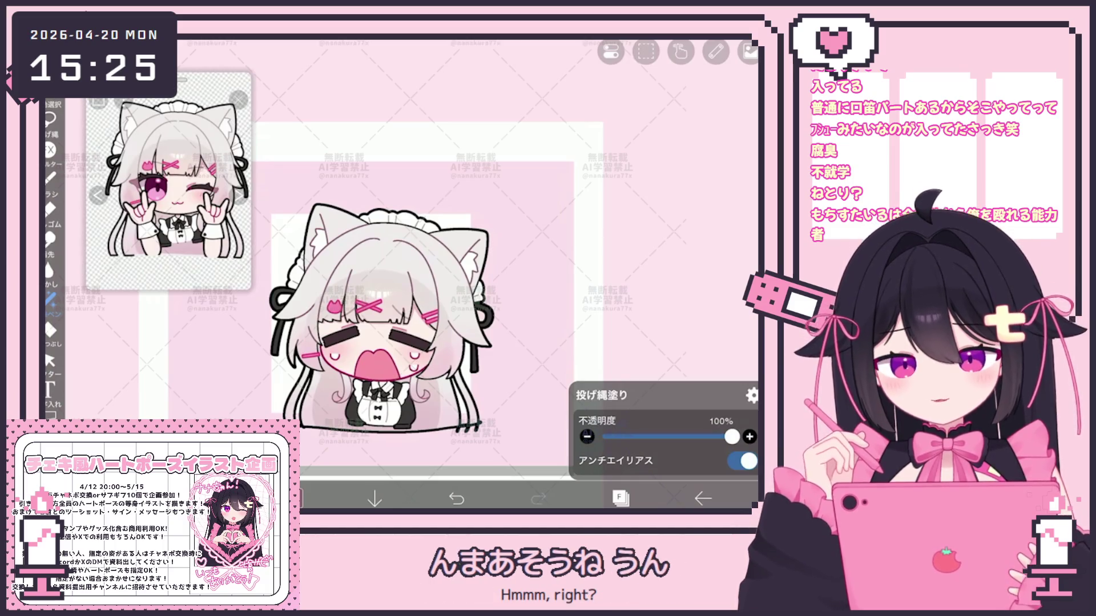
scroll(411, 320, "up", 3)
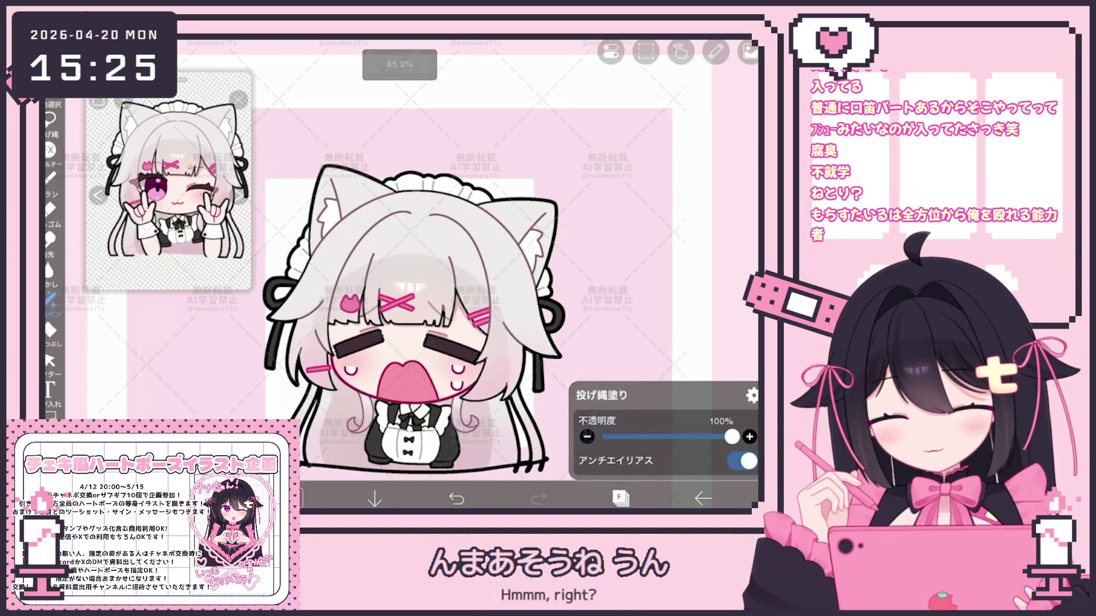
left_click(620, 498)
scroll(642, 238, "up", 10)
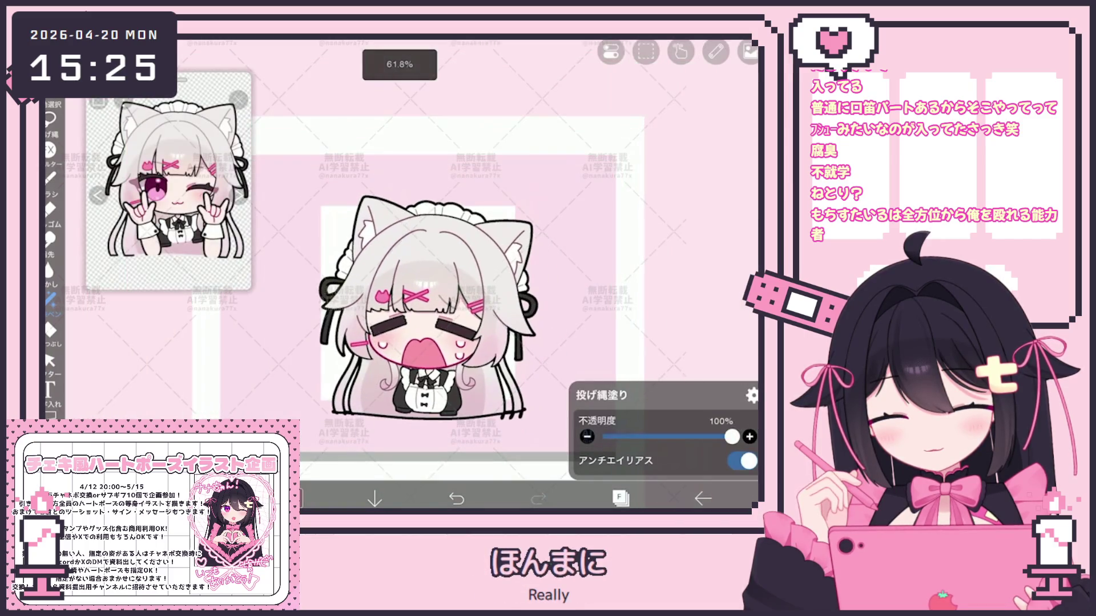
left_click(620, 498)
scroll(642, 238, "up", 15)
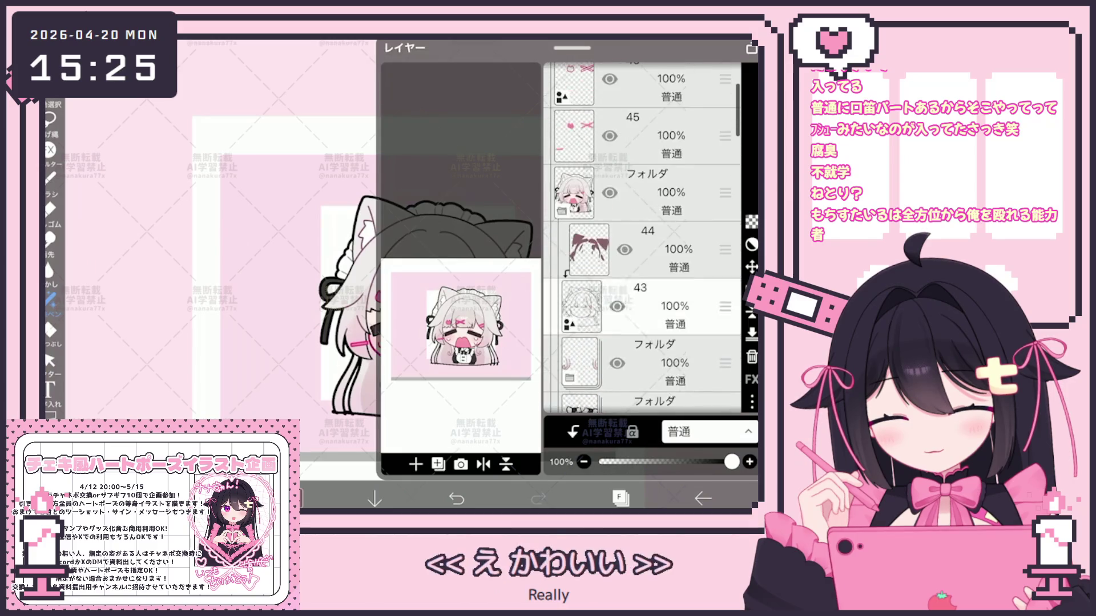
Collapse the top character folder and bring up its options menu
scroll(642, 238, "up", 3)
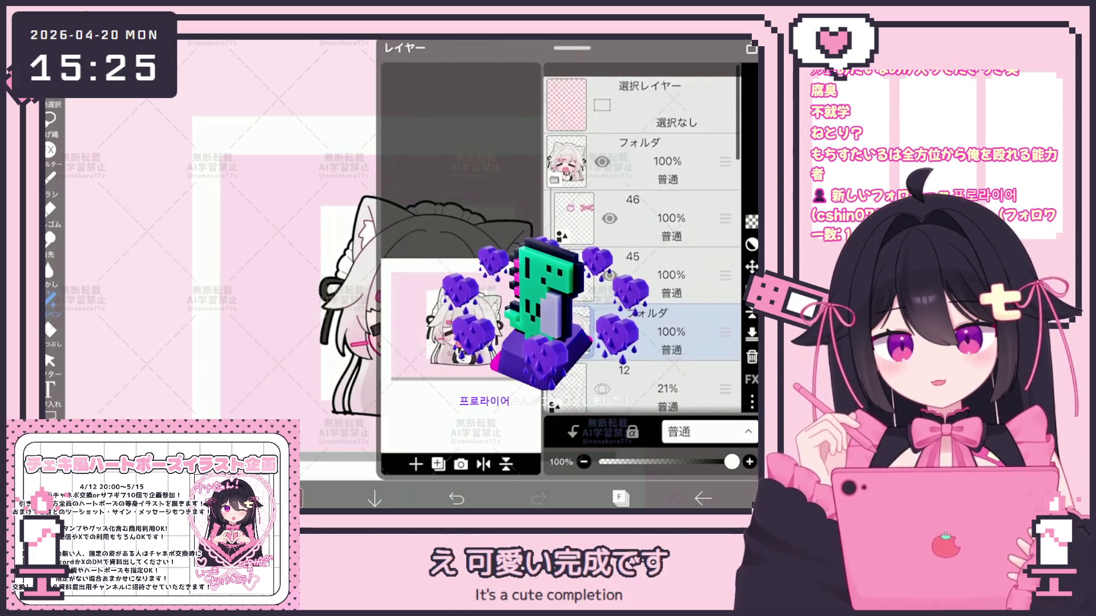
left_click(554, 165)
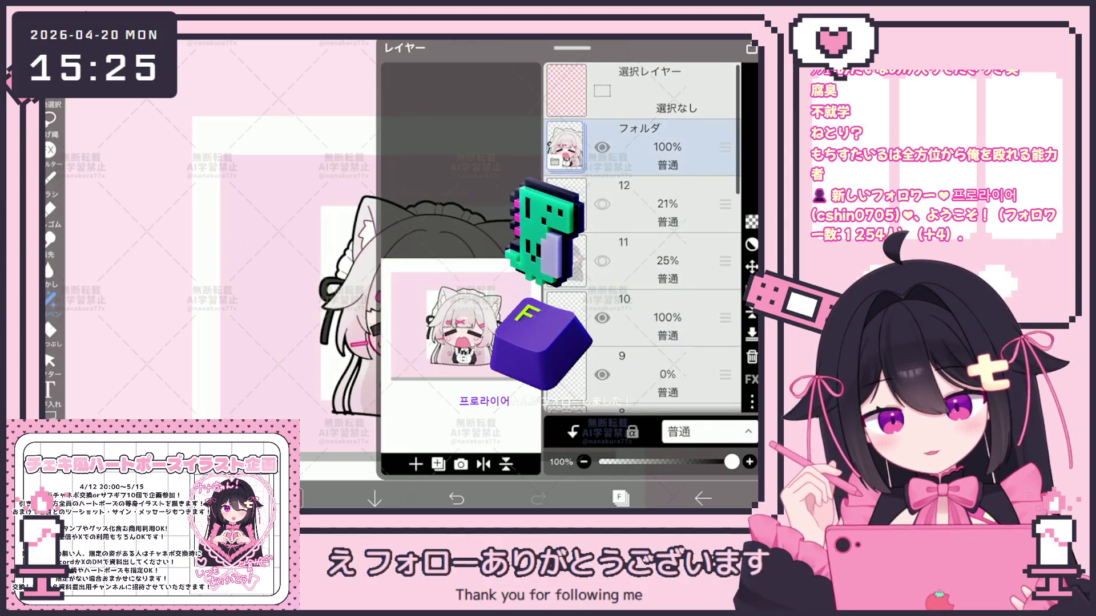
left_click(620, 498)
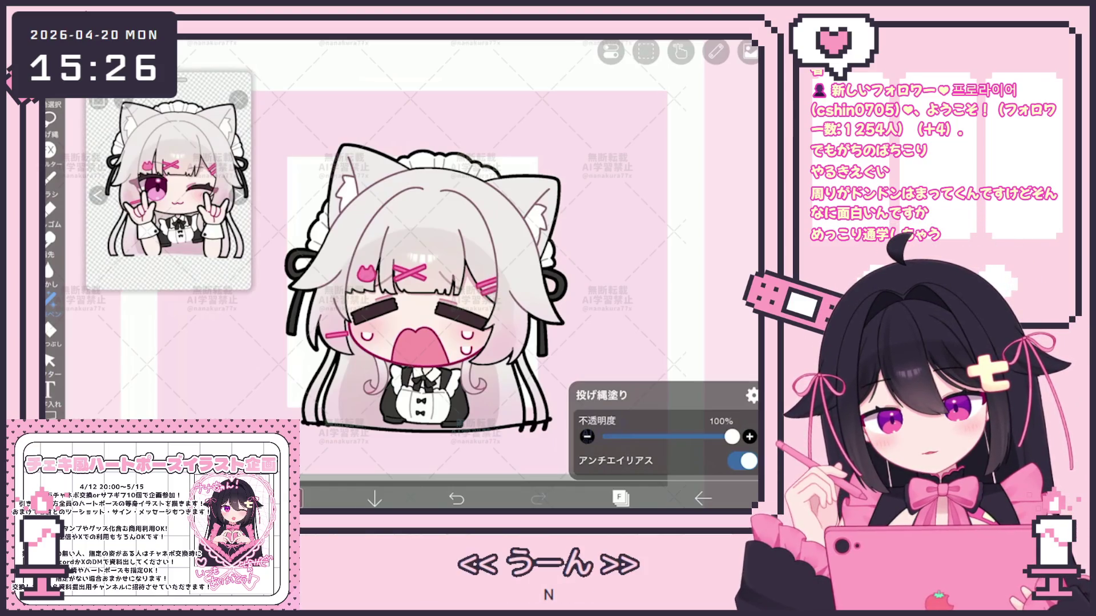
left_click(619, 499)
left_click(751, 403)
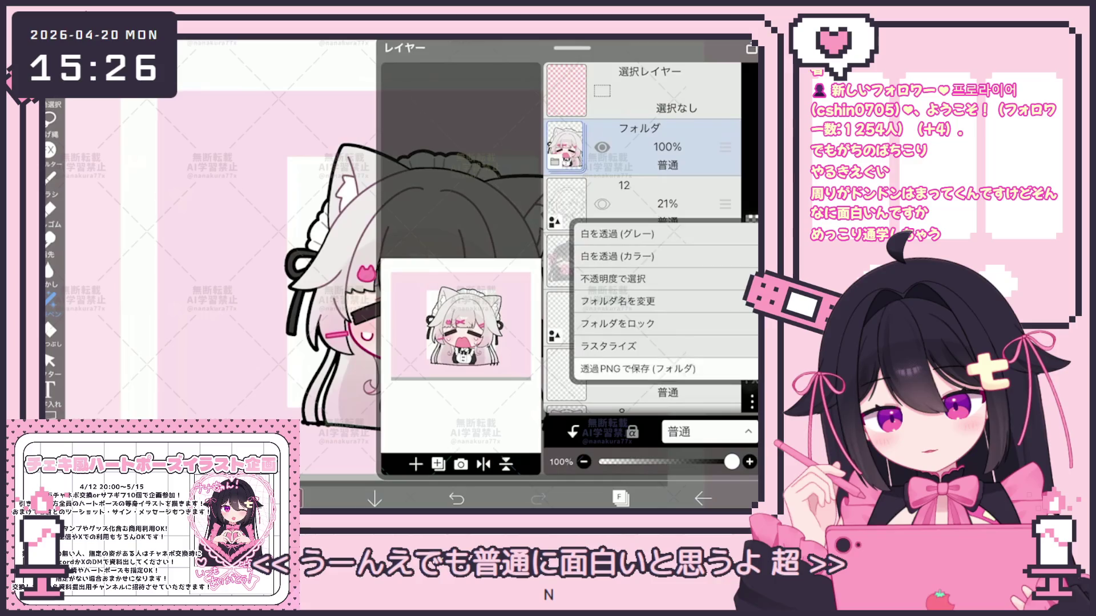
Export the top character folder as a transparent PNG (透過PNGで保存)
left_click(637, 369)
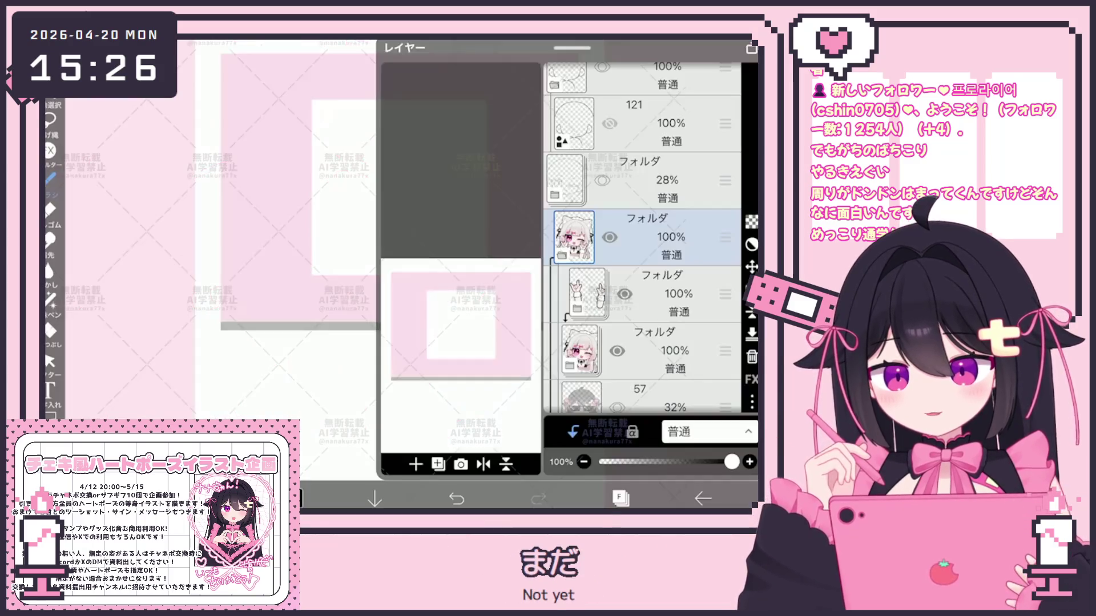
Select layer 102 holding the winking maid's bows and return to the canvas
scroll(642, 238, "up", 5)
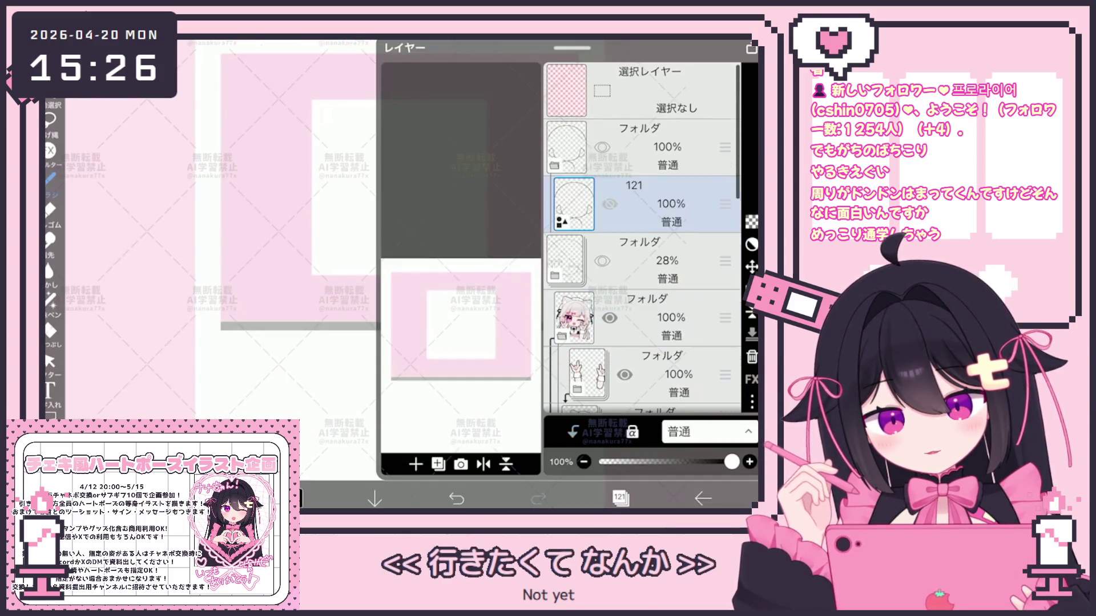
scroll(642, 238, "down", 5)
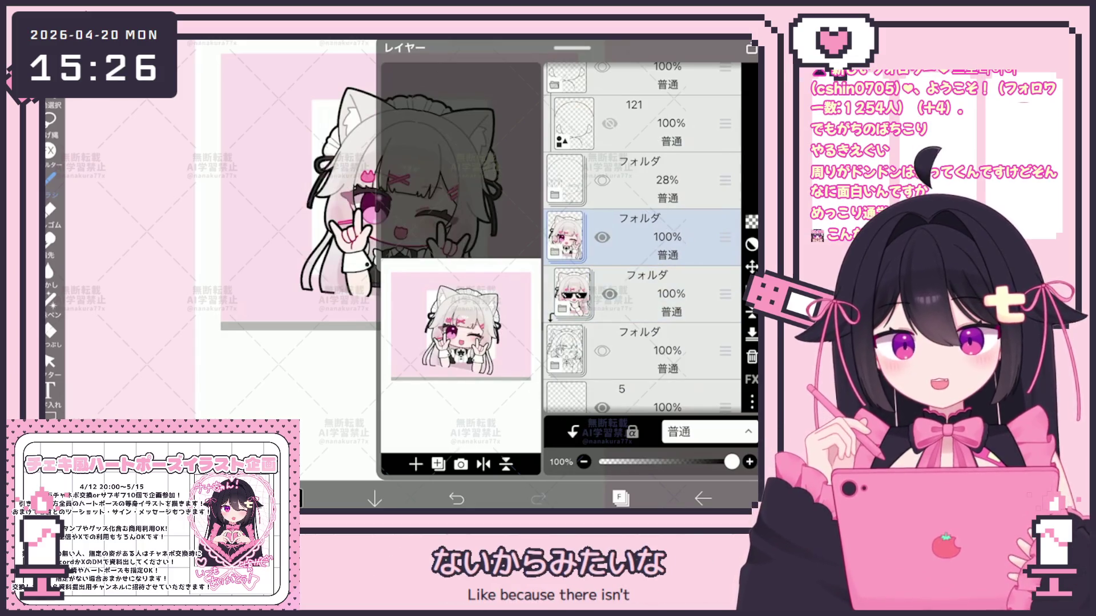
scroll(642, 238, "down", 3)
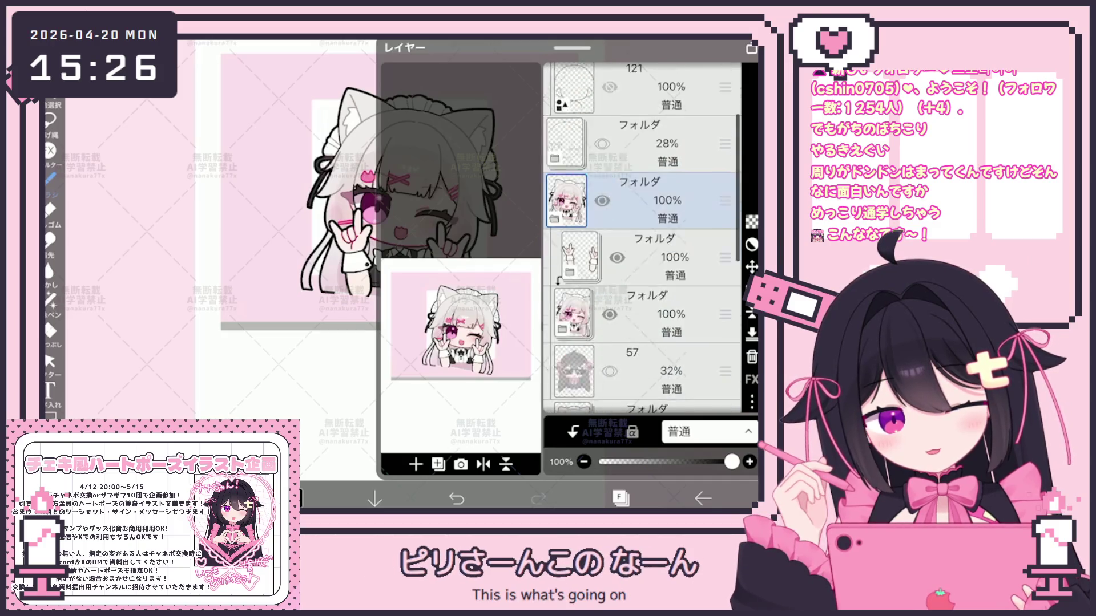
scroll(642, 238, "down", 3)
left_click(656, 288)
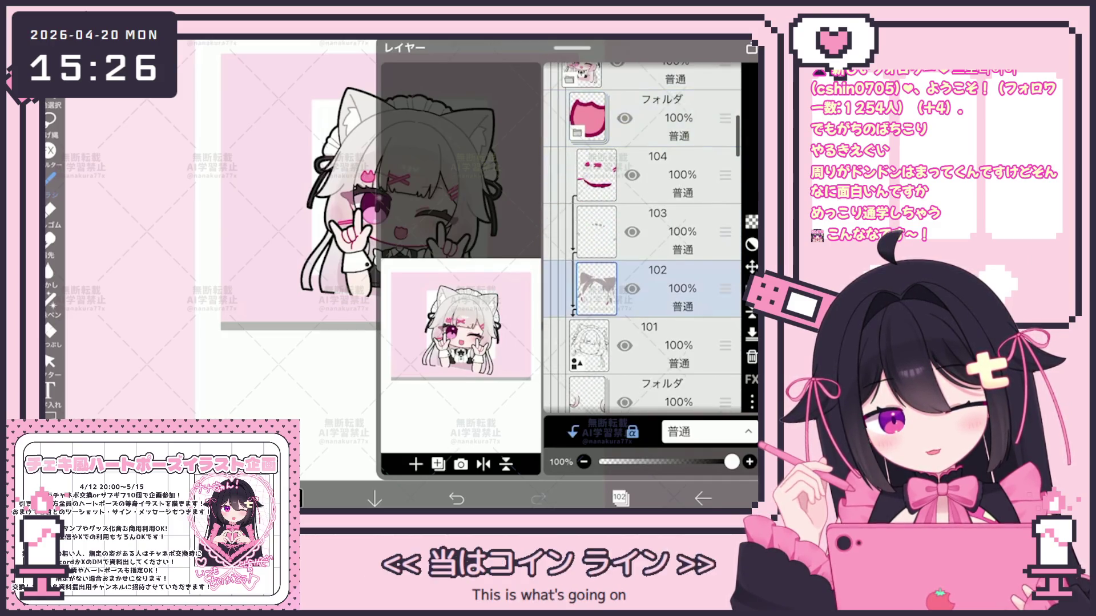
left_click(619, 496)
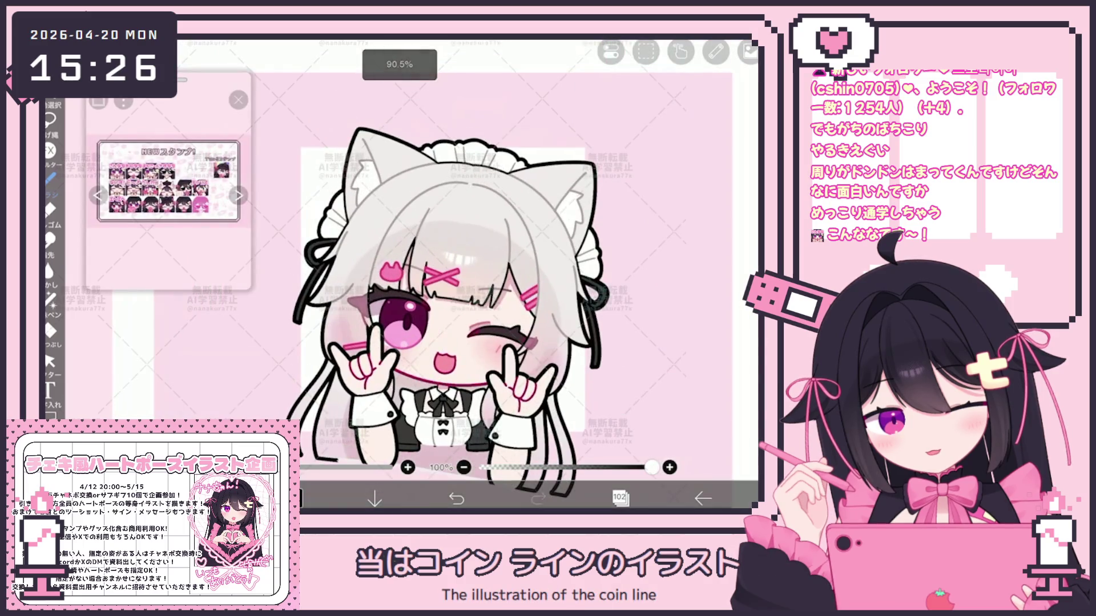
Check the mauve colour #8E6772, switch to Lasso Fill, and reopen the layer list
left_click(294, 498)
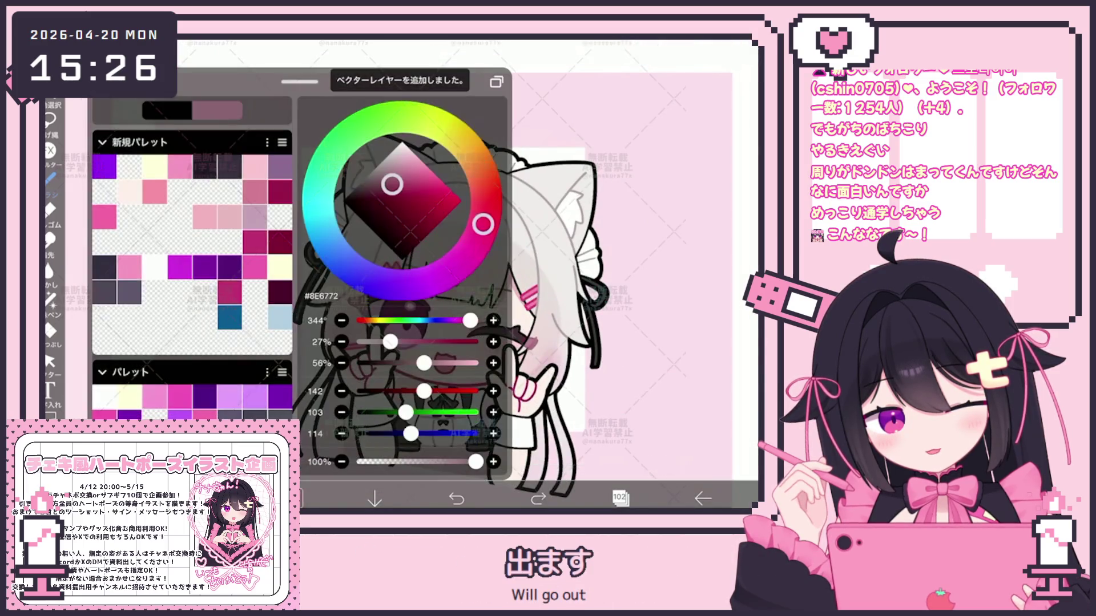
left_click(50, 298)
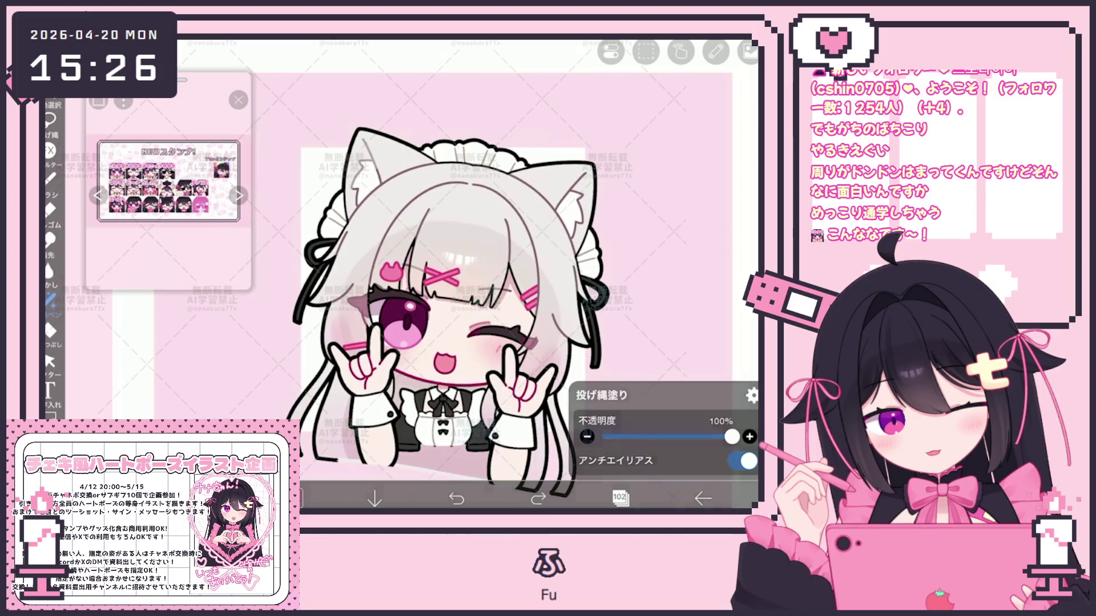
scroll(456, 274, "down", 2)
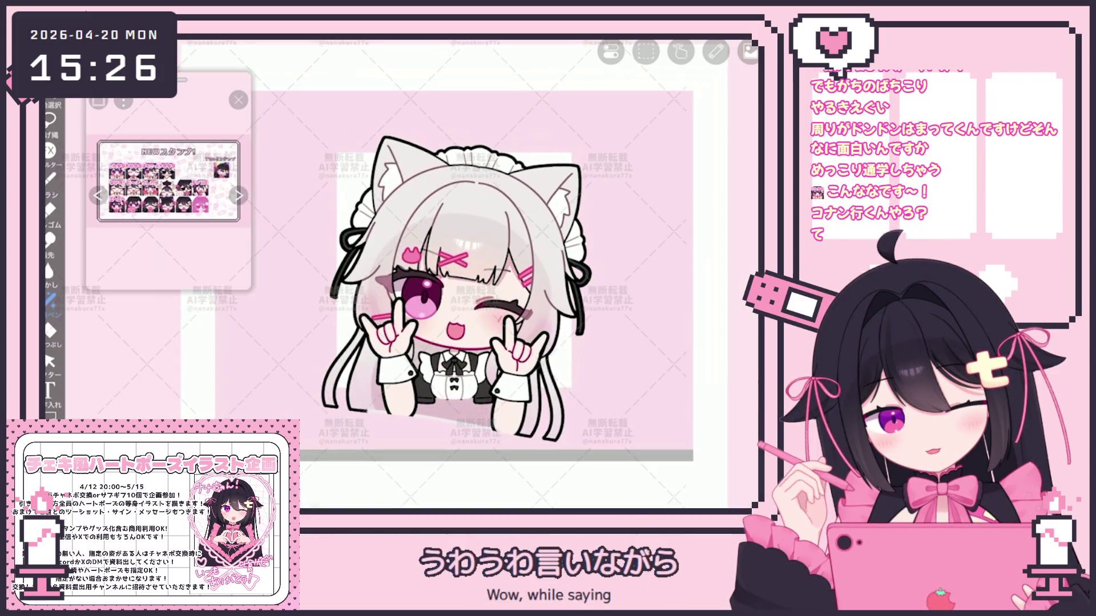
scroll(445, 274, "down", 1)
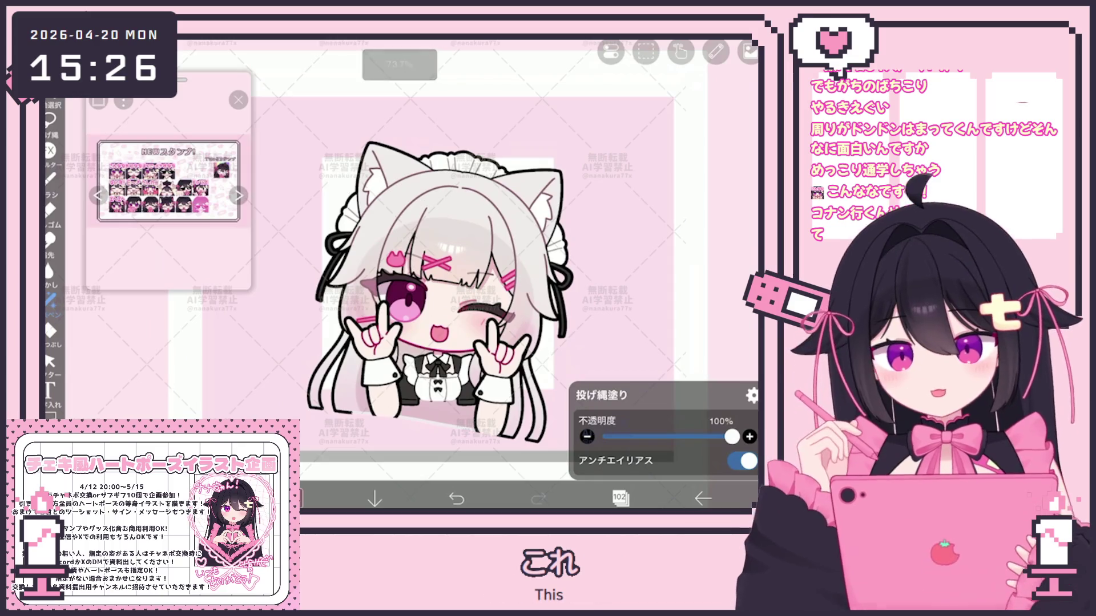
left_click(619, 498)
scroll(642, 239, "up", 2)
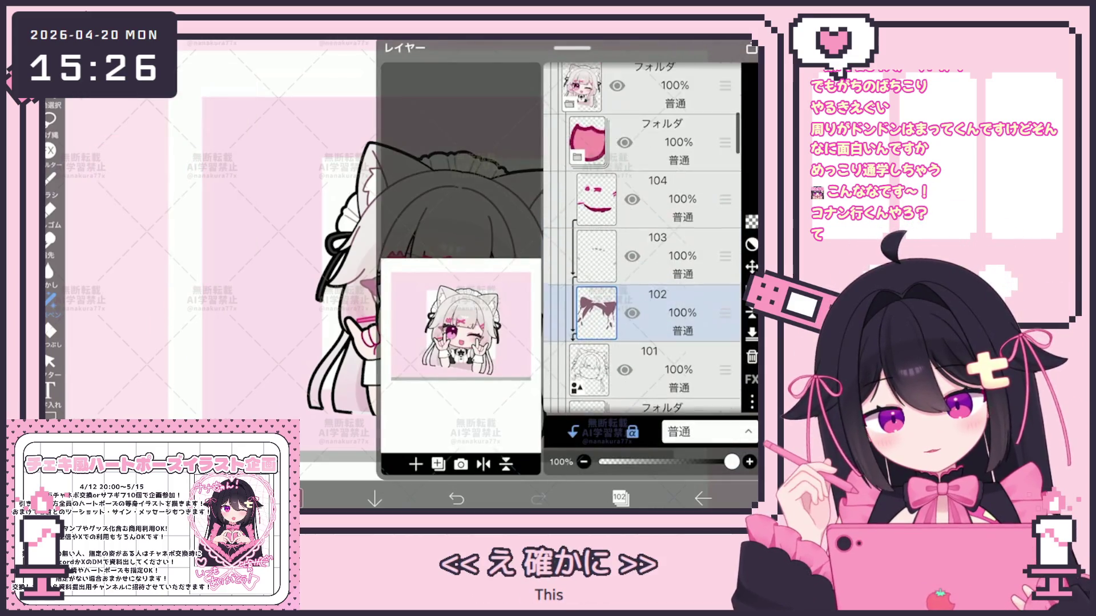
Expand the maid outfit folder and select its layers 99 and 100
scroll(642, 238, "down", 3)
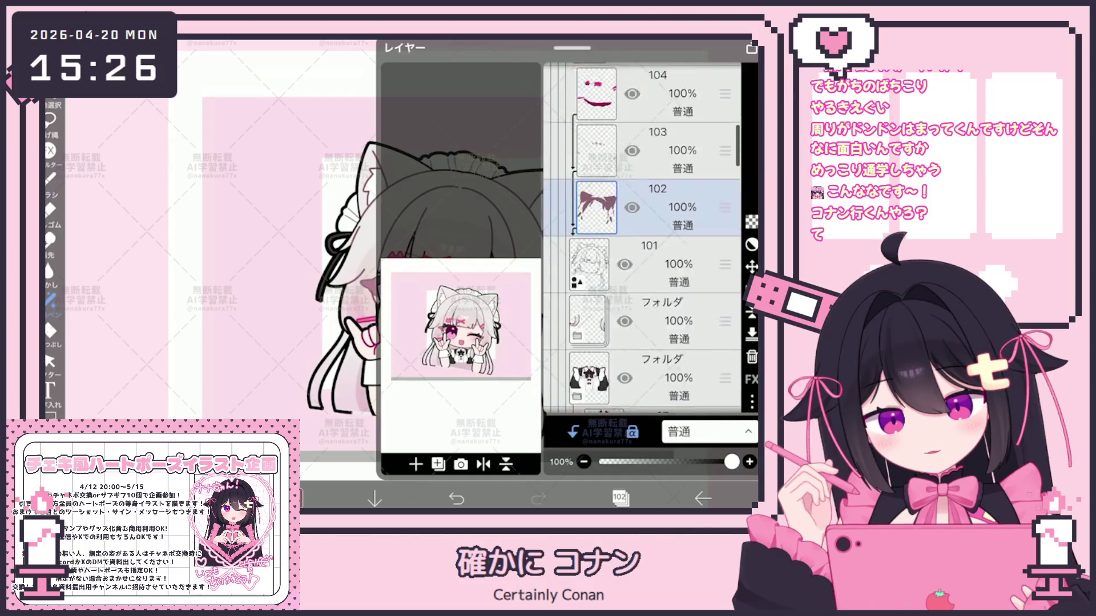
left_click(657, 314)
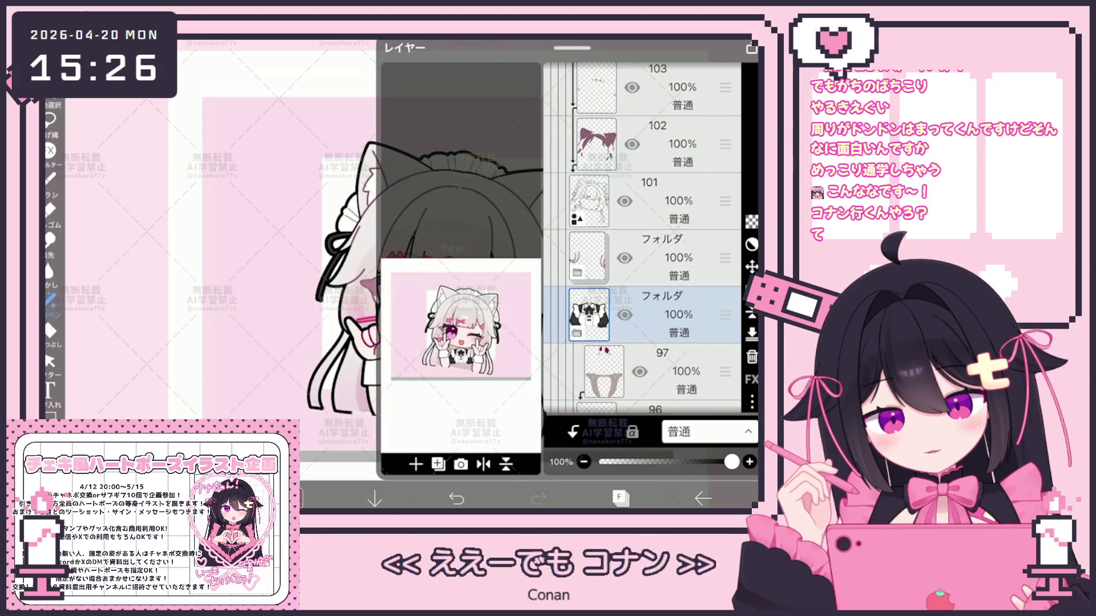
left_click(656, 257)
left_click(657, 351)
left_click(656, 294)
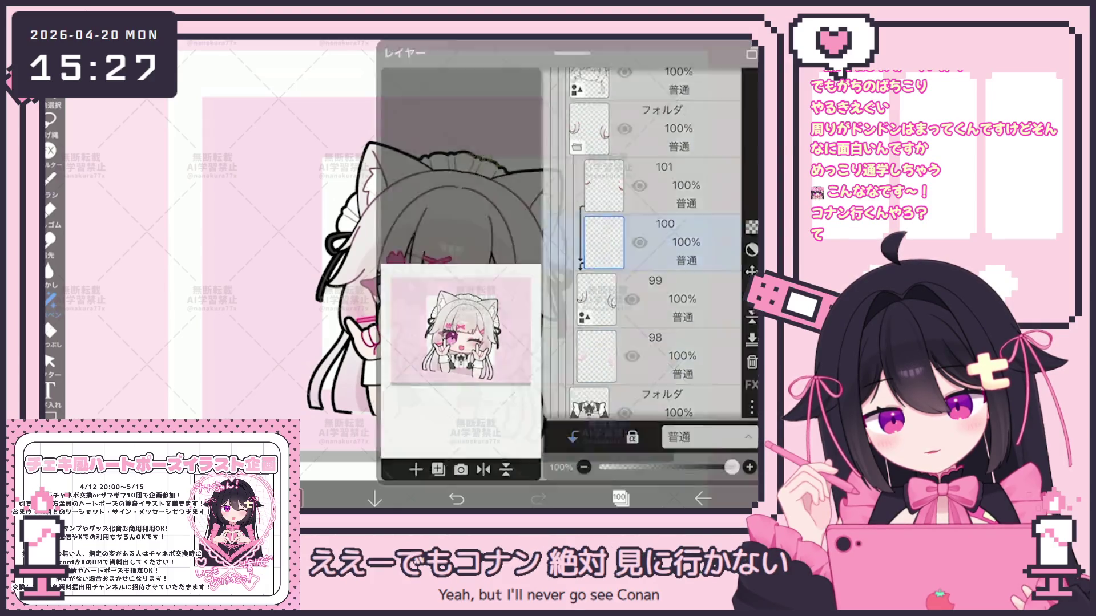
left_click(619, 497)
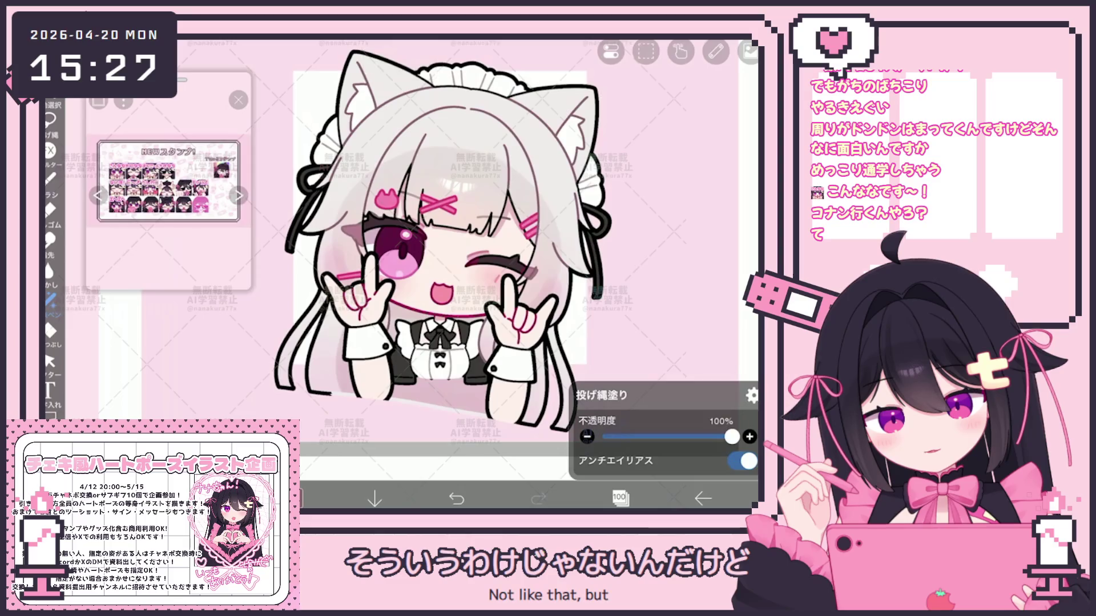
Select layer 102, collapse the folder below it, then select layers 91 and 88
left_click(619, 497)
scroll(645, 240, "up", 3)
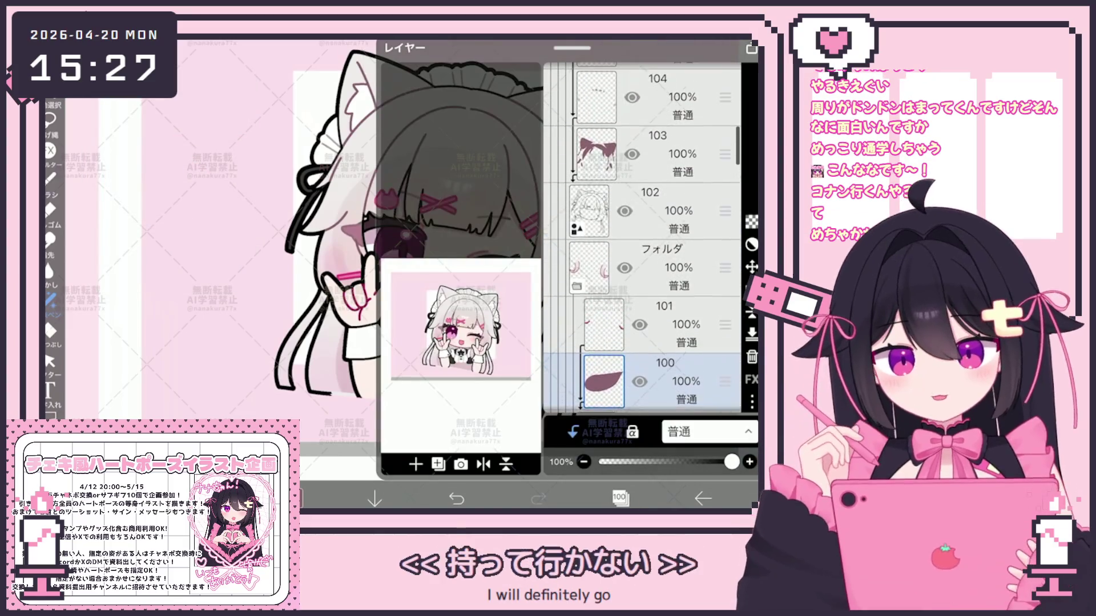
left_click(651, 212)
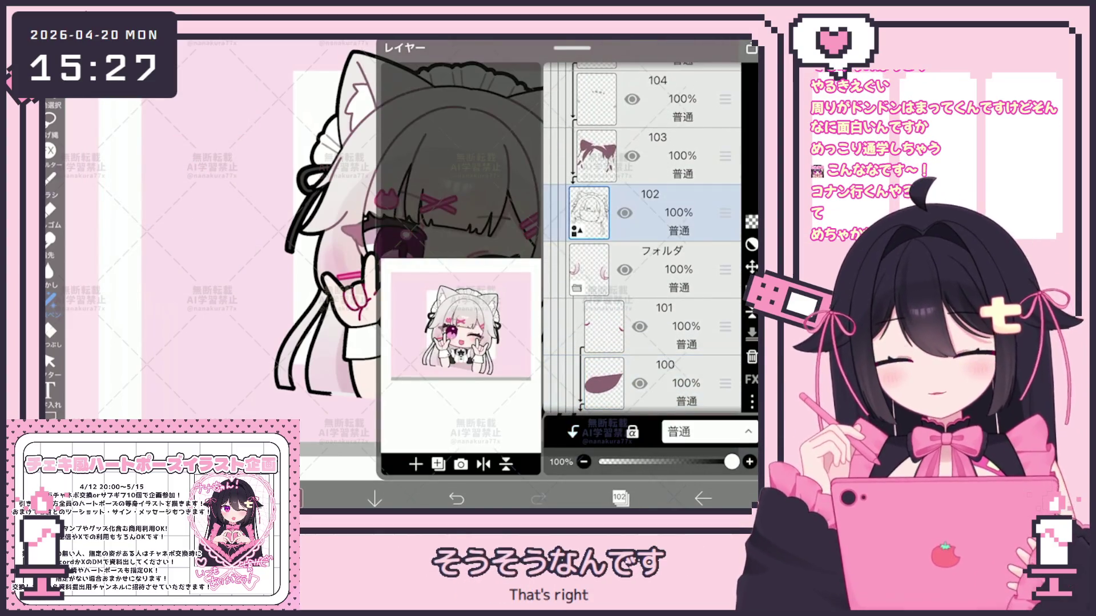
left_click(656, 268)
scroll(642, 238, "down", 10)
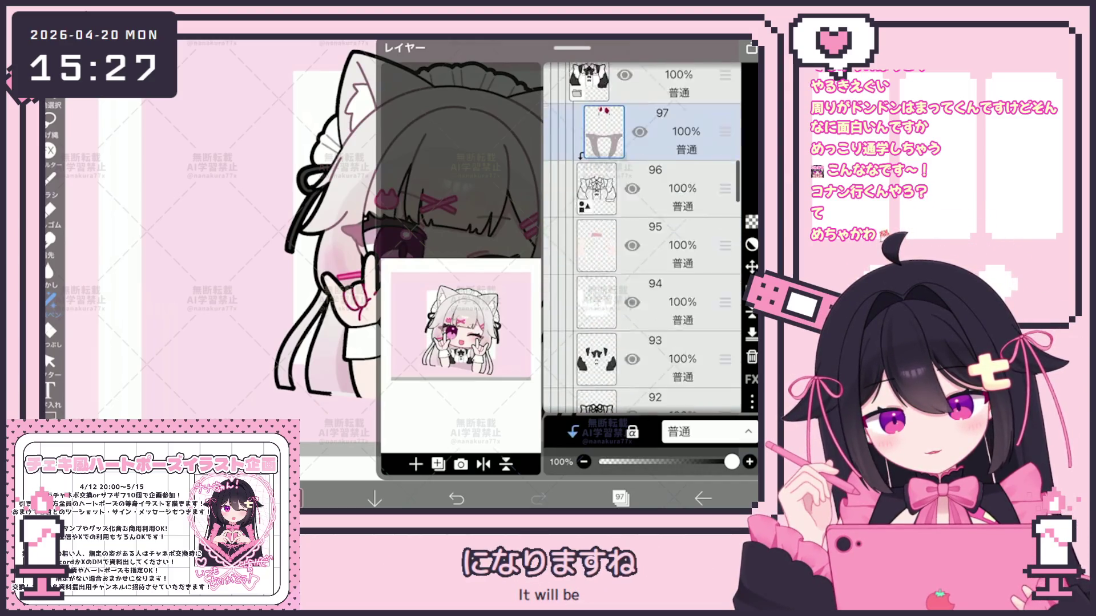
left_click(656, 296)
scroll(642, 240, "down", 3)
left_click(656, 316)
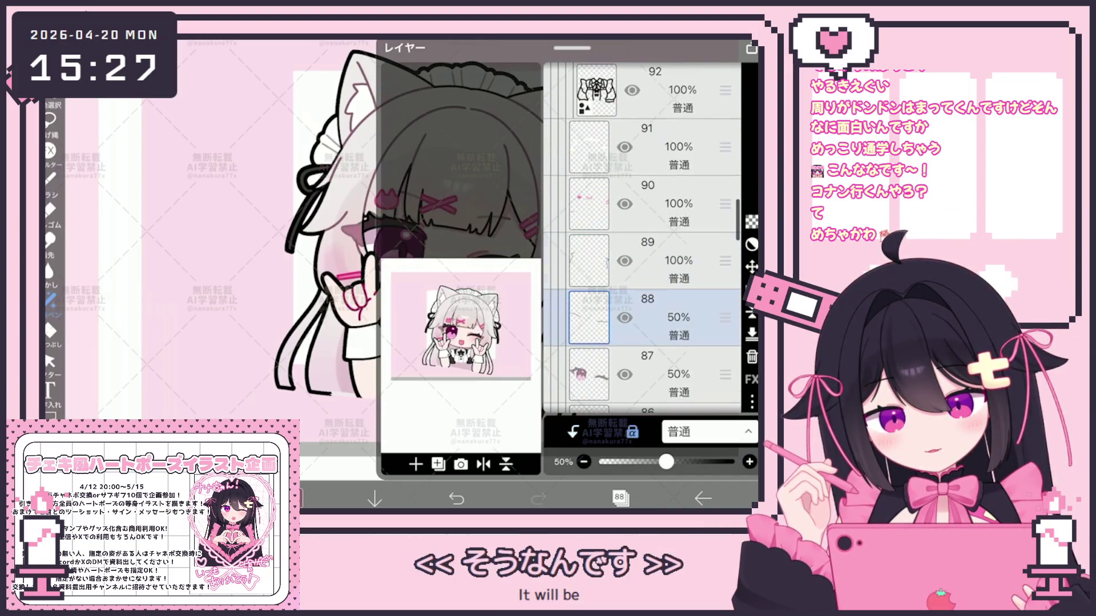
left_click(619, 498)
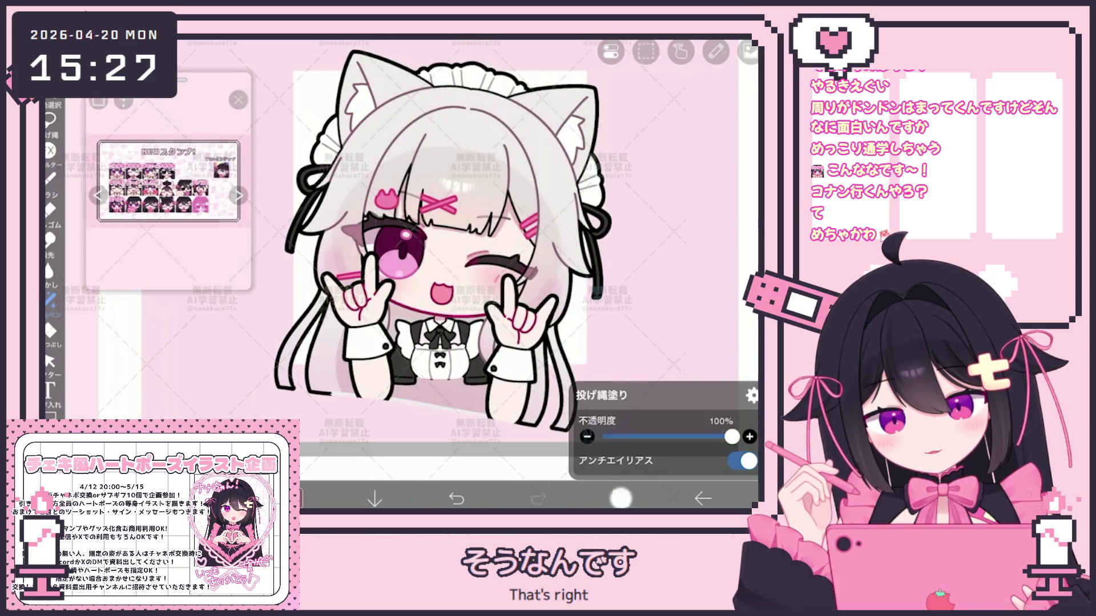
Expand the face-layers folder and select layer 74 inside it
left_click(619, 498)
scroll(642, 239, "down", 5)
left_click(656, 303)
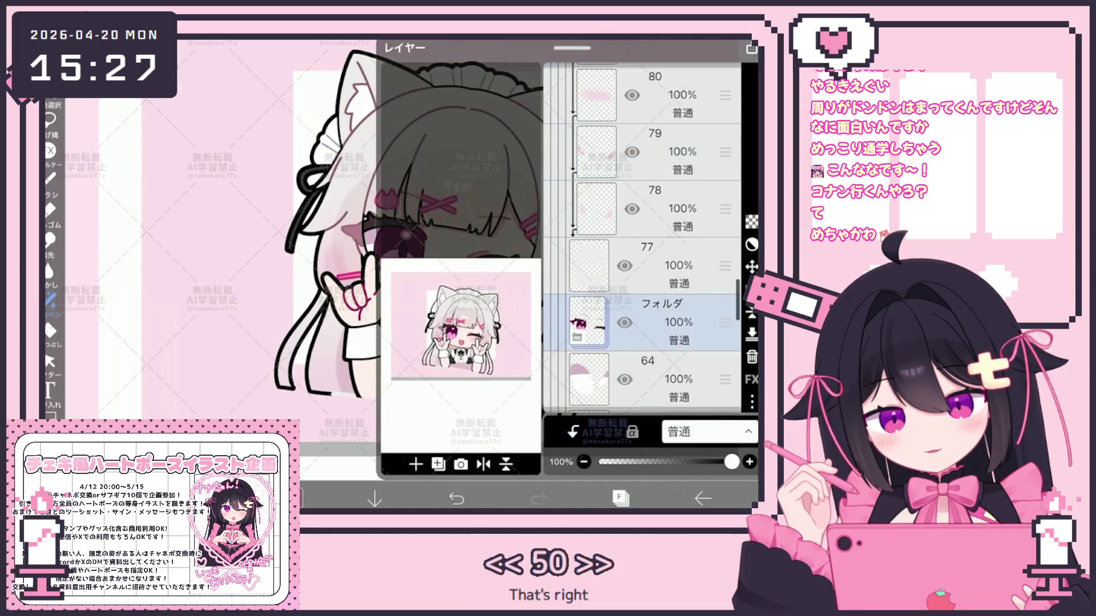
left_click(576, 337)
scroll(643, 240, "down", 2)
left_click(657, 341)
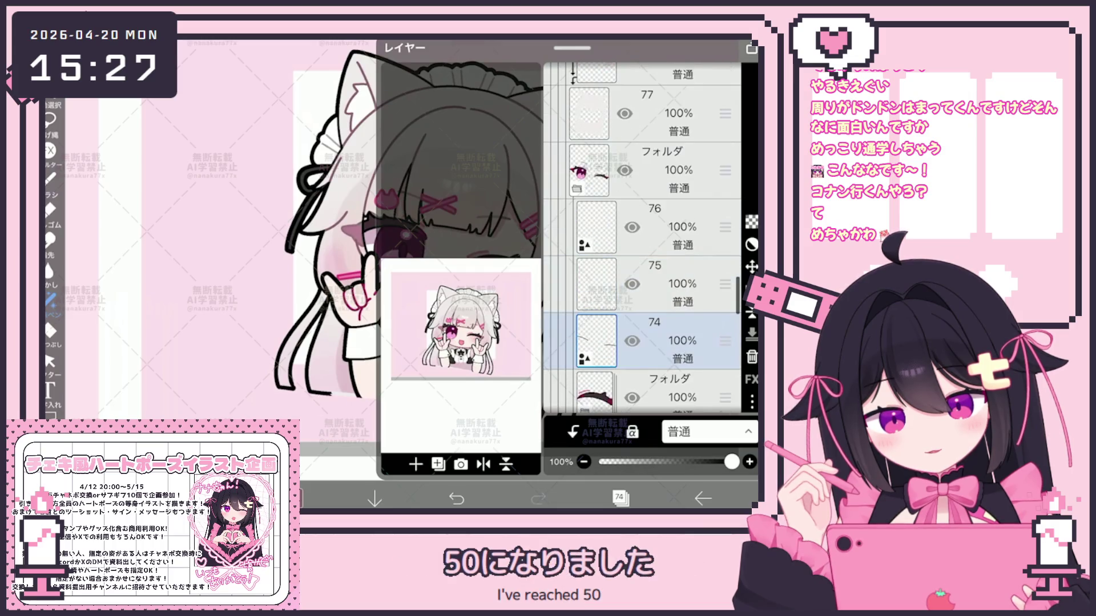
Pick the Vector tool, check its line colour and thickness, and reopen the layer list
left_click(50, 360)
left_click(656, 403)
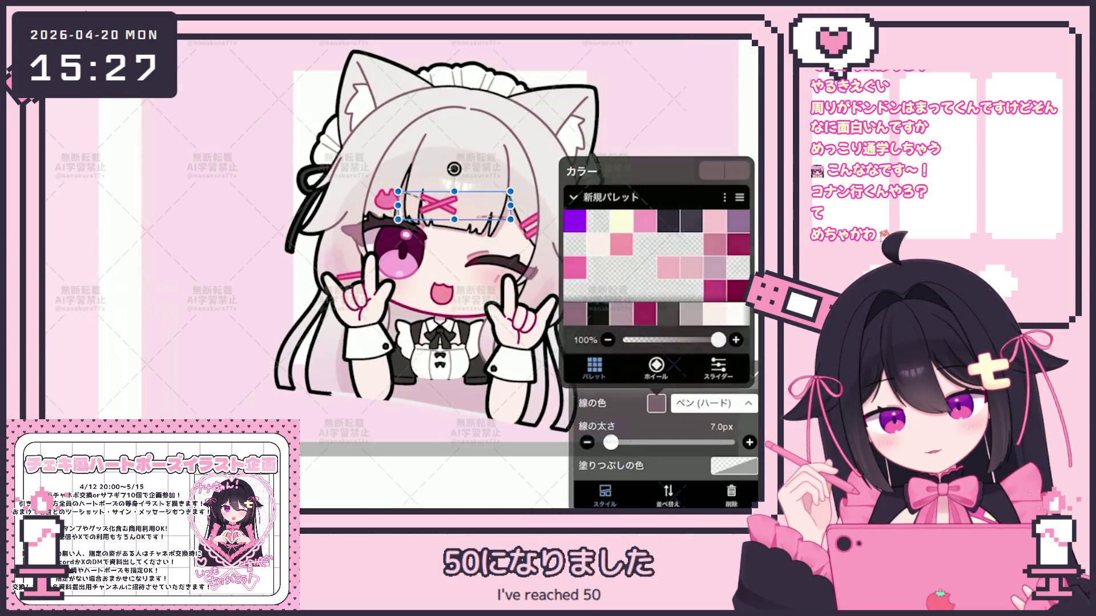
left_click(656, 403)
left_click(399, 342)
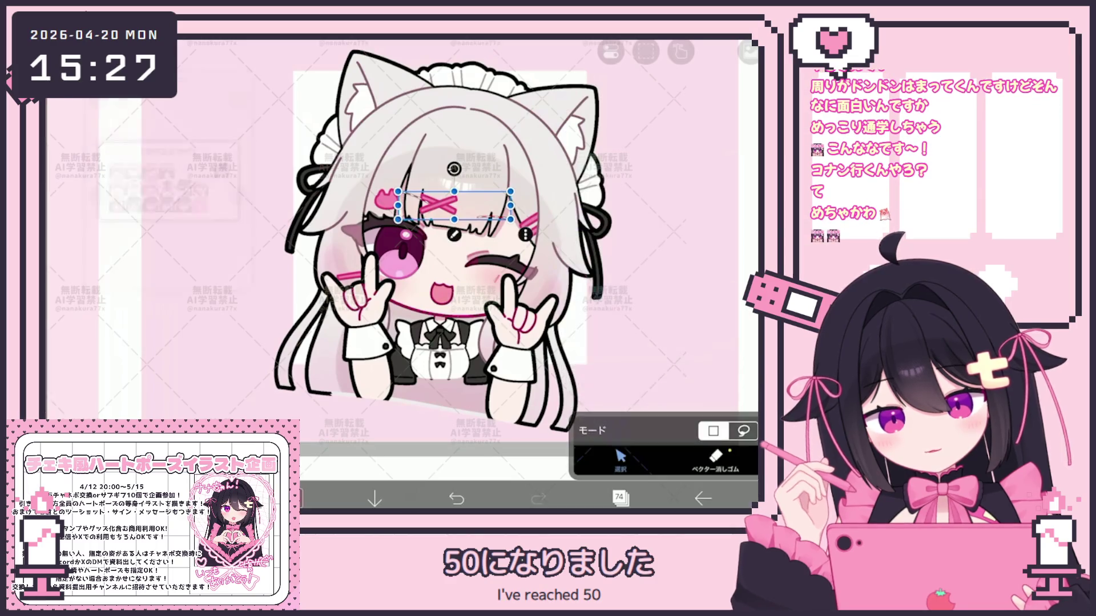
scroll(514, 240, "down", 2)
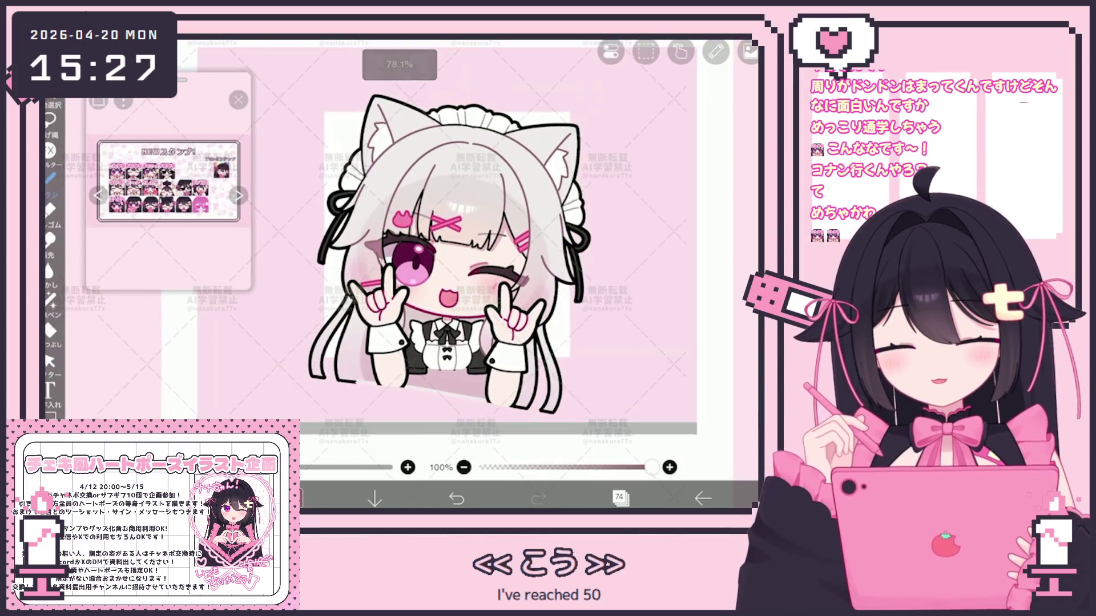
scroll(445, 257, "up", 2)
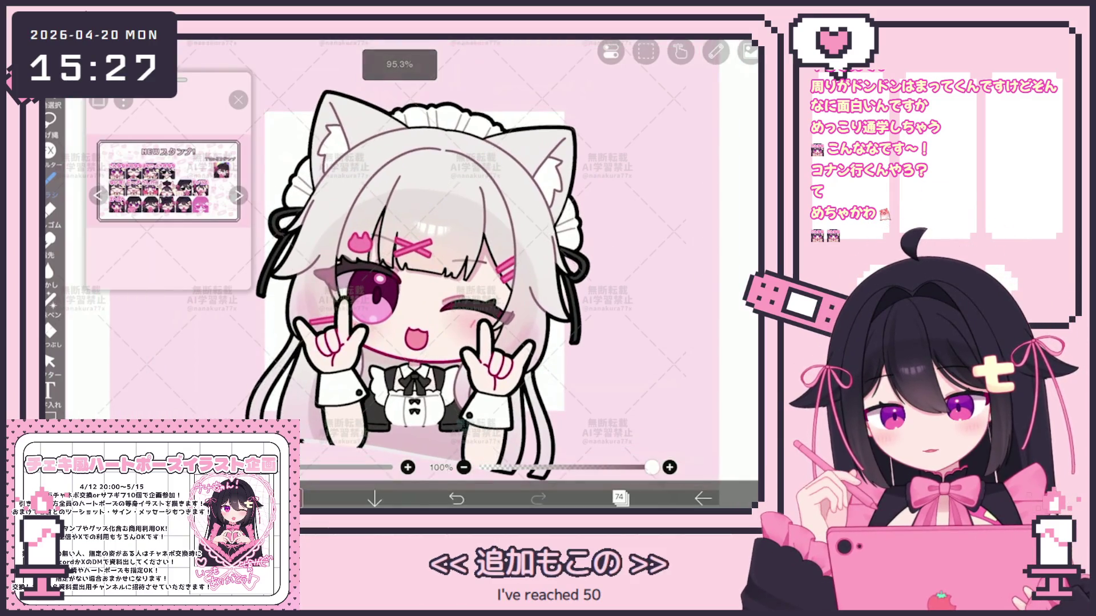
left_click(620, 499)
scroll(642, 238, "up", 15)
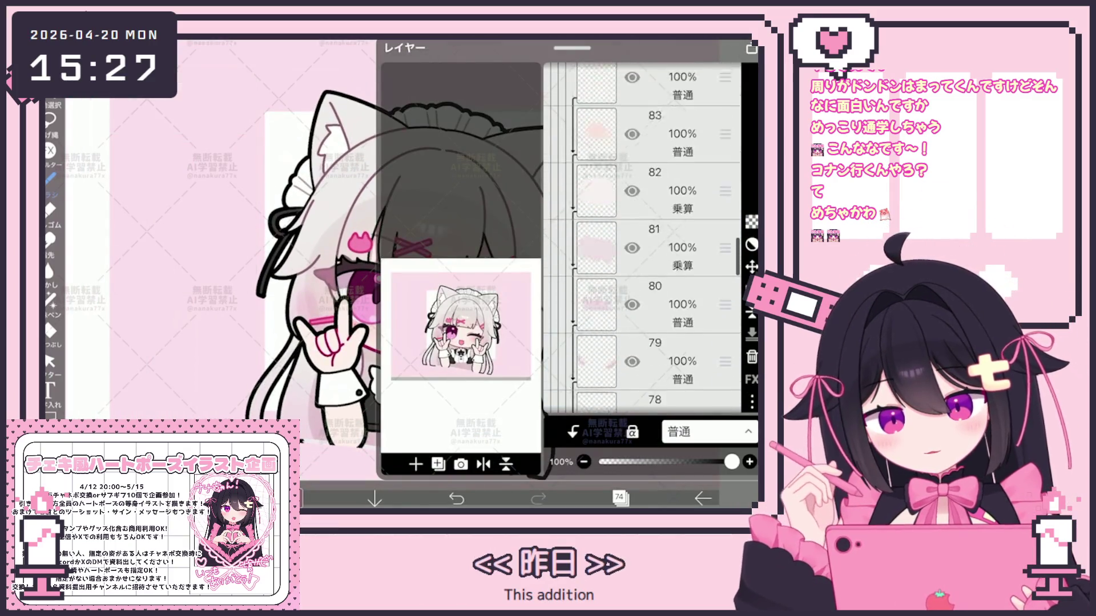
Select the winking-pose folder and save it as a PNG image
scroll(642, 238, "up", 10)
left_click(656, 237)
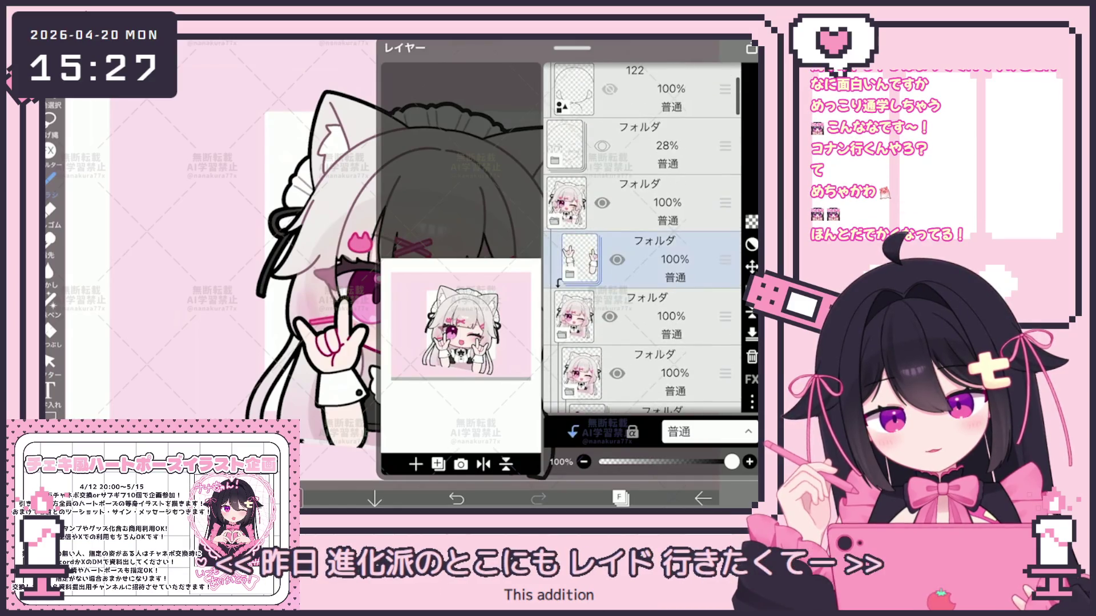
left_click(619, 498)
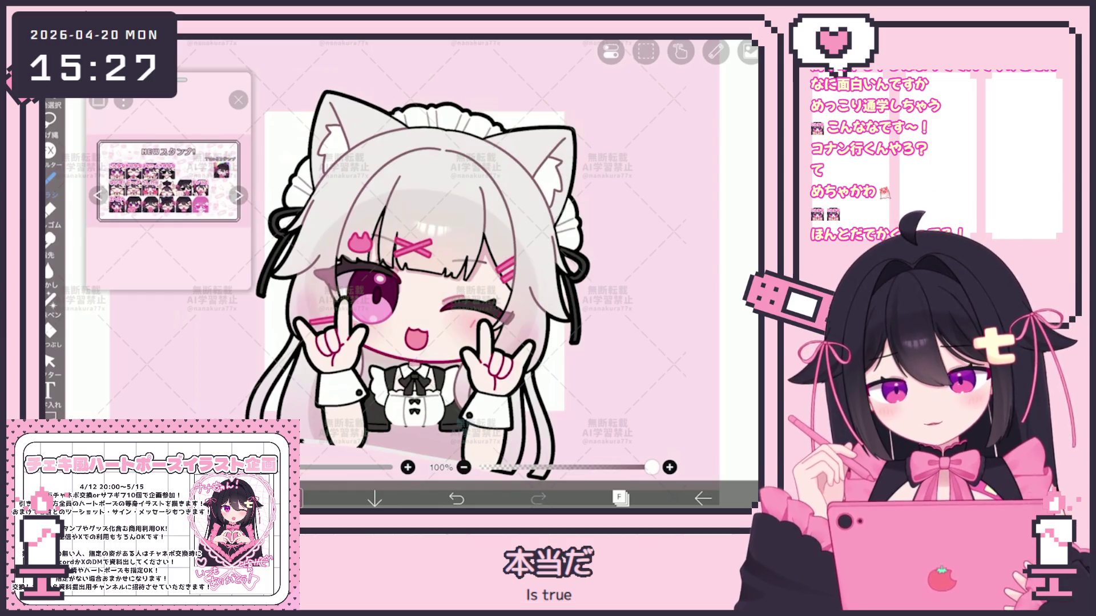
left_click(620, 498)
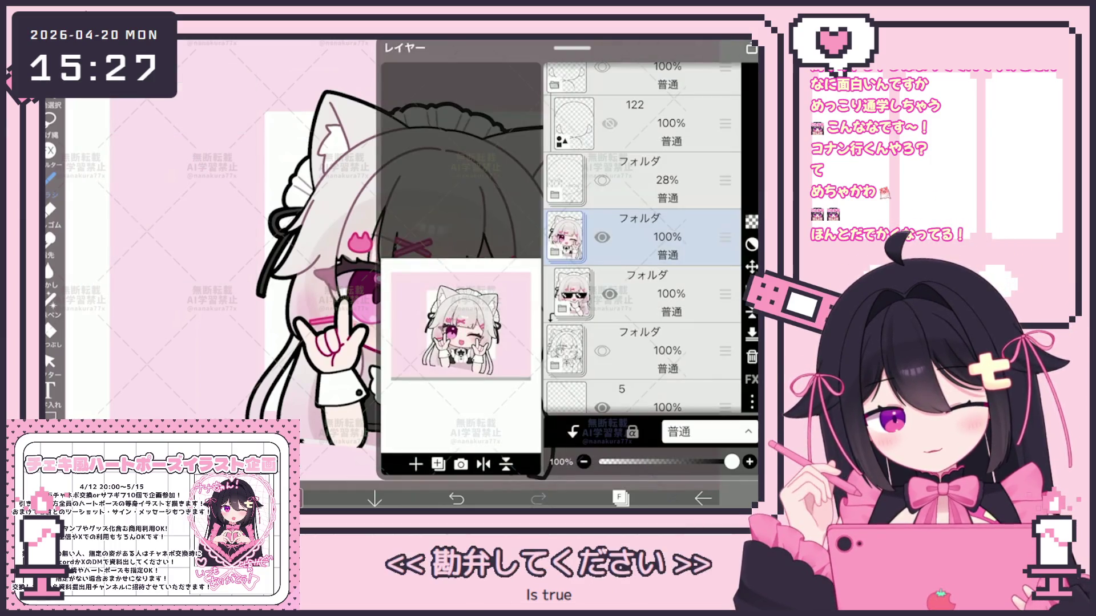
left_click(751, 403)
left_click(645, 435)
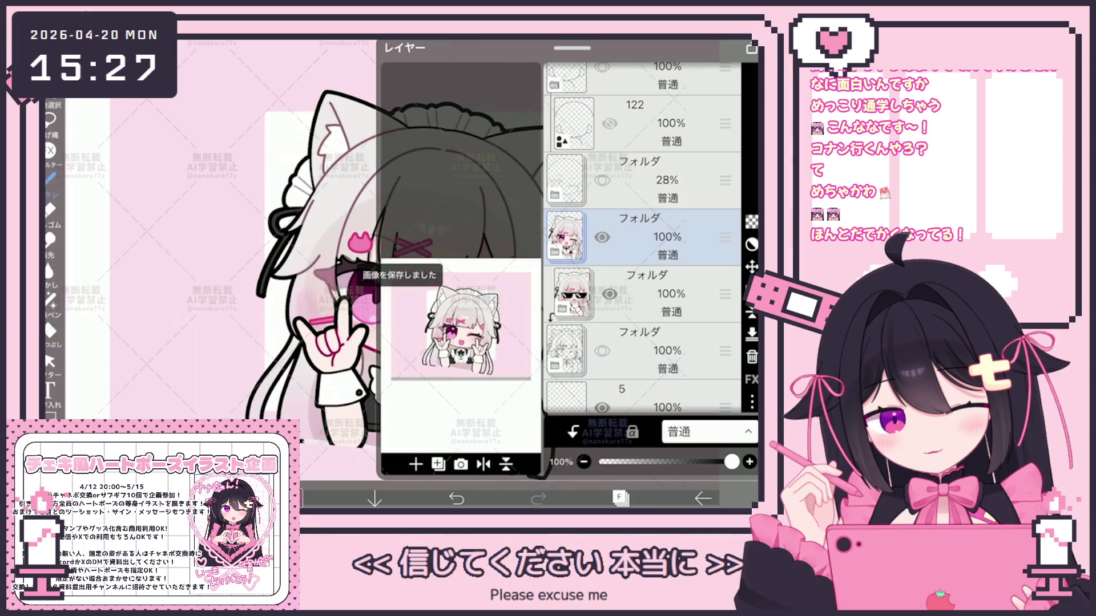
Select the sunglasses pose folder and make it visible instead of the wink
left_click(645, 294)
left_click(609, 294)
scroll(645, 285, "down", 1)
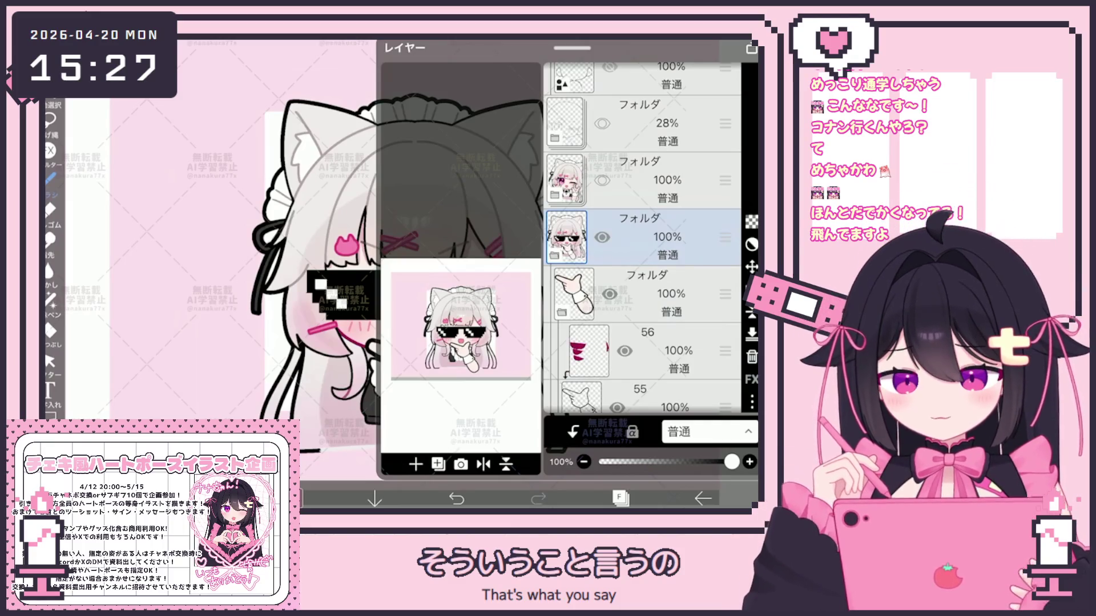
Check layer 52 and the hair-bow layer 48 against the canvas
scroll(645, 240, "down", 5)
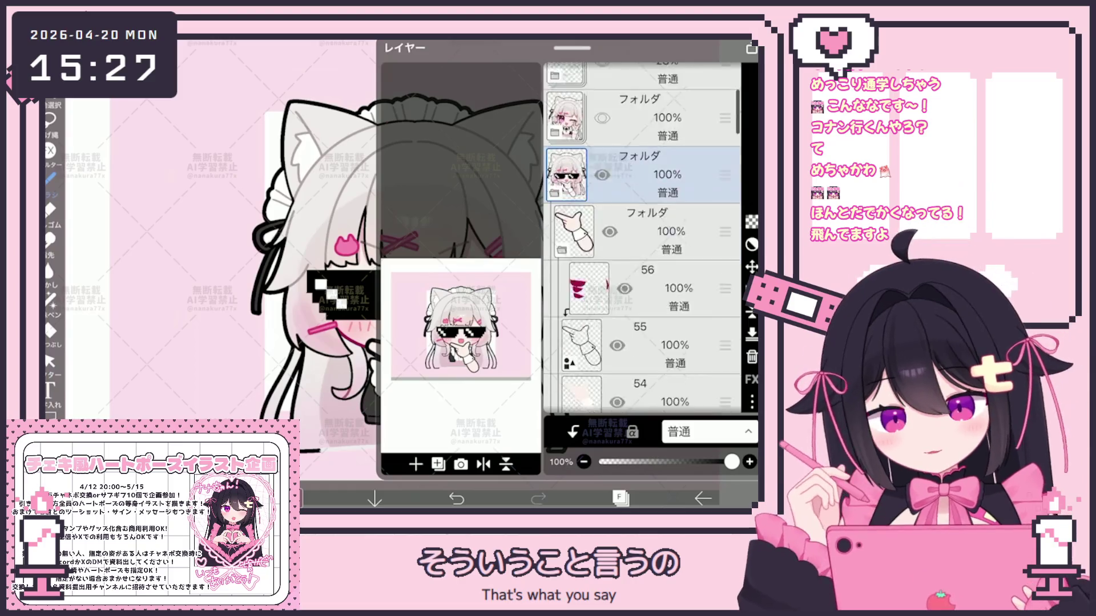
left_click(645, 274)
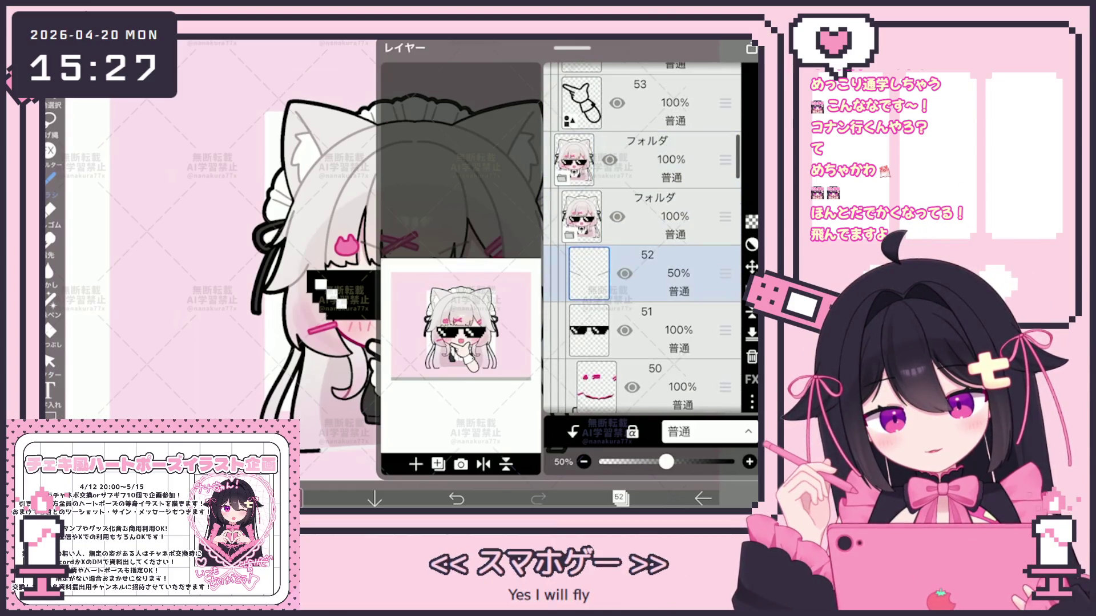
left_click(619, 498)
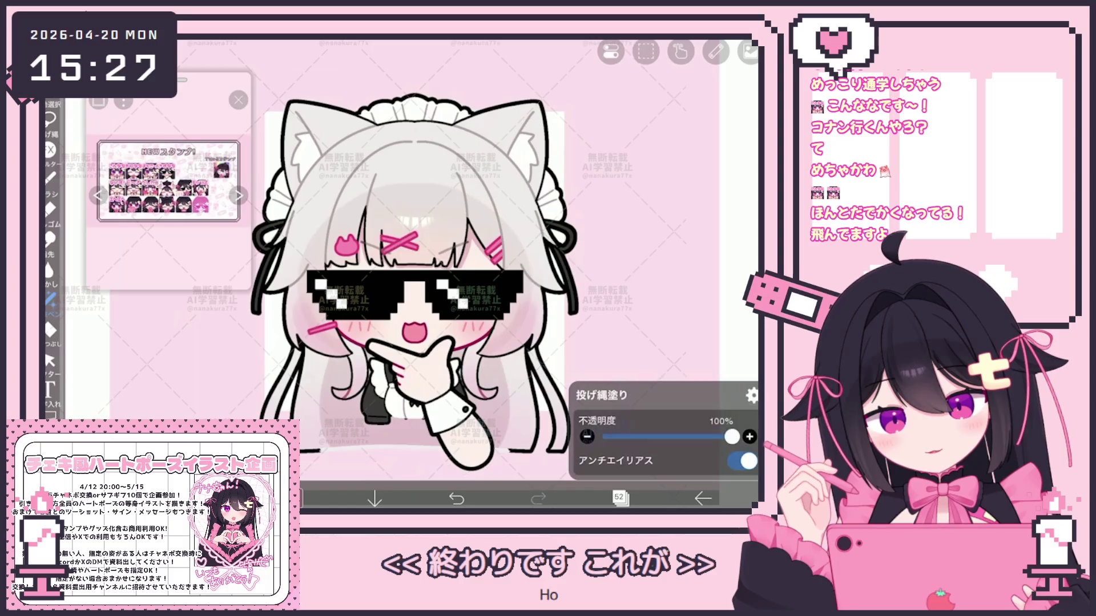
left_click(619, 499)
scroll(645, 240, "down", 5)
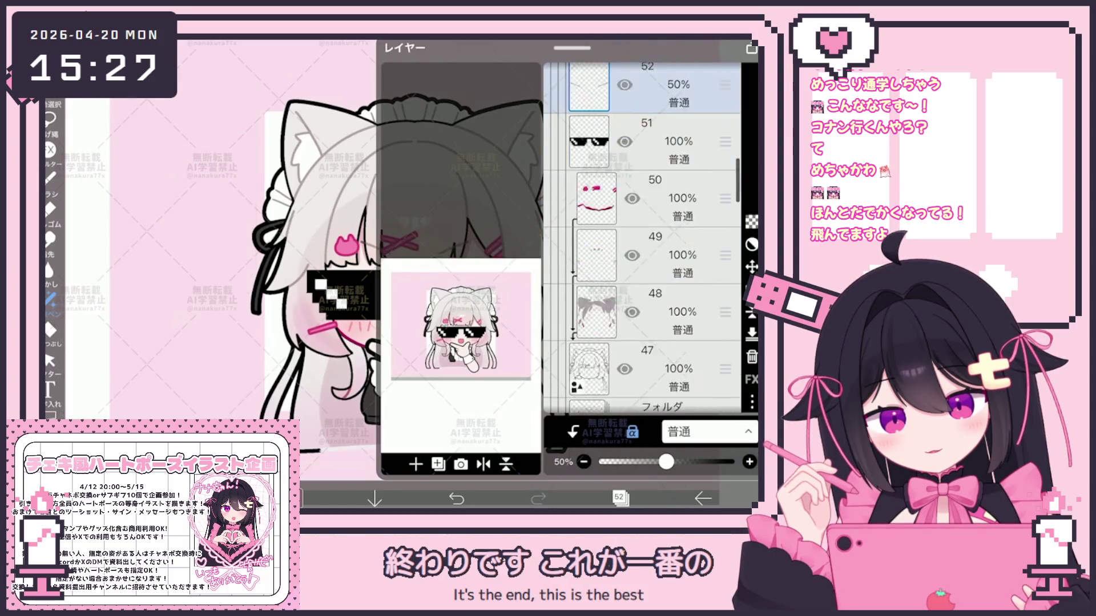
left_click(651, 291)
scroll(645, 240, "down", 2)
left_click(619, 499)
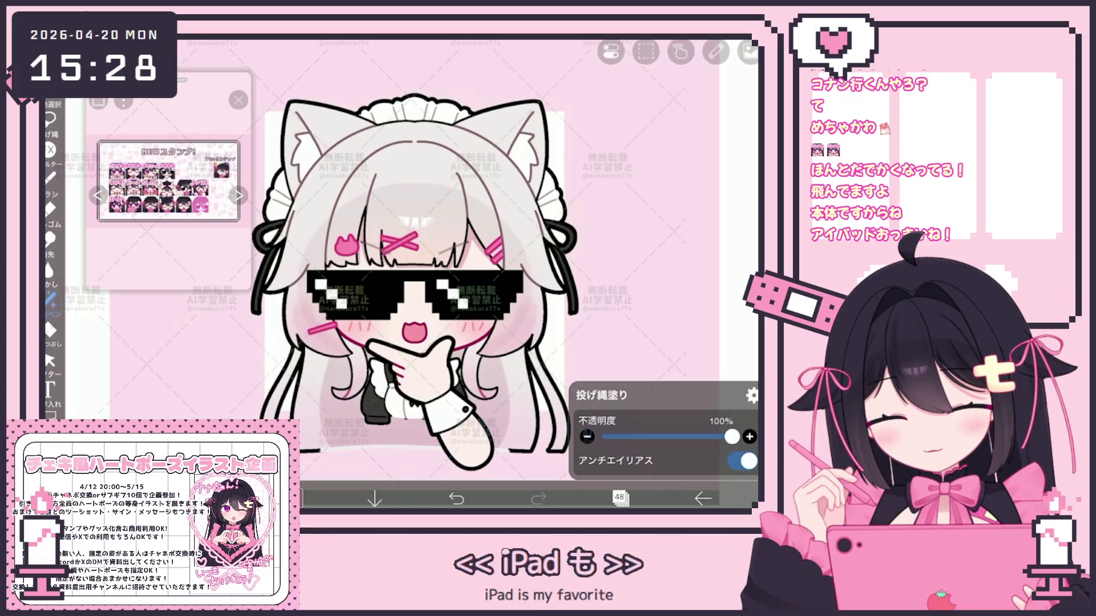
Select the folder above layer 48, then layer 46
scroll(428, 285, "down", 2)
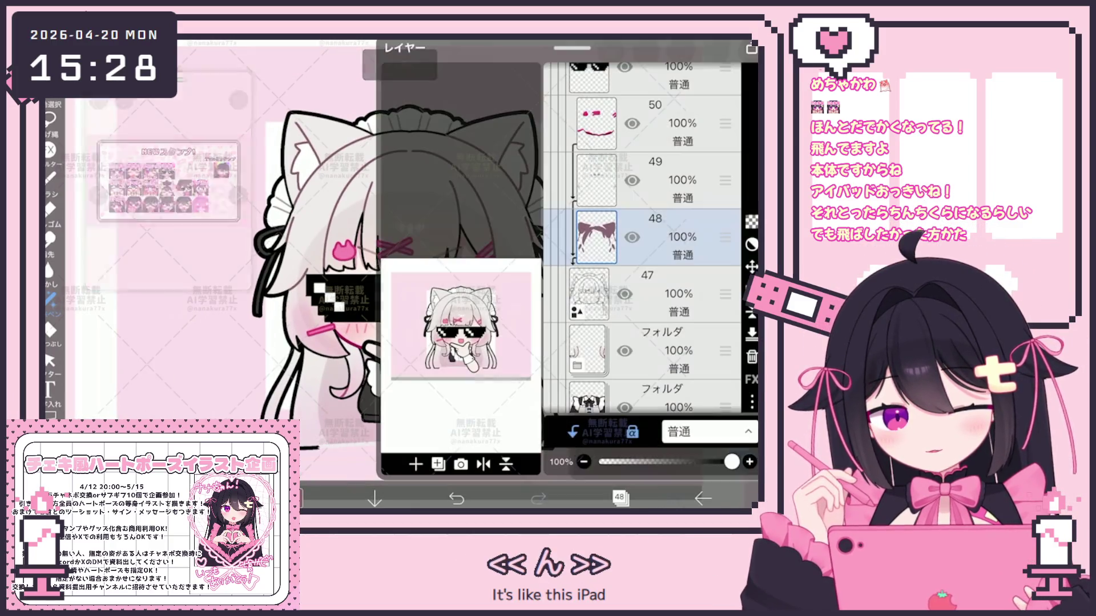
scroll(642, 237, "down", 2)
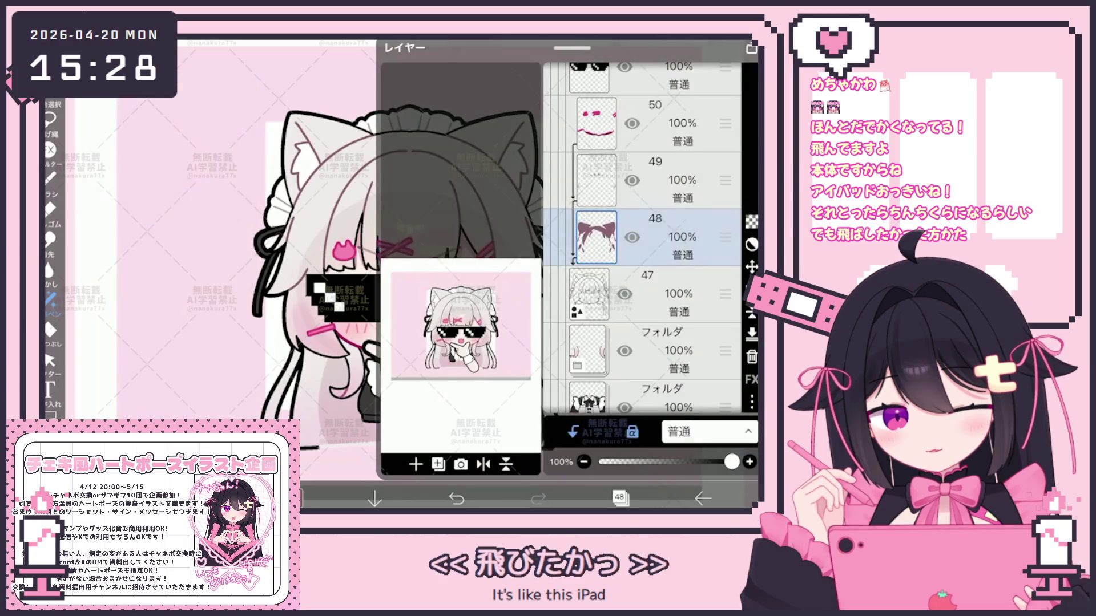
left_click(645, 237)
left_click(662, 294)
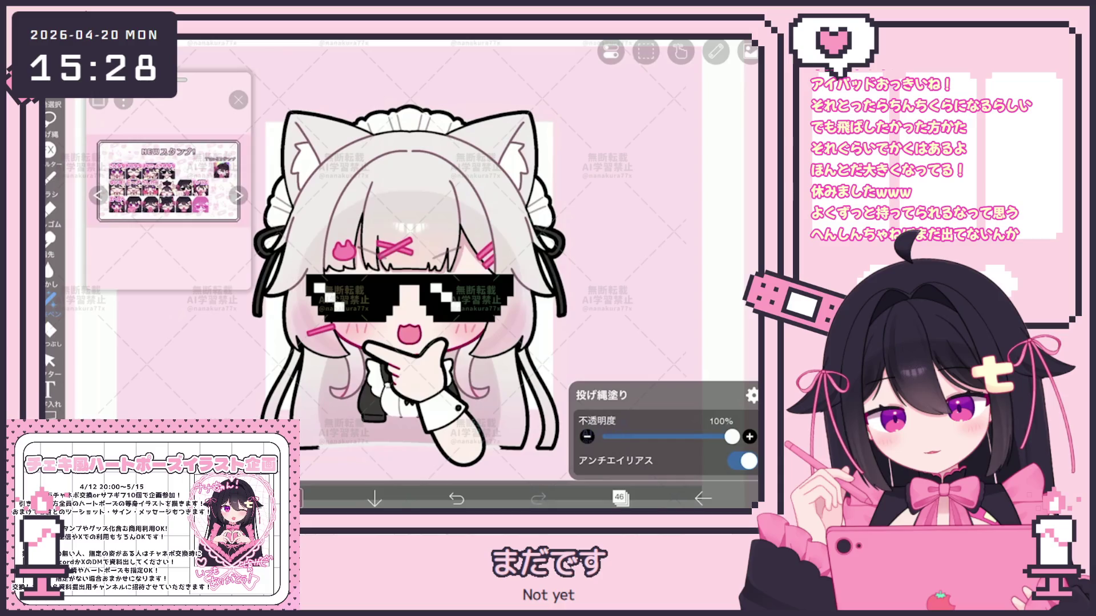
scroll(406, 284, "down", 2)
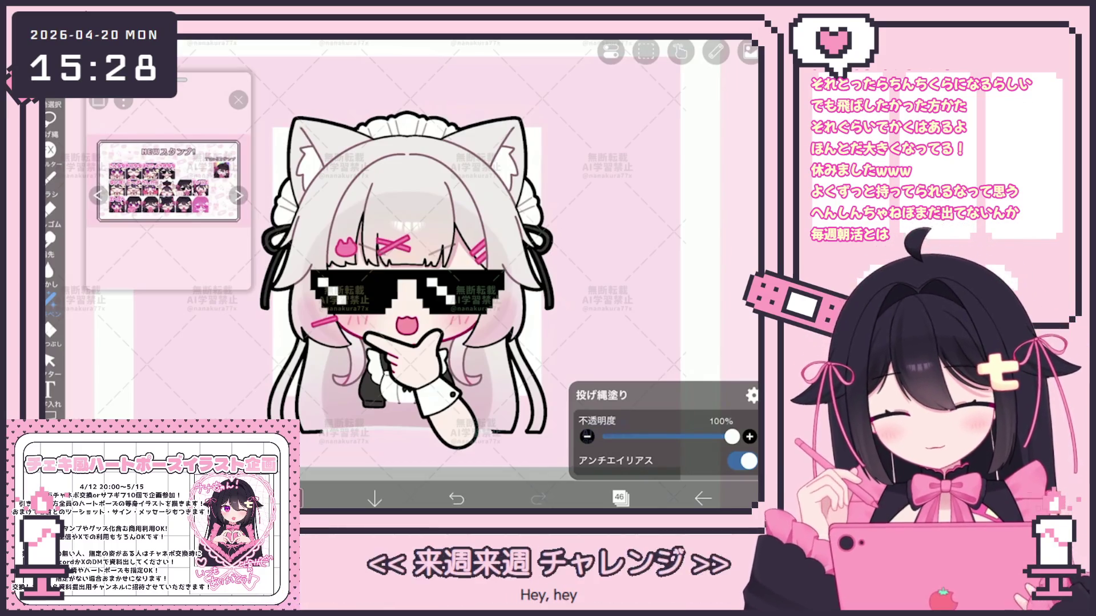
scroll(406, 280, "down", 1)
scroll(406, 274, "down", 1)
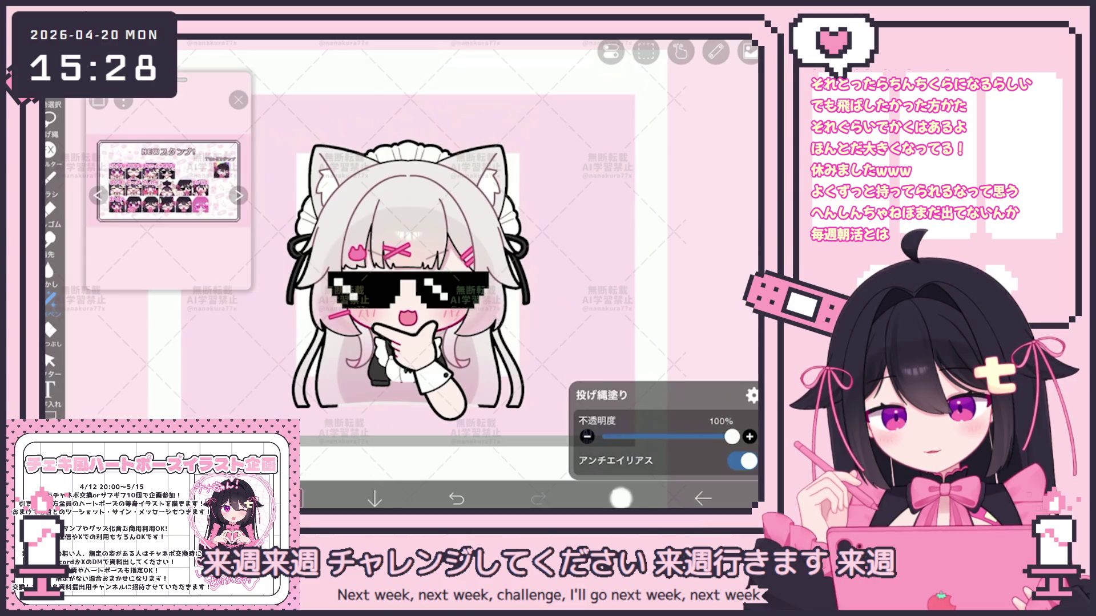
Save the sunglasses-pose folder as a transparent PNG (透過PNGで保存 (フォルダ))
left_click(620, 499)
scroll(642, 240, "up", 3)
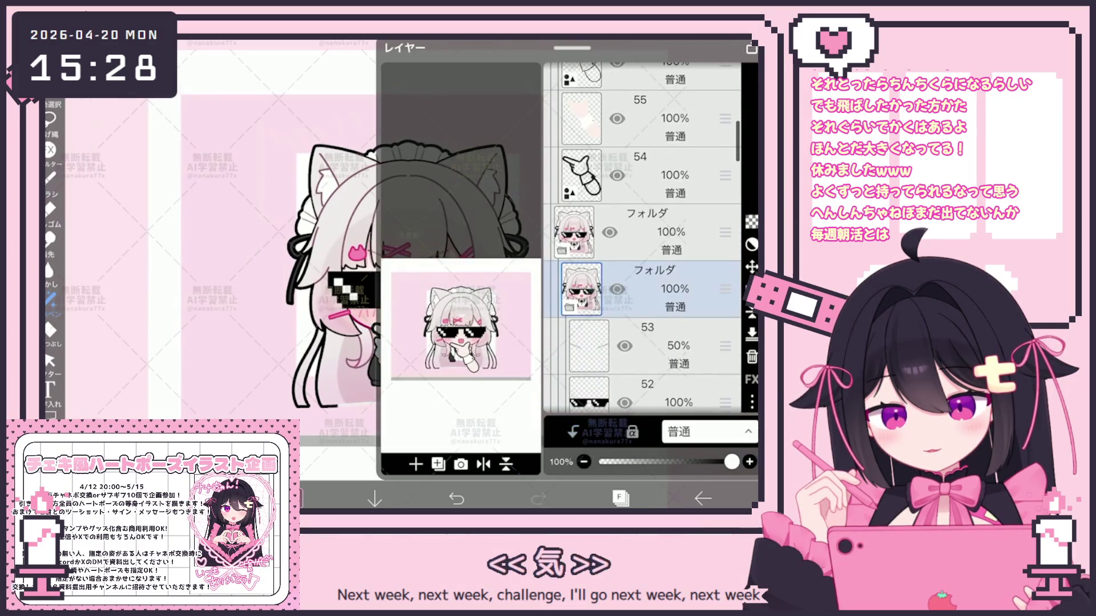
left_click(574, 232)
scroll(642, 239, "up", 3)
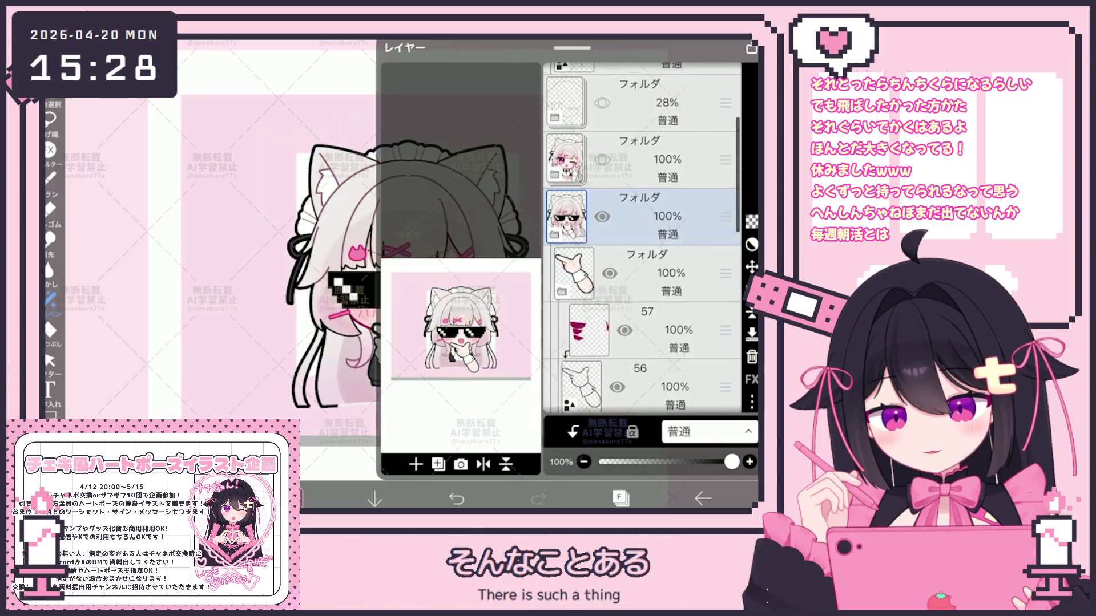
left_click(752, 402)
left_click(638, 369)
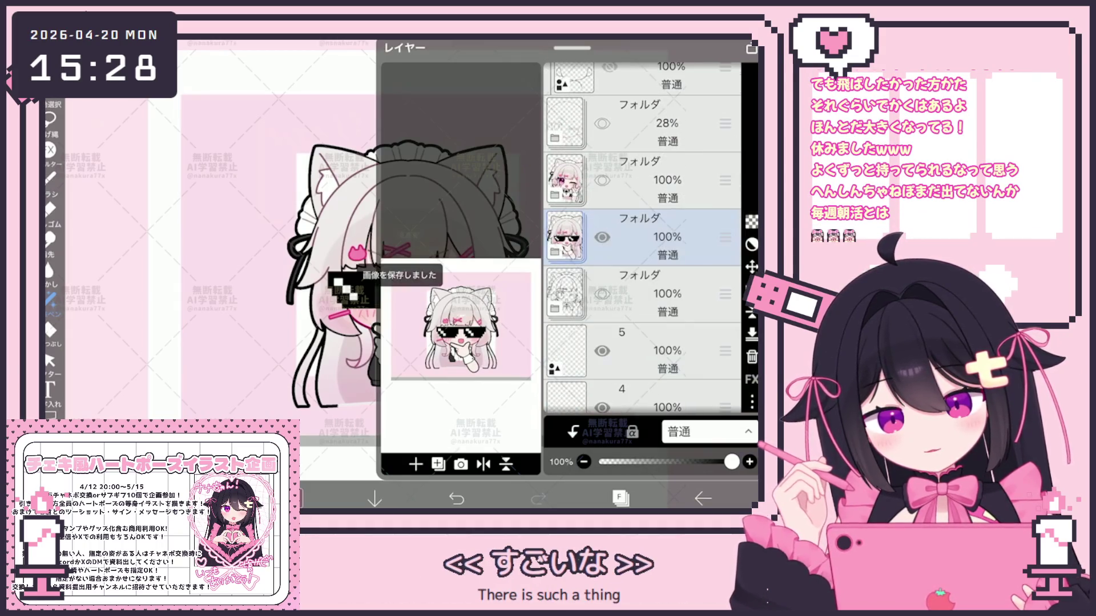
left_click(620, 498)
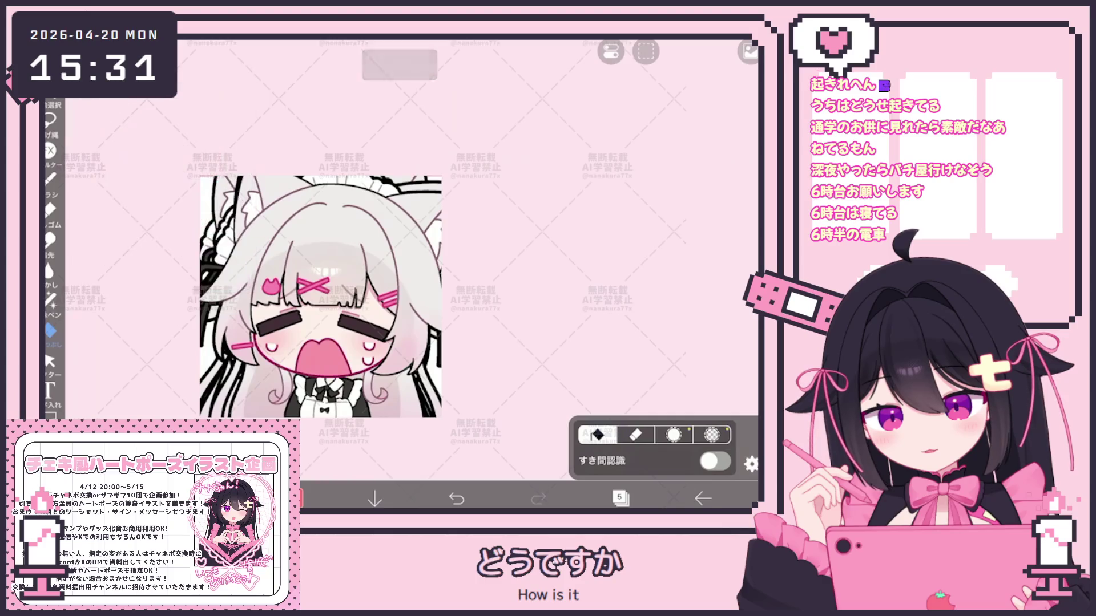
Show the stamp canvas's layers: crying, winking and sunglasses chibis above the background
left_click(619, 498)
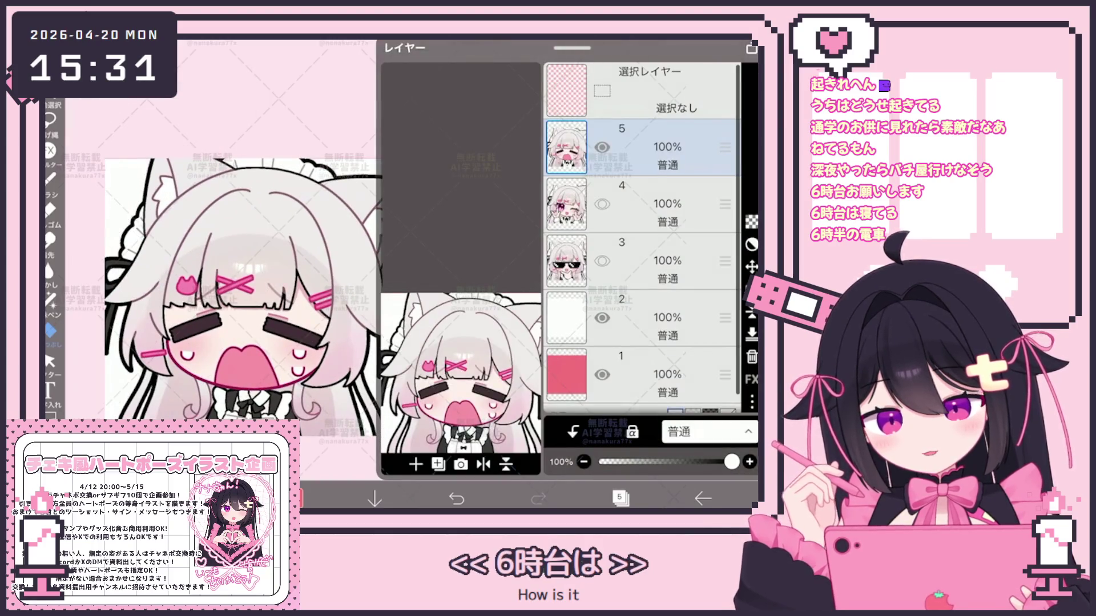
left_click(619, 498)
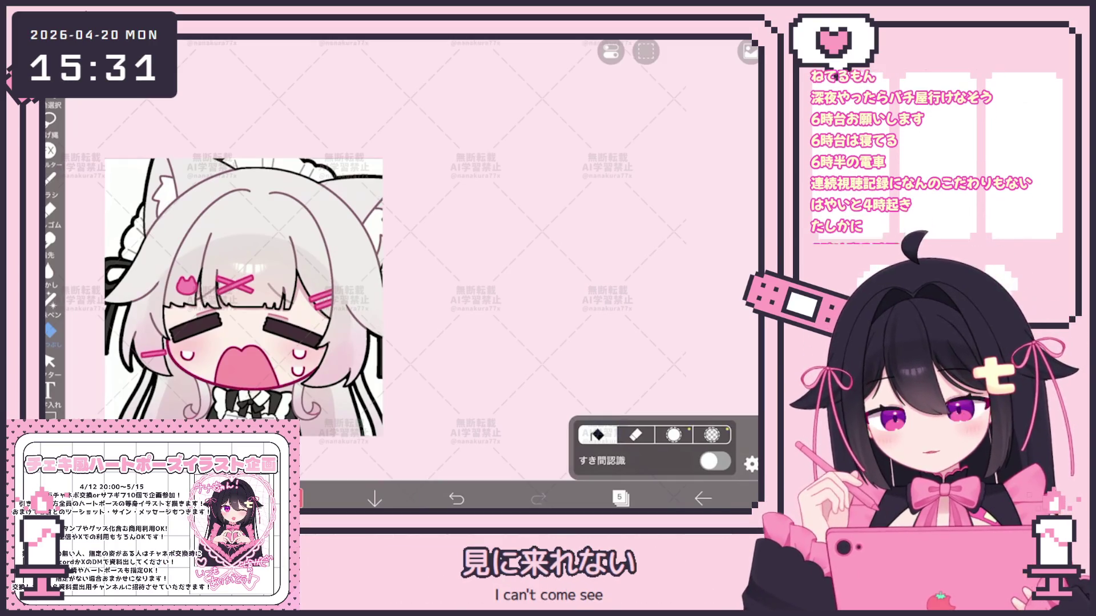
scroll(365, 303, "down", 1)
left_click(619, 498)
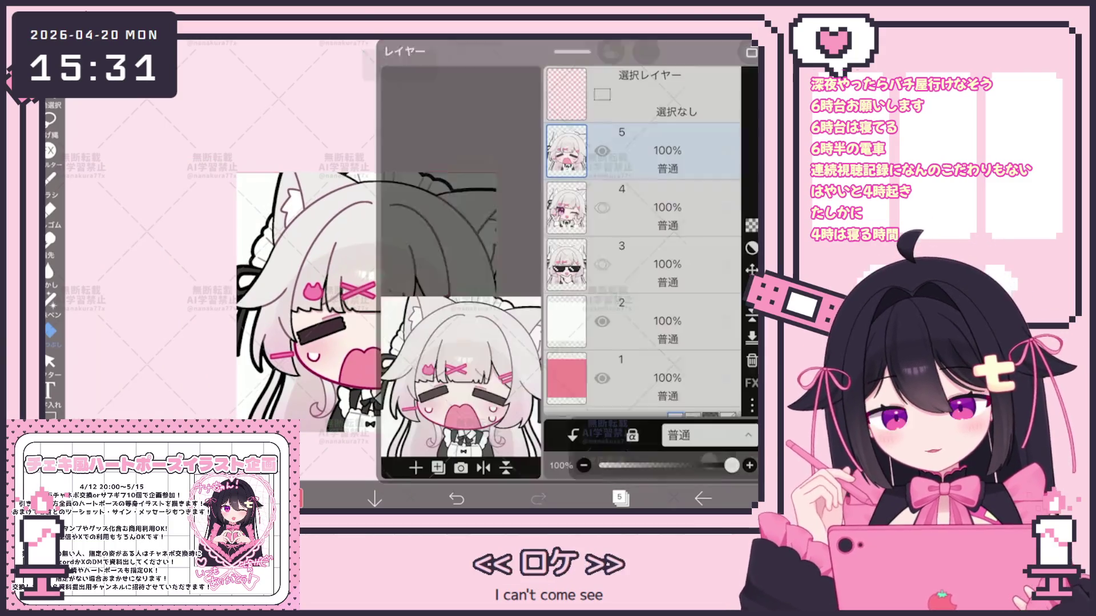
Delete the red background layer 1 from the stamp canvas
left_click(622, 357)
left_click(751, 356)
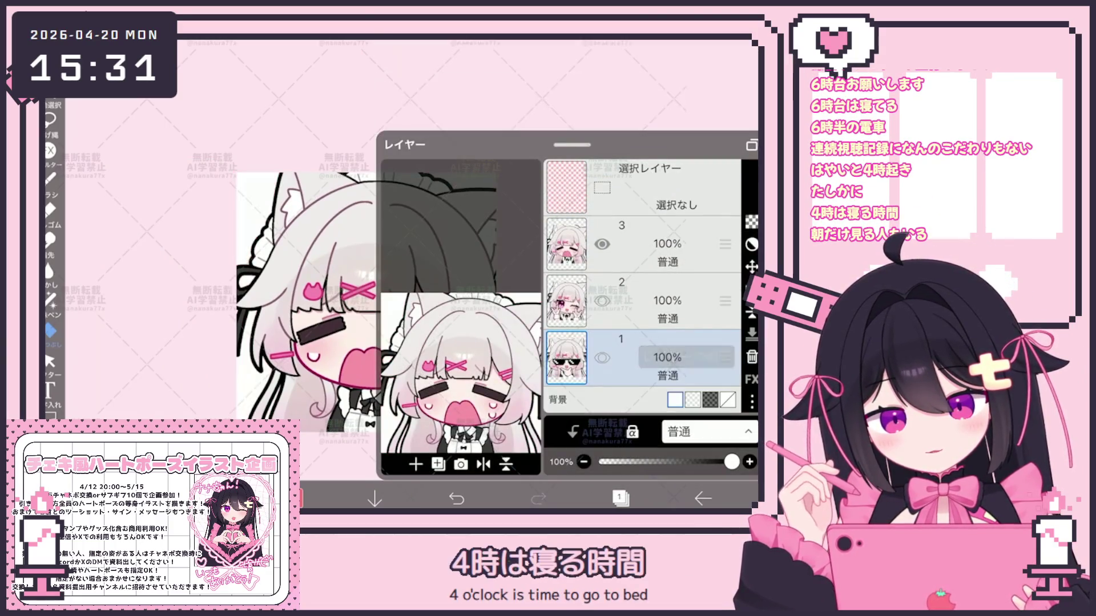
left_click(619, 498)
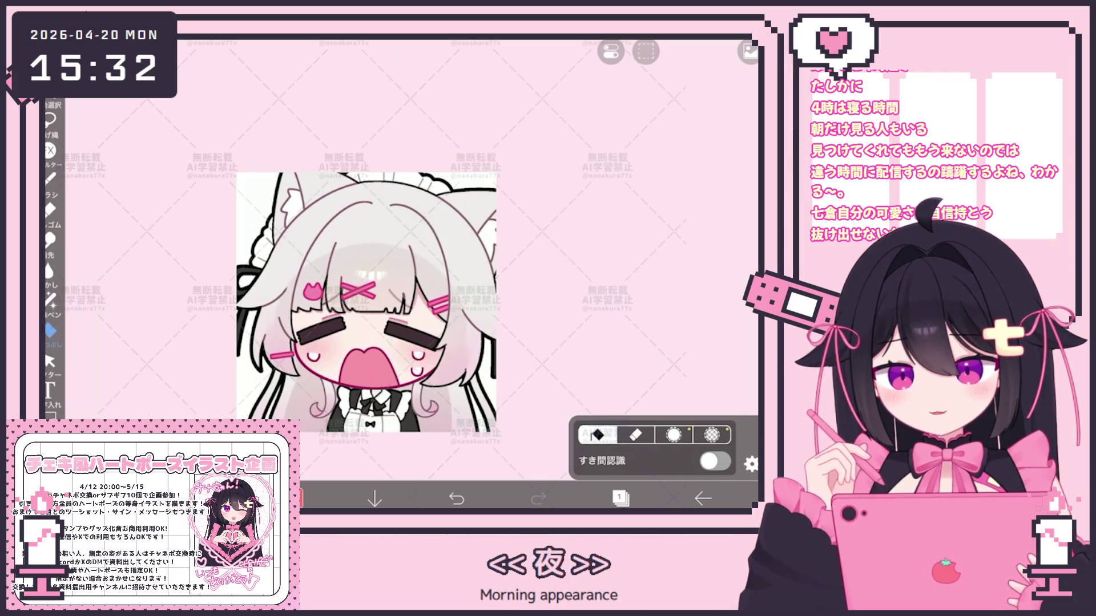
Hide layer 3 to reveal the wink drawing, select layer 2, and show layer 1 again
left_click(619, 499)
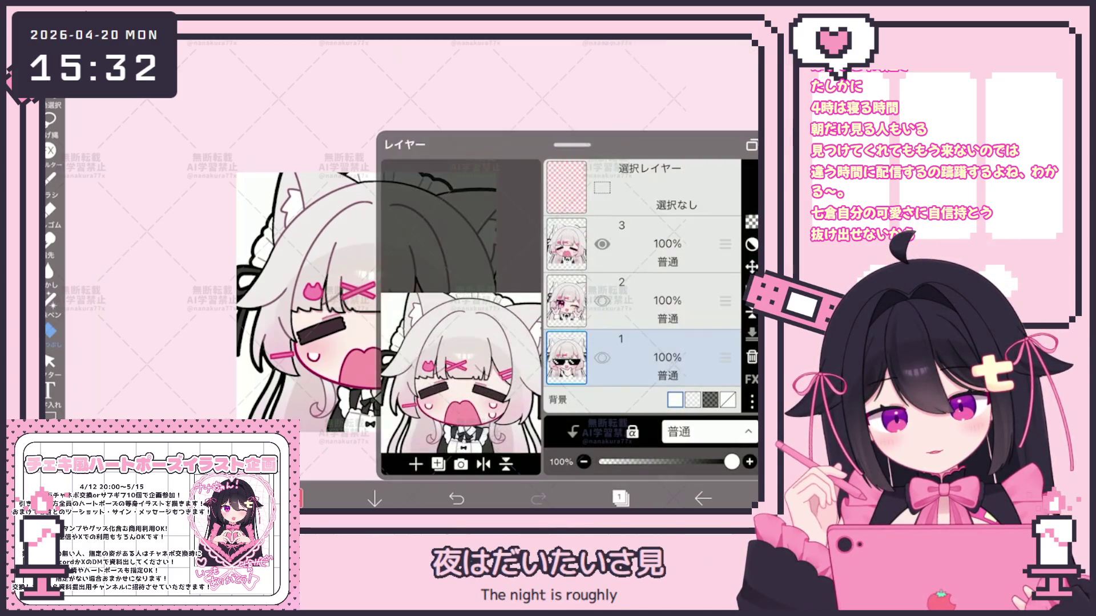
left_click(602, 244)
left_click(667, 300)
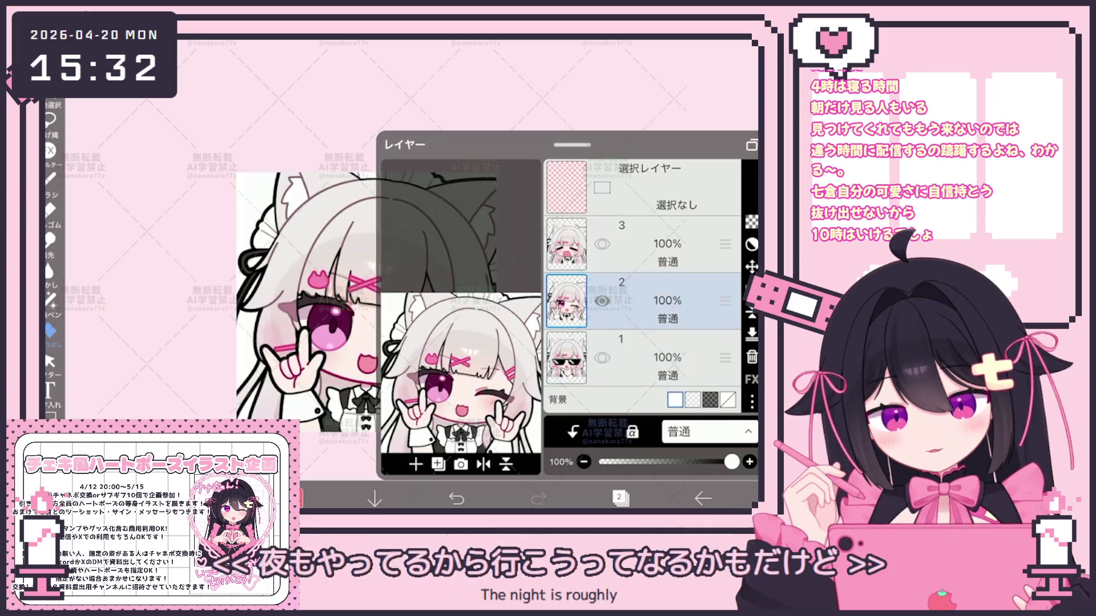
left_click(602, 358)
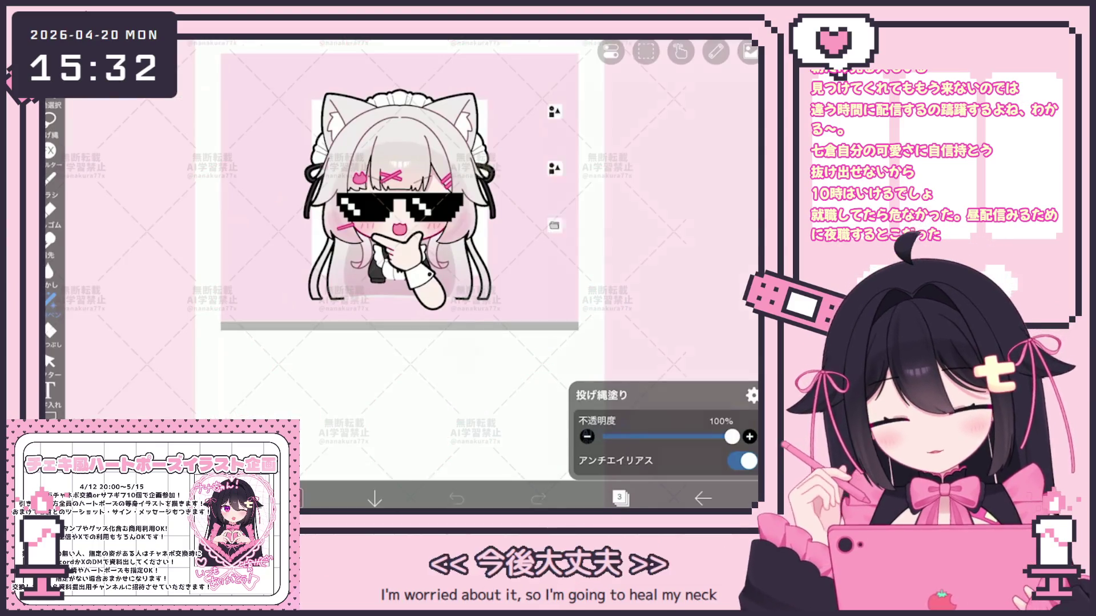
Expand the wink-pose folder and select the maid-outfit folder
left_click(620, 498)
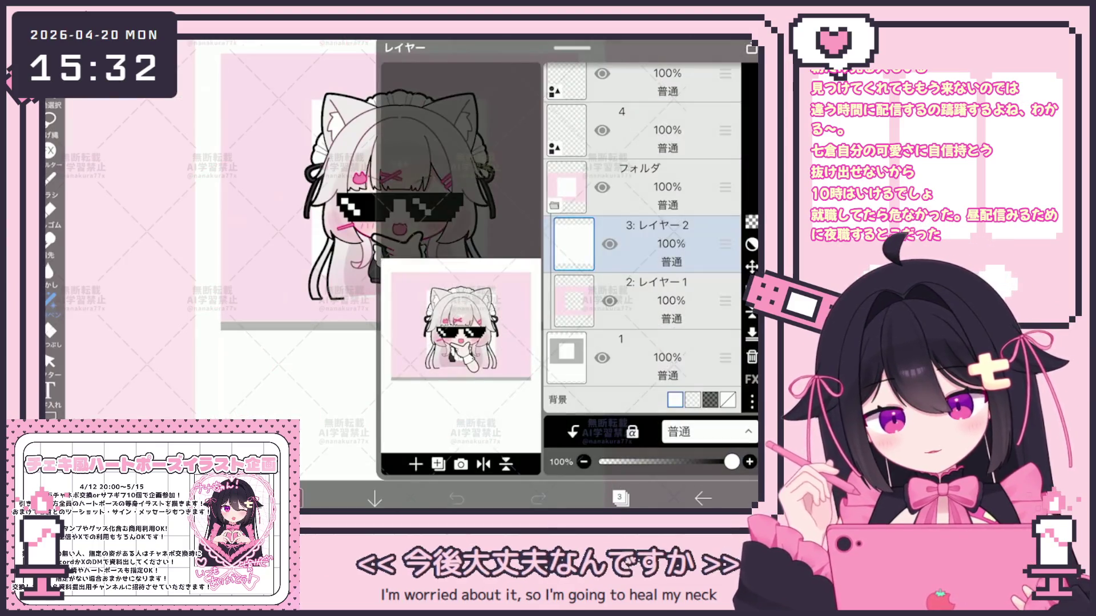
scroll(639, 229, "up", 3)
left_click(639, 265)
left_click(554, 280)
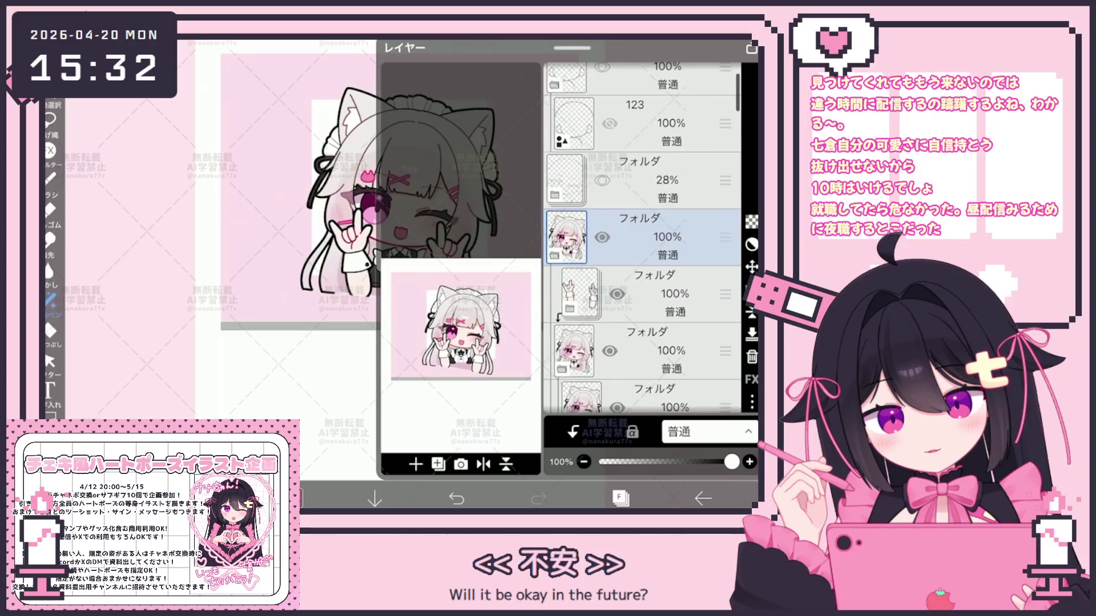
scroll(639, 239, "down", 3)
scroll(642, 237, "down", 5)
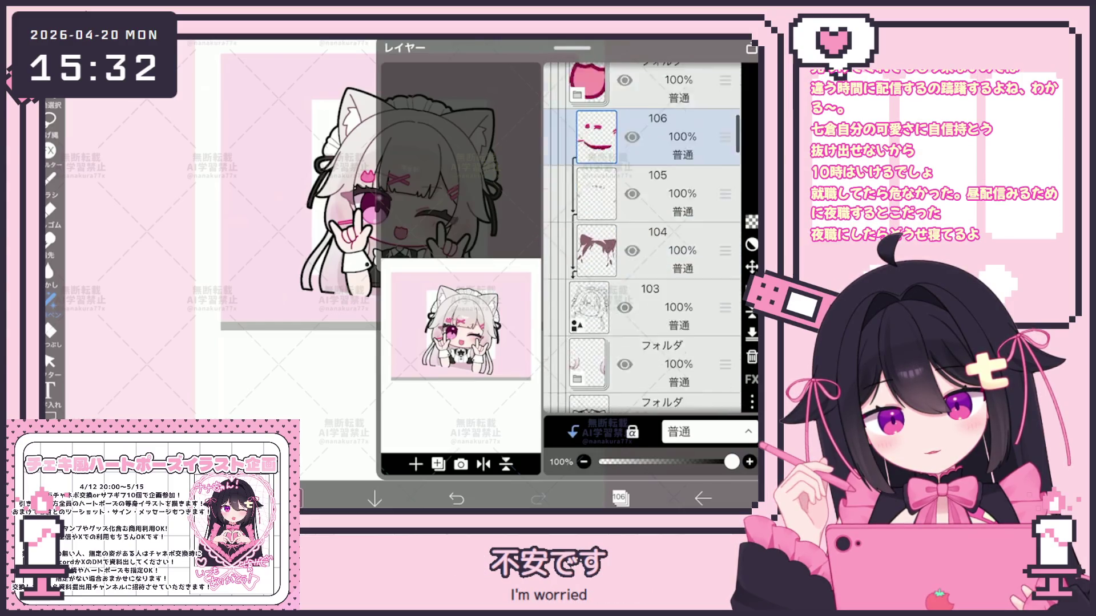
left_click(656, 341)
scroll(642, 238, "down", 2)
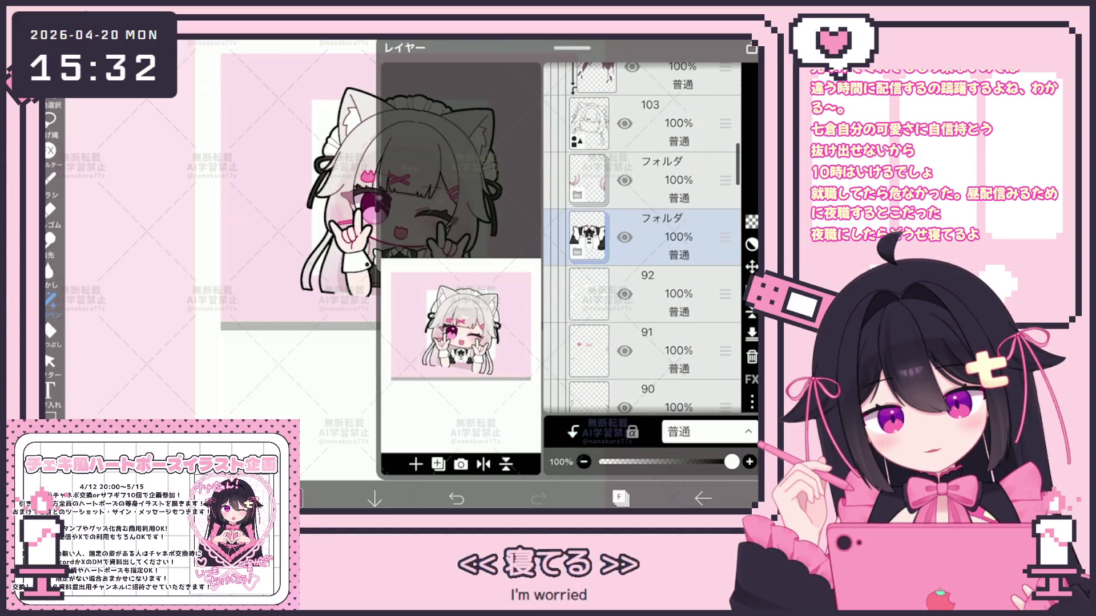
Transform the maid outfit up about 9 pixels and apply the change
left_click(751, 267)
scroll(639, 433, "down", 1)
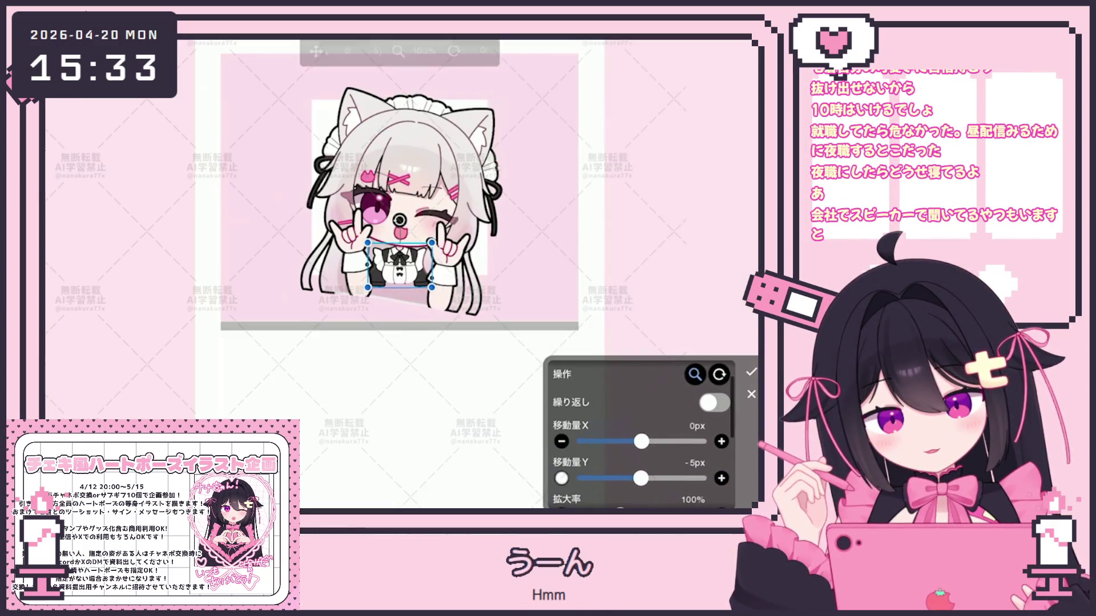
left_click_drag(400, 266, 400, 264)
left_click(561, 478)
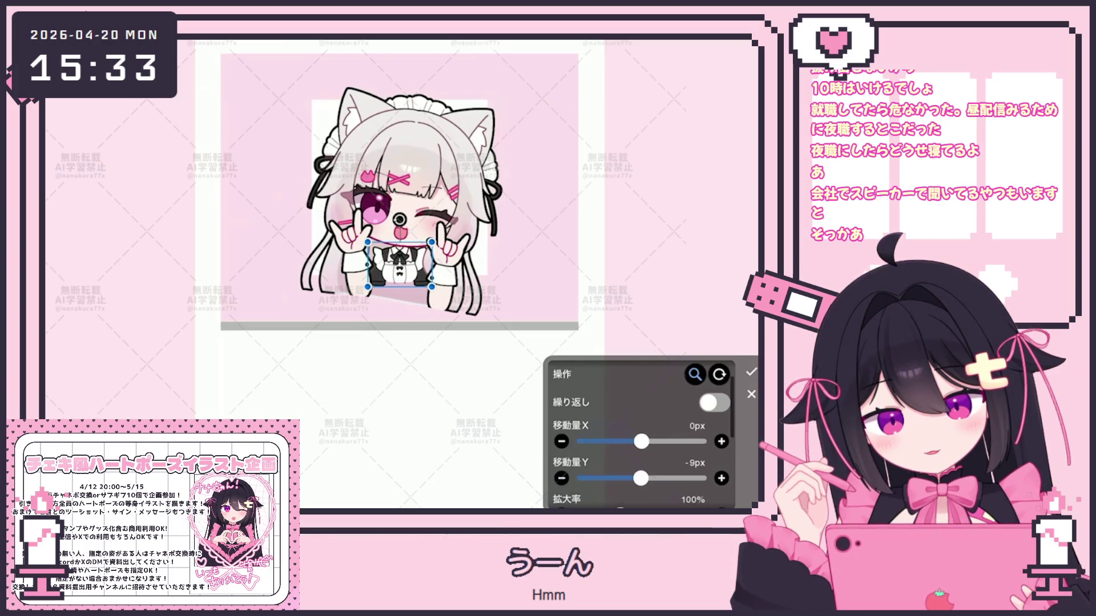
left_click(751, 372)
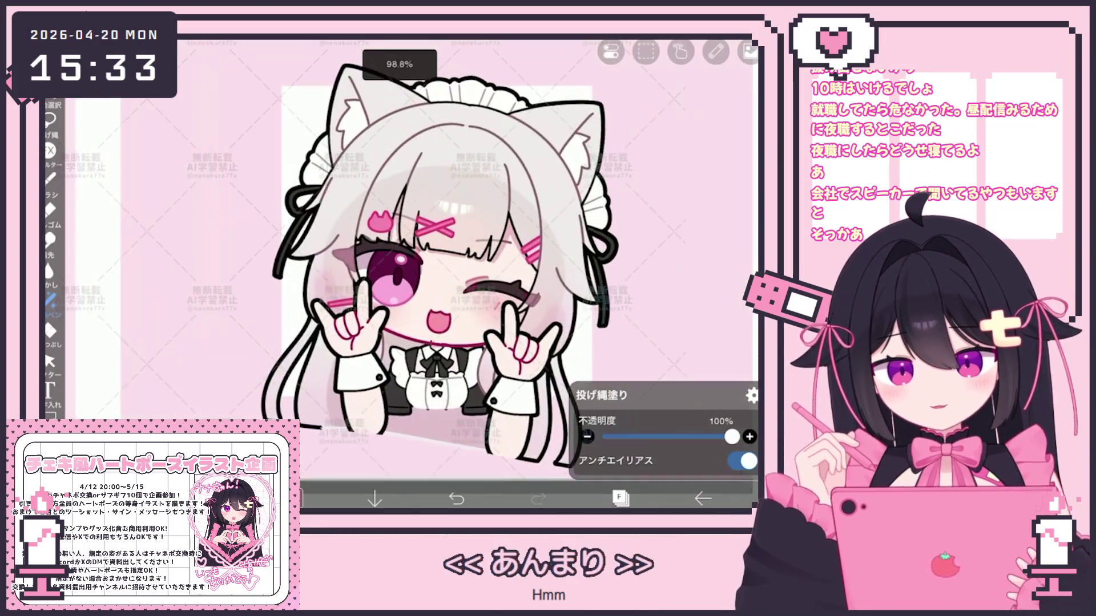
scroll(433, 257, "up", 3)
Create layer 99 as a merged copy of the folder, then switch to erasing
left_click(620, 498)
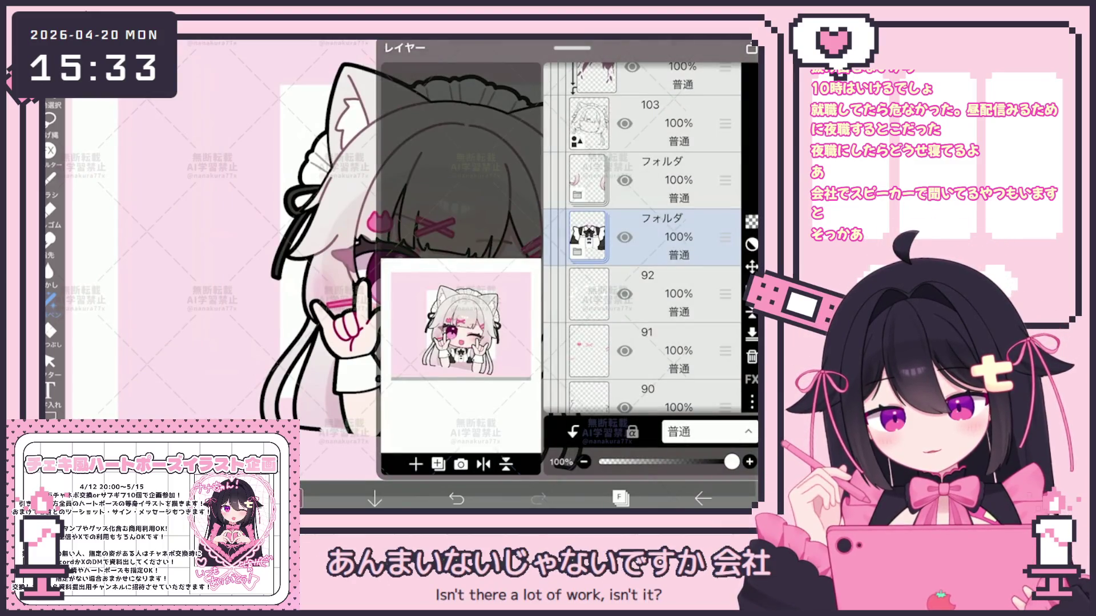
scroll(642, 238, "up", 3)
left_click(620, 499)
scroll(434, 257, "up", 5)
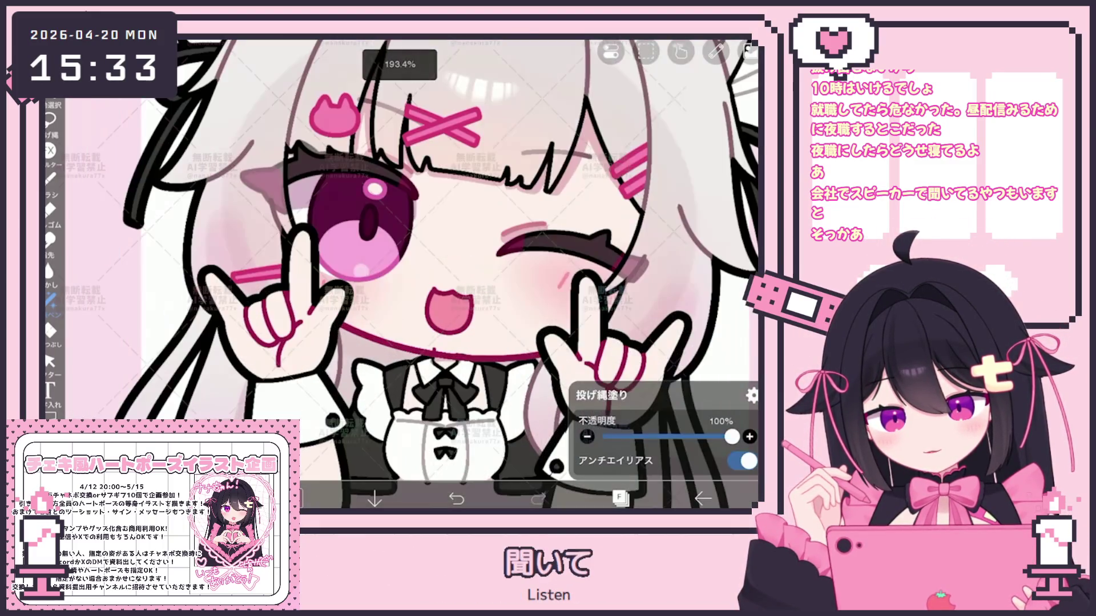
left_click(620, 498)
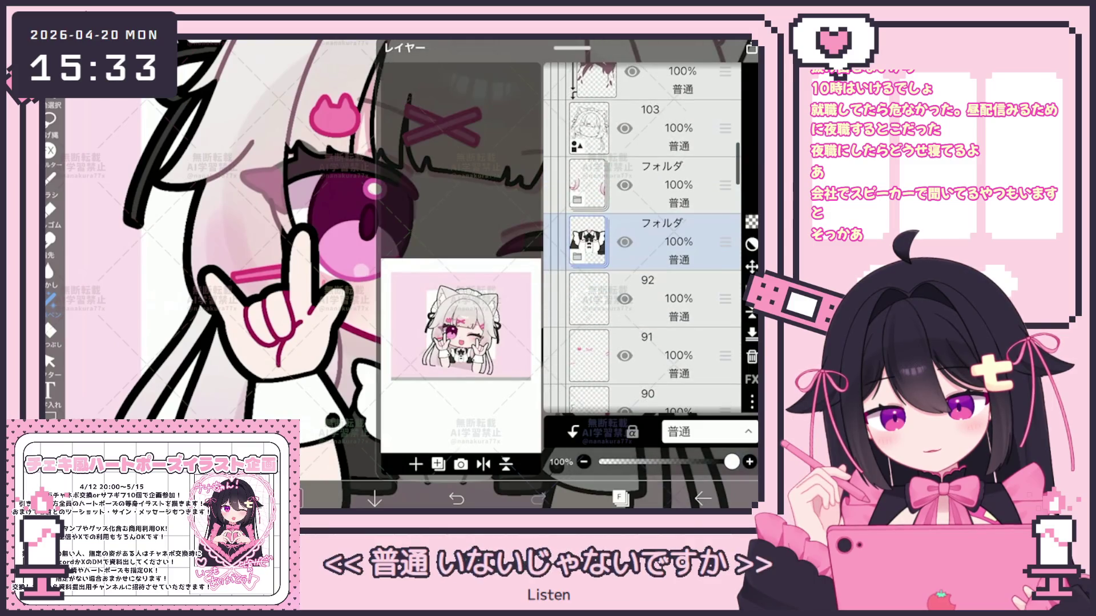
left_click(415, 464)
left_click(399, 443)
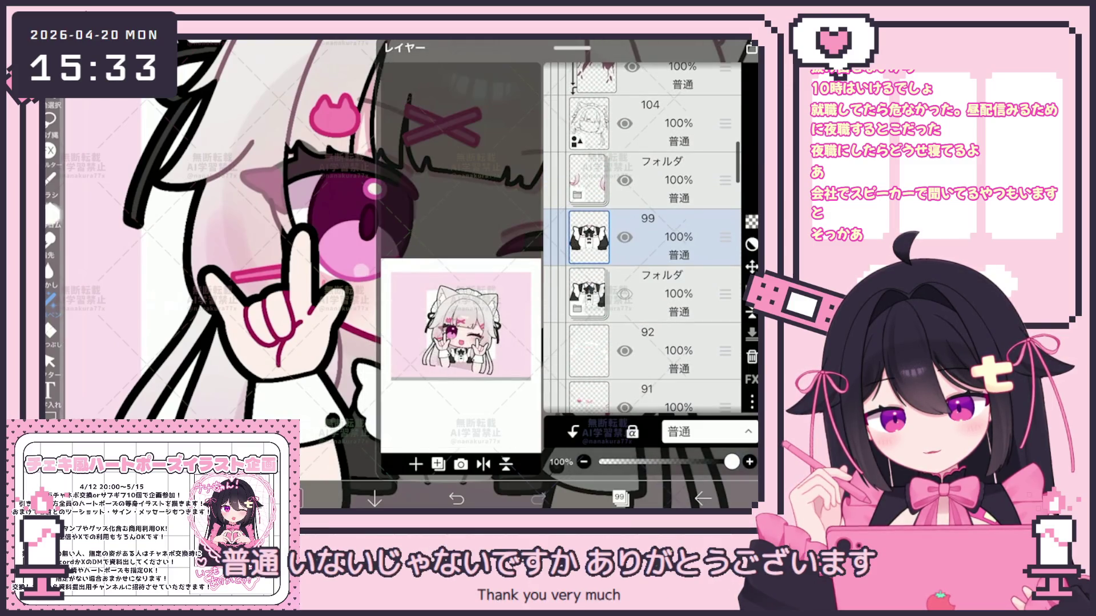
left_click(50, 209)
scroll(411, 274, "up", 3)
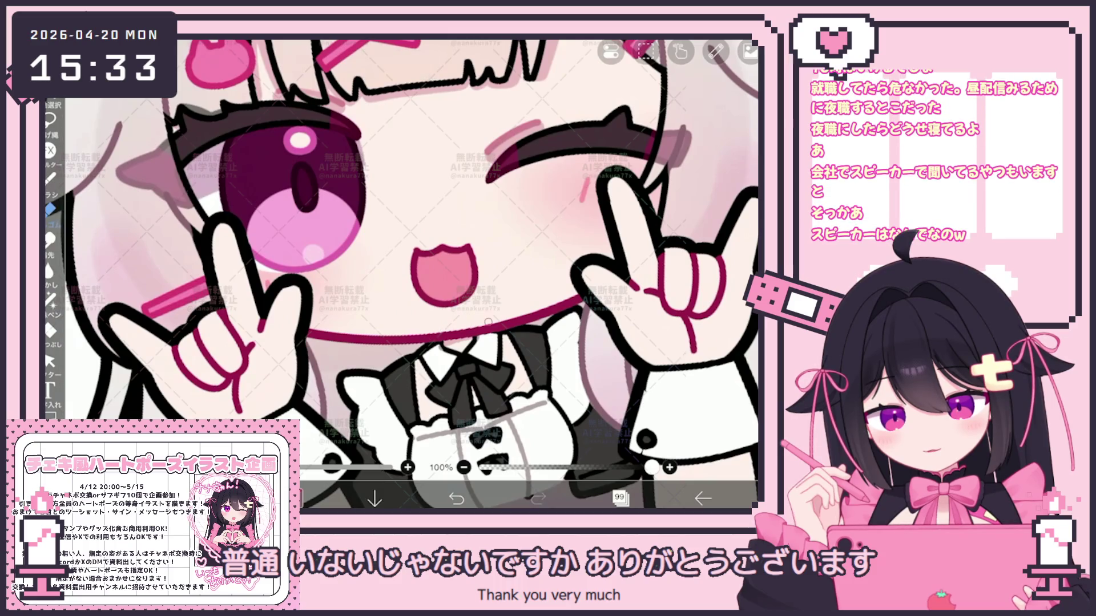
scroll(411, 274, "down", 5)
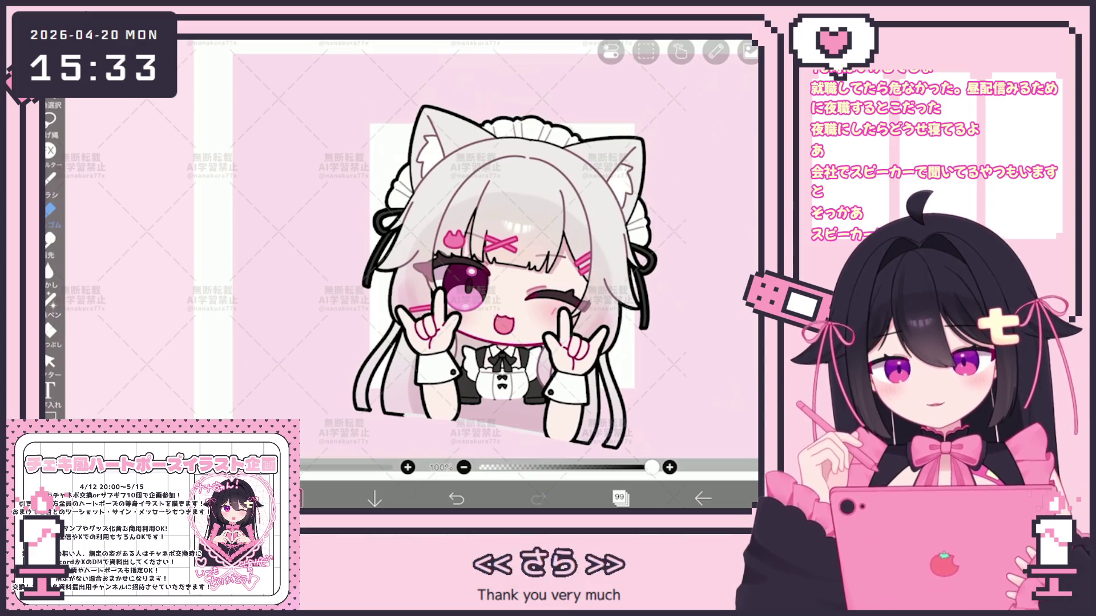
Save the winking-character folder's image to the photo library
left_click(619, 498)
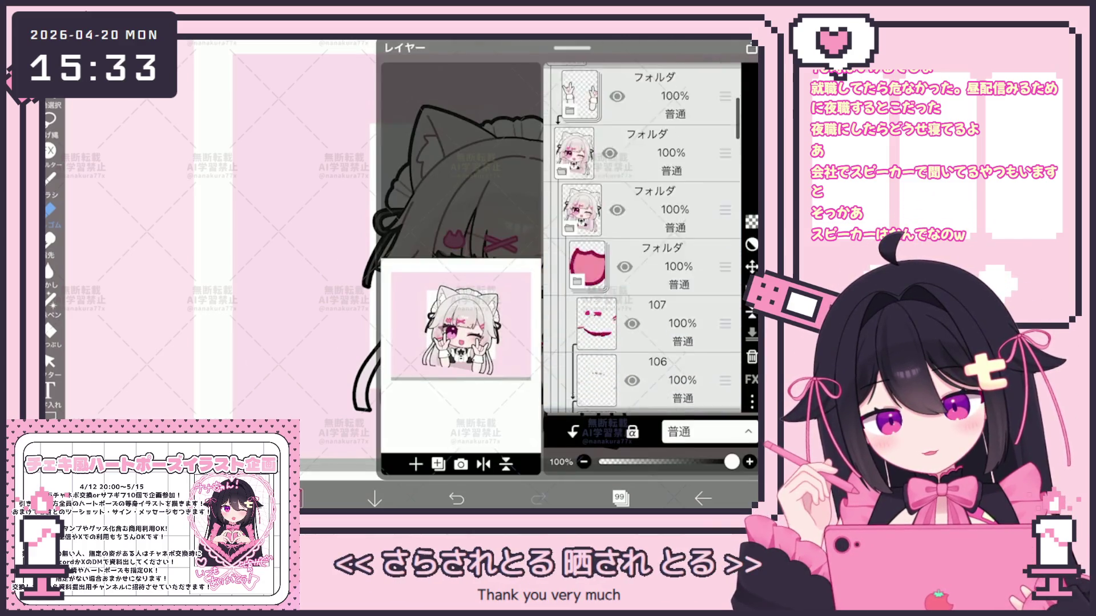
left_click(657, 281)
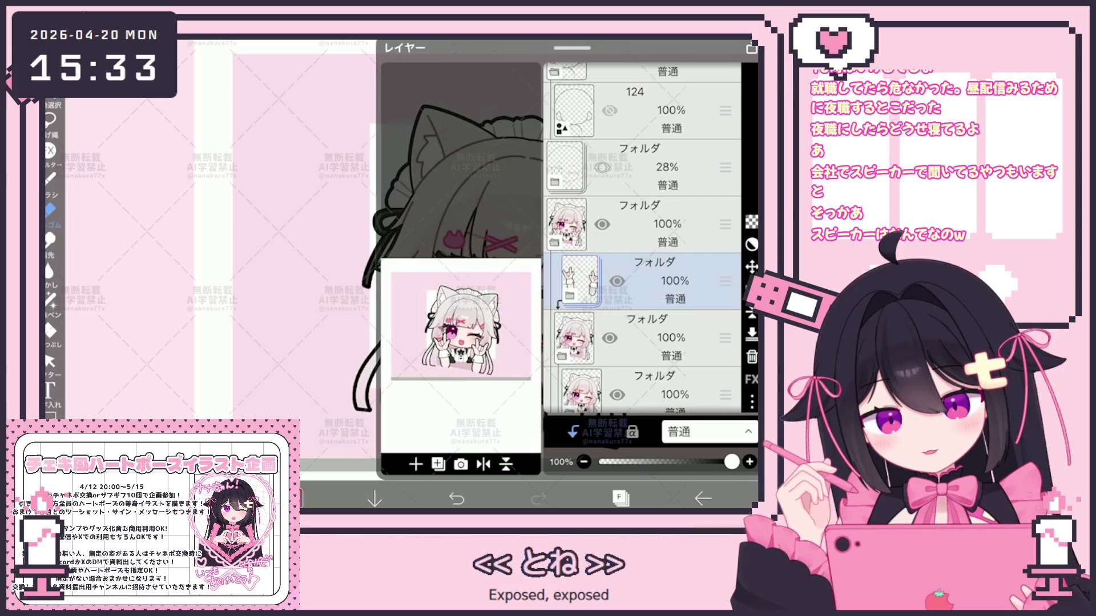
left_click(656, 226)
left_click(751, 402)
left_click(639, 357)
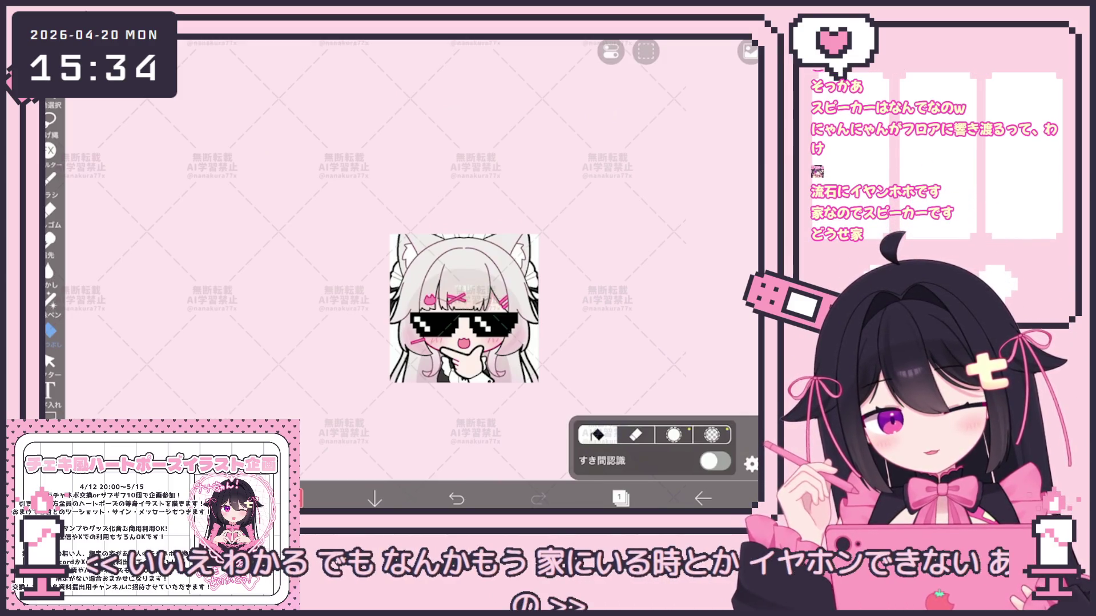
Toggle the crying-face layer 3 on and off to compare the expressions
scroll(389, 245, "up", 5)
scroll(328, 214, "up", 3)
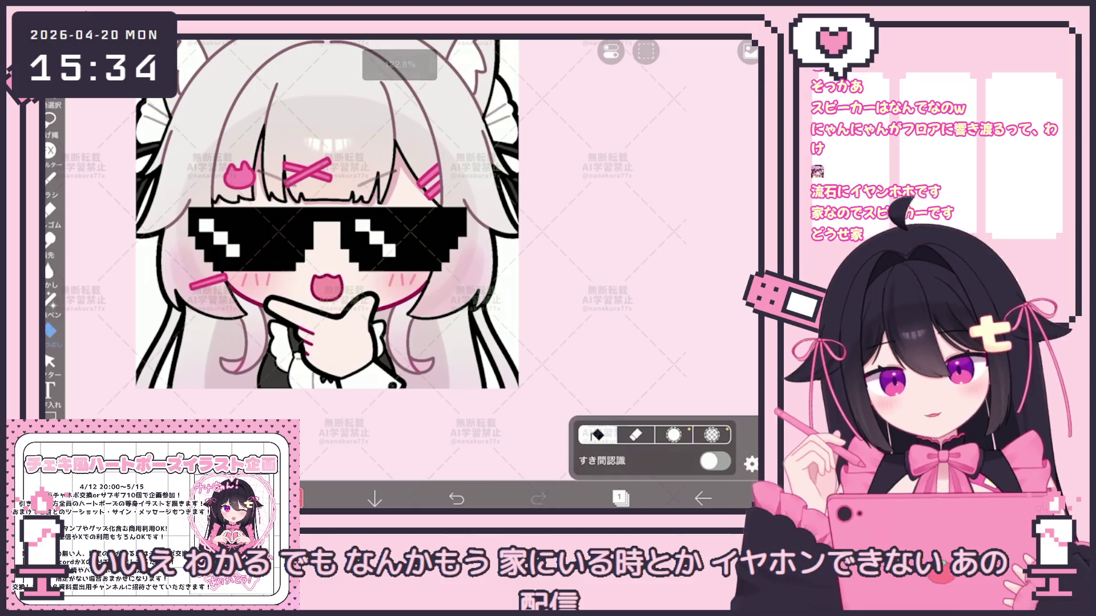
left_click(619, 498)
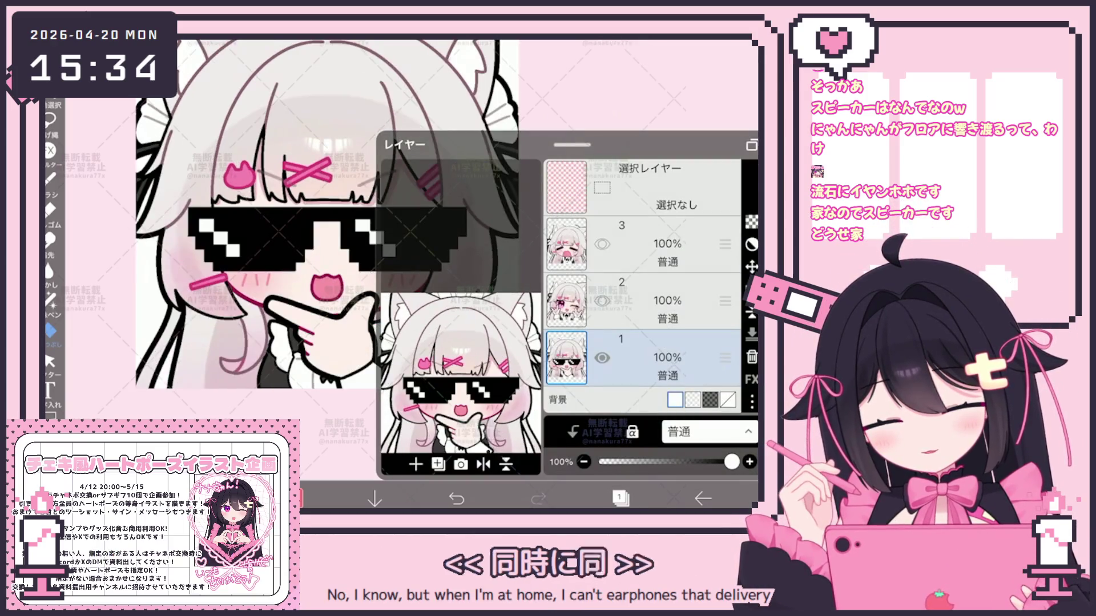
left_click(656, 245)
left_click(619, 498)
left_click(619, 498)
left_click(601, 244)
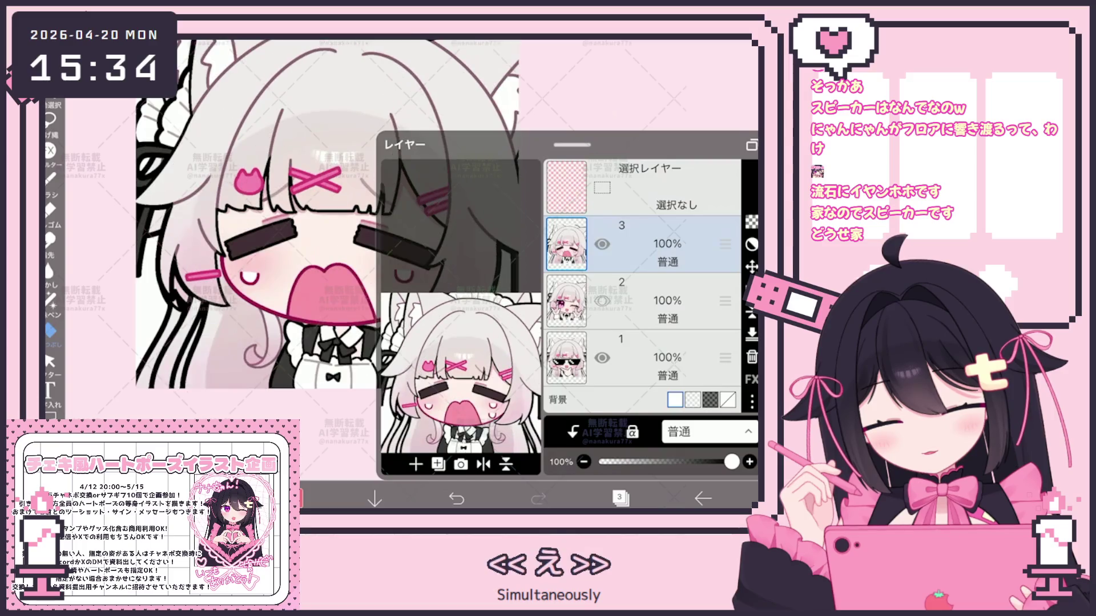
left_click(601, 245)
left_click(602, 245)
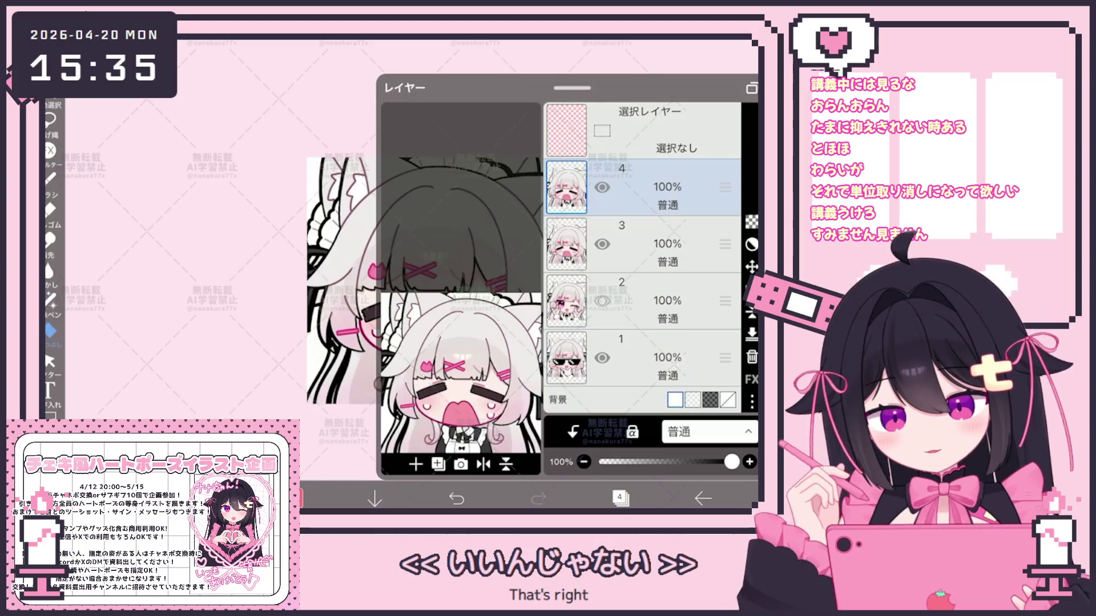
Delete the duplicate layer 4
left_click(668, 245)
left_click(751, 356)
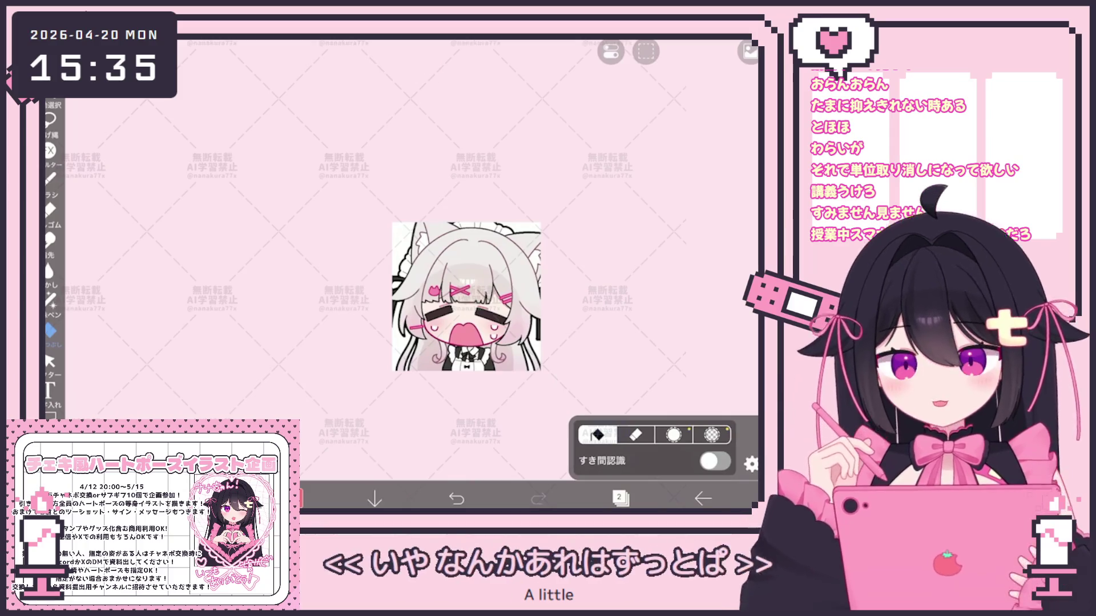
scroll(462, 296, "up", 1)
scroll(463, 296, "up", 3)
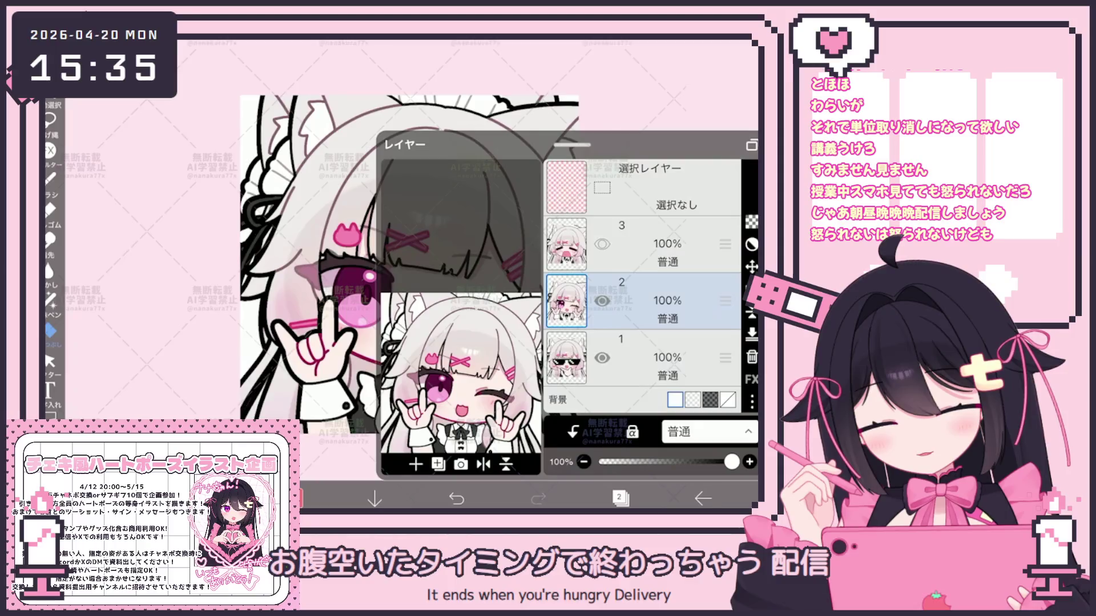
scroll(432, 300, "down", 3)
scroll(409, 305, "up", 3)
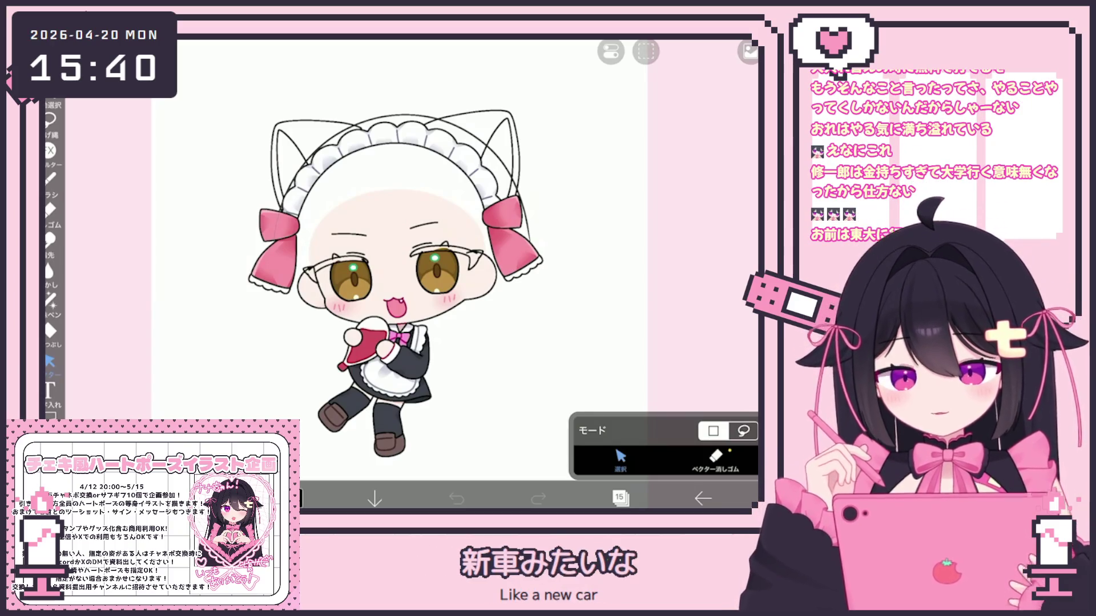
Confirm layer 15 is active, switch to the pen, and zoom in on the head
left_click(620, 498)
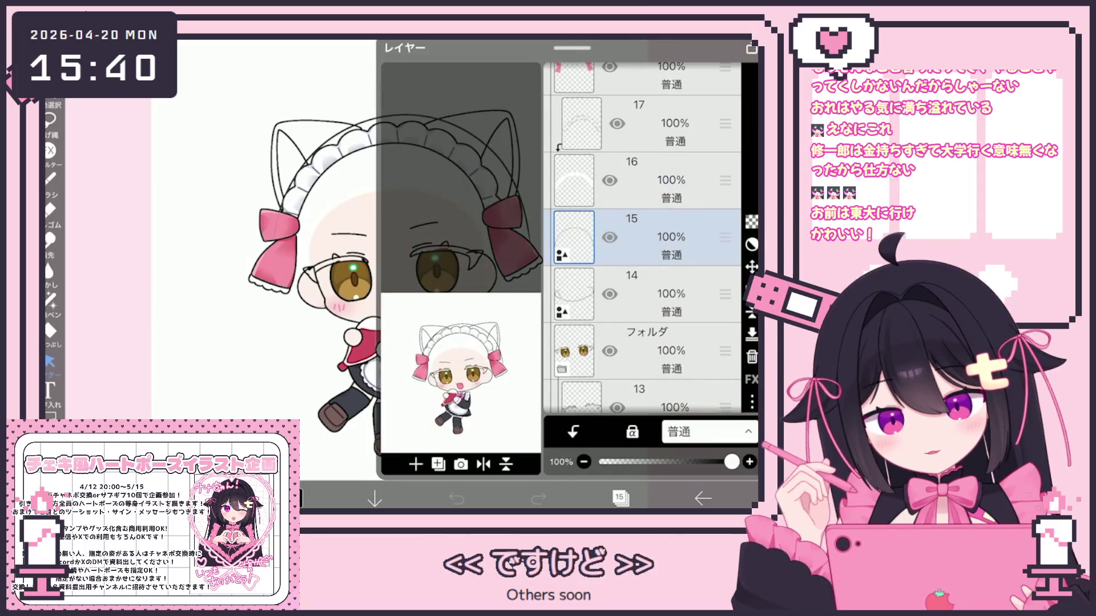
left_click(51, 179)
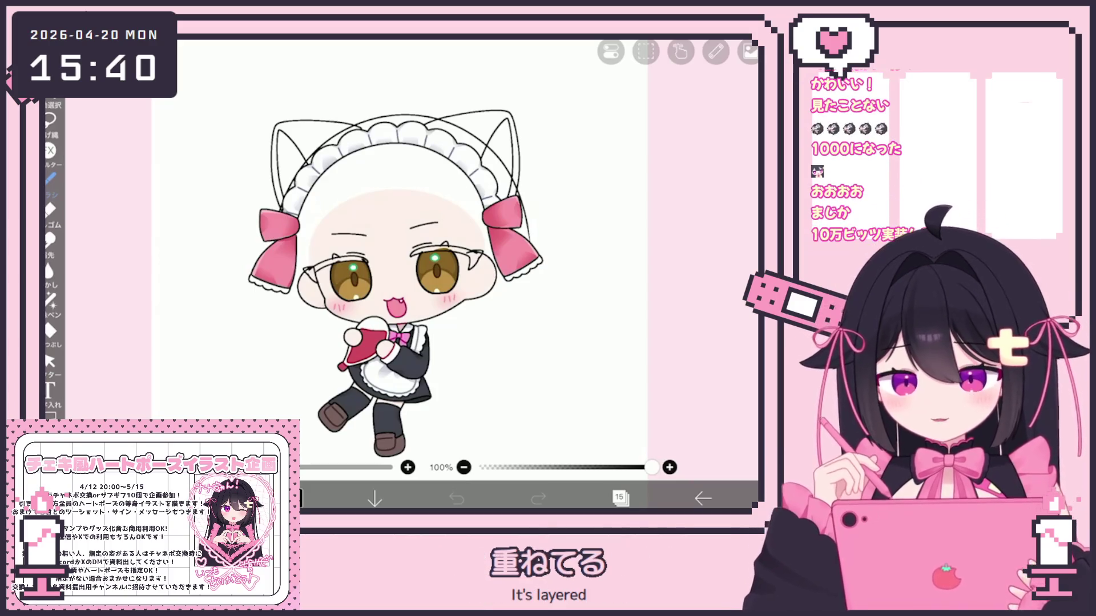
scroll(397, 303, "up", 2)
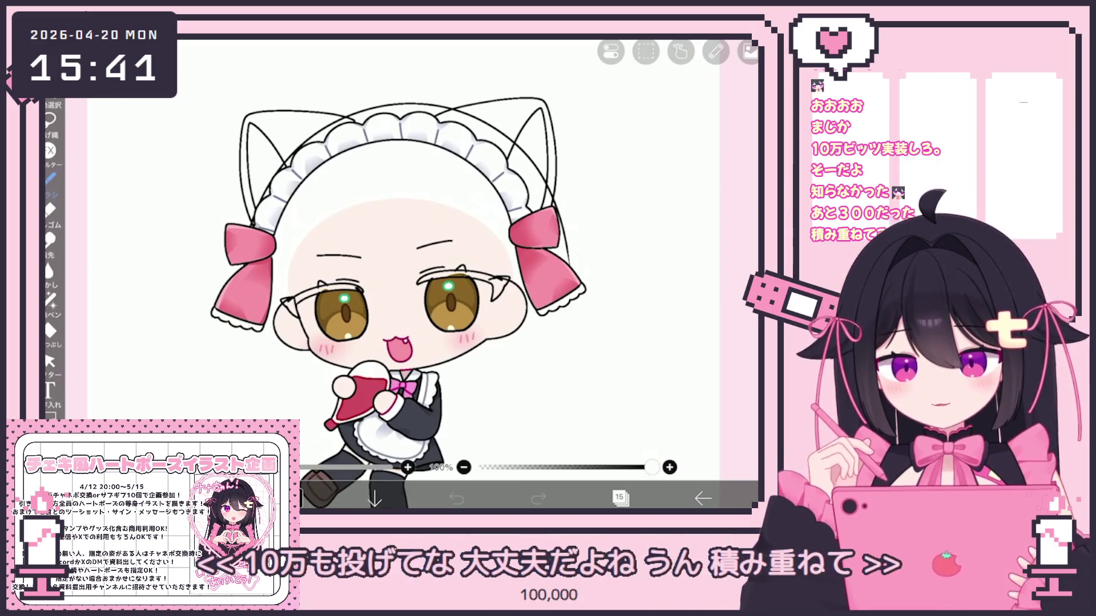
left_click(619, 498)
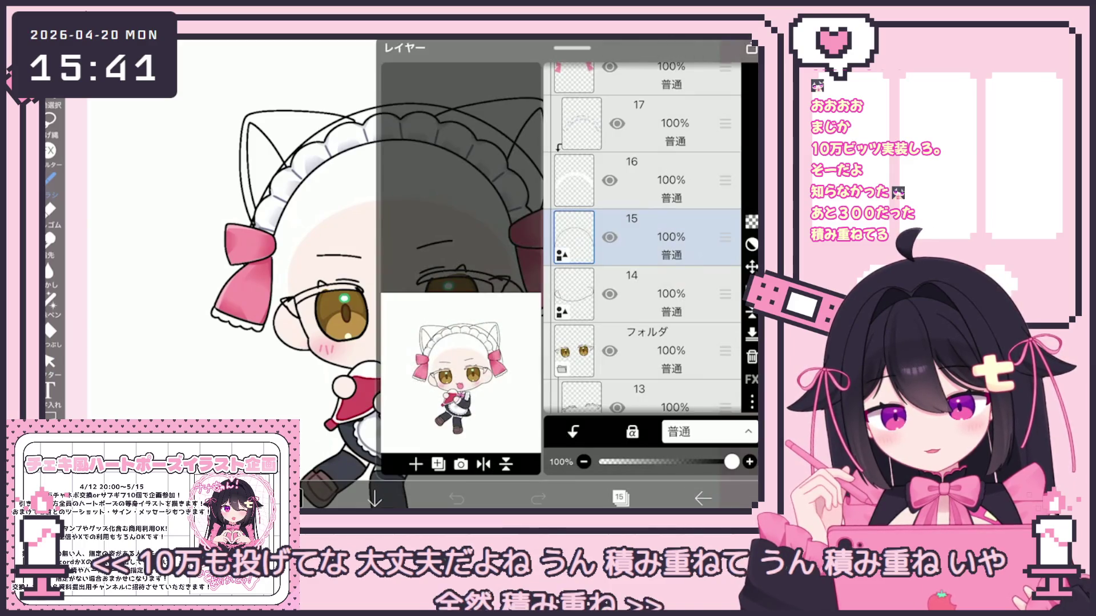
left_click(50, 178)
left_click(50, 178)
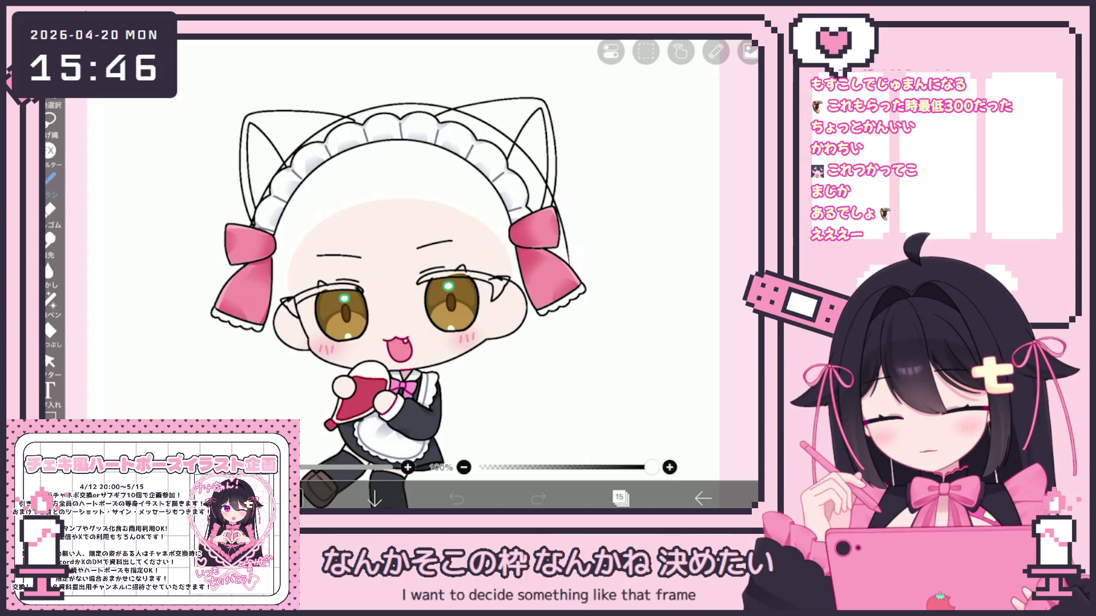
left_click(620, 498)
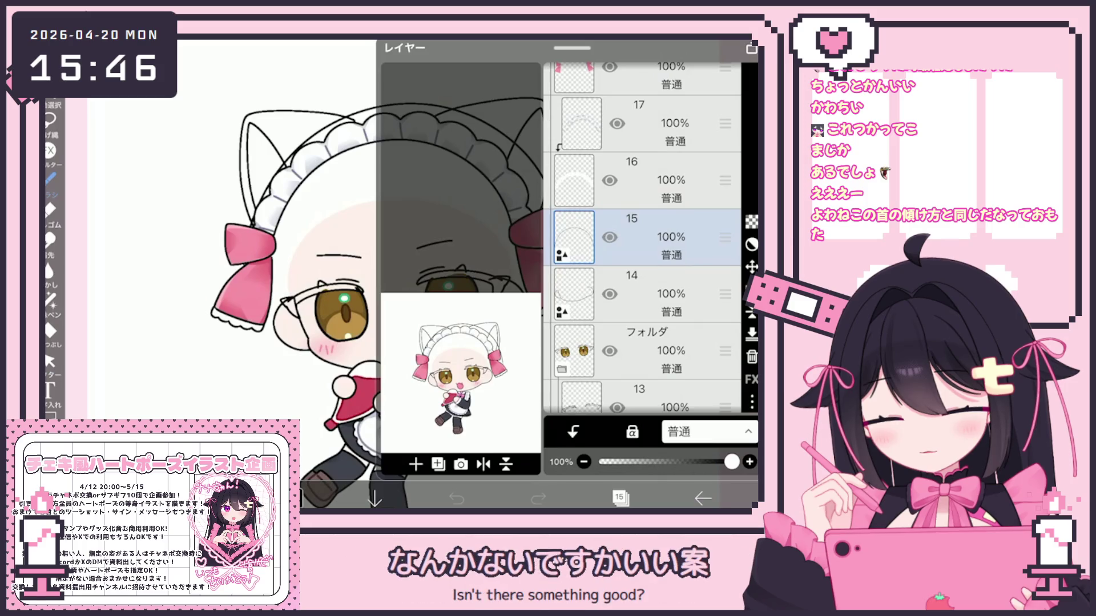
left_click(619, 498)
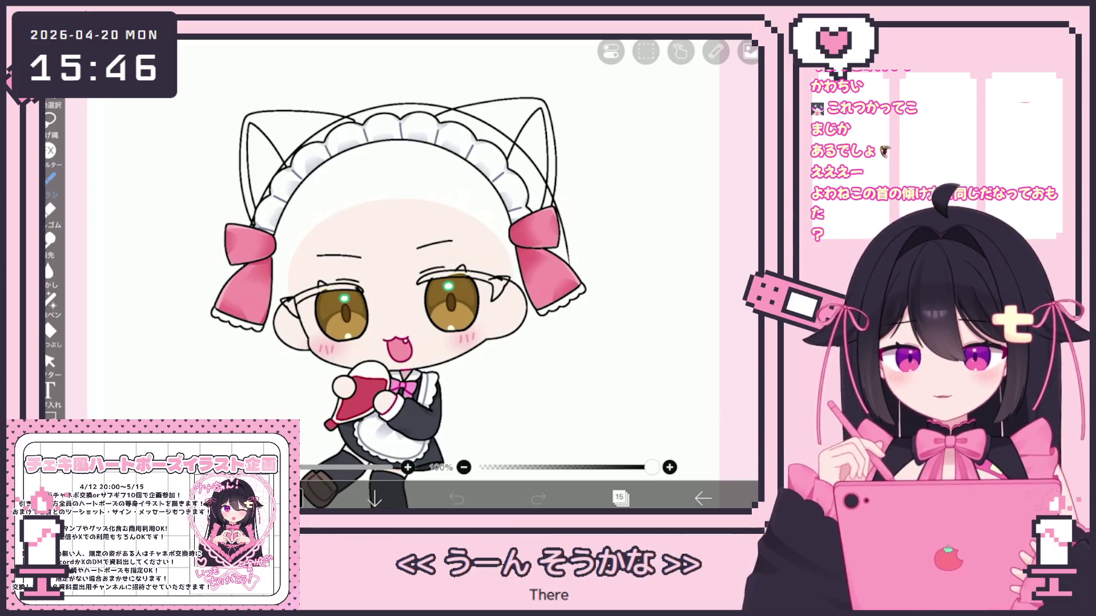
Try two curved bang strokes across the forehead and undo both
scroll(395, 303, "up", 3)
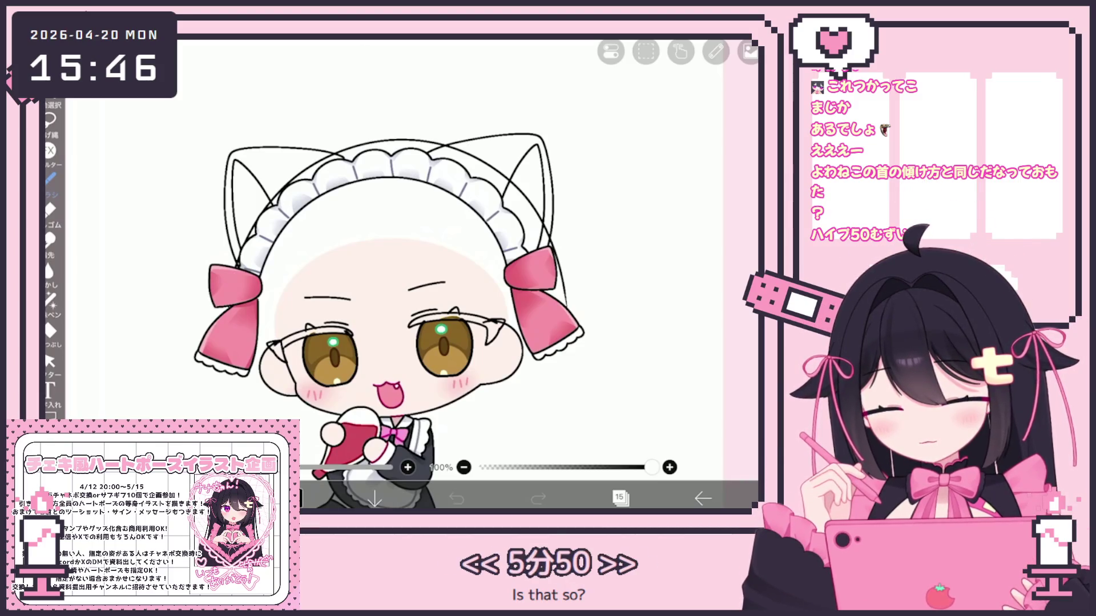
mouse_move(324, 258)
left_mouse_down()
mouse_move(358, 223)
mouse_move(478, 382)
left_mouse_up()
key("ctrl+z")
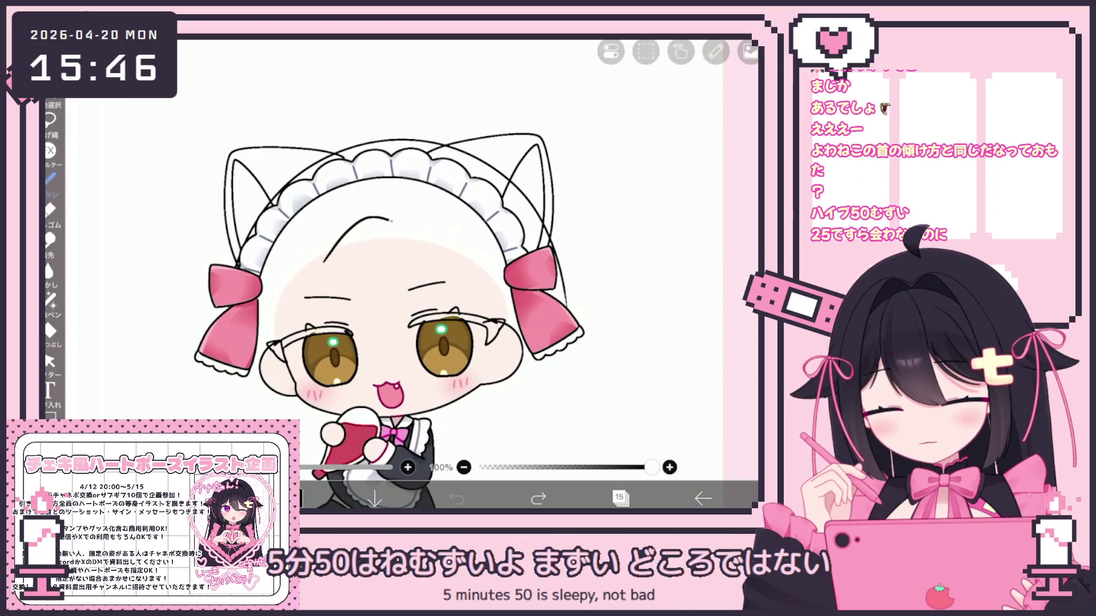
left_click_drag(391, 221, 486, 425)
key("ctrl+z")
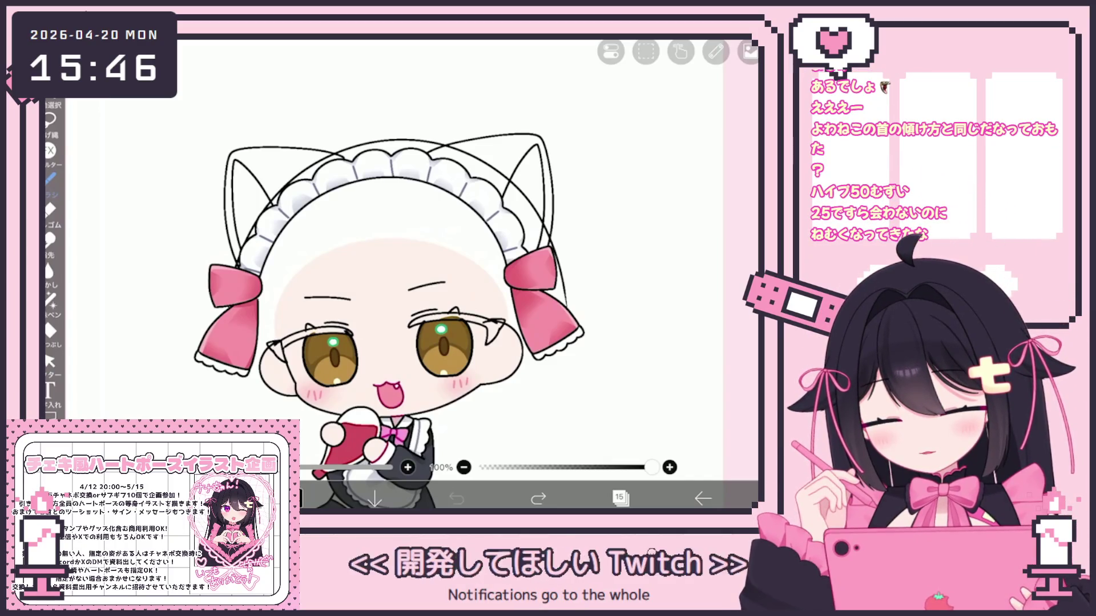
Draw a curved strand above the right eye and hair lines down the face's side
mouse_move(352, 226)
left_mouse_down()
mouse_move(439, 274)
mouse_move(468, 411)
left_mouse_up()
left_click_drag(496, 266, 480, 426)
scroll(400, 286, "up", 2)
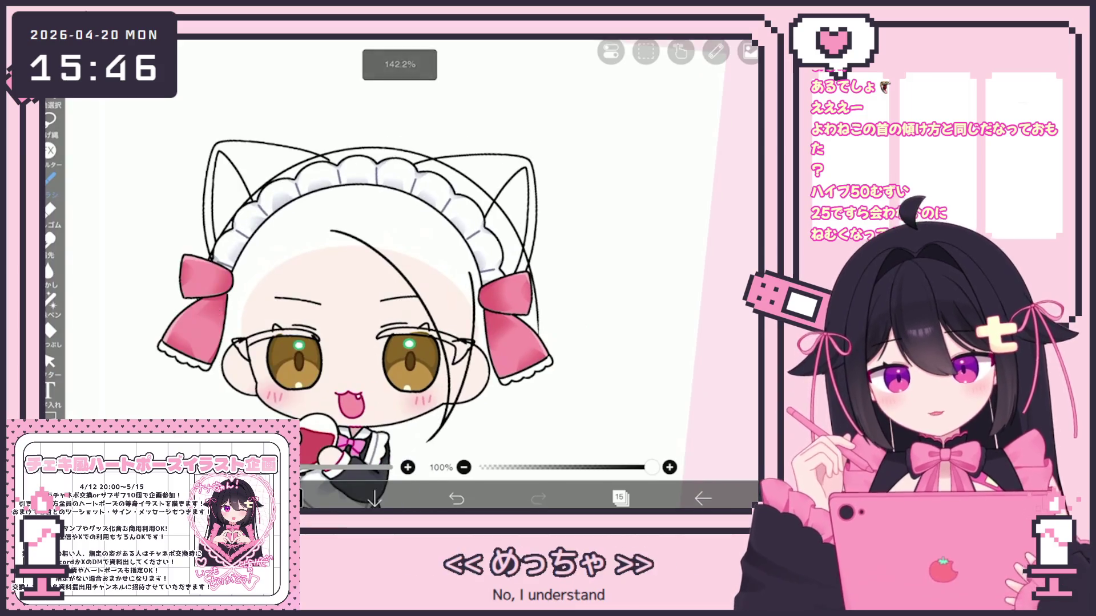
Redraw the curved hair line beside the face and bring the view closer
key("ctrl+z")
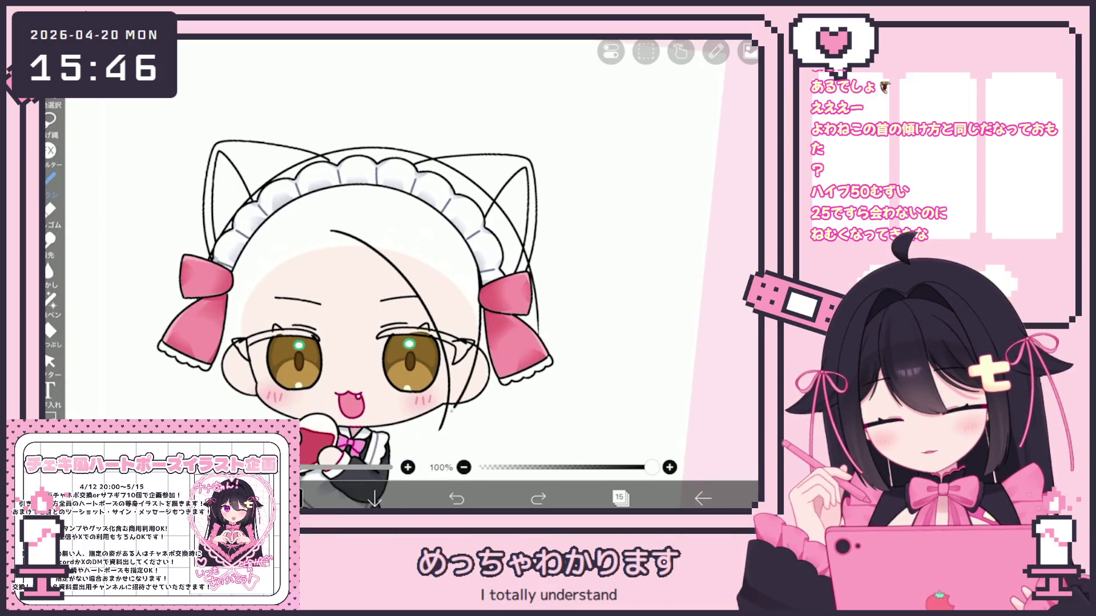
left_click_drag(482, 308, 442, 428)
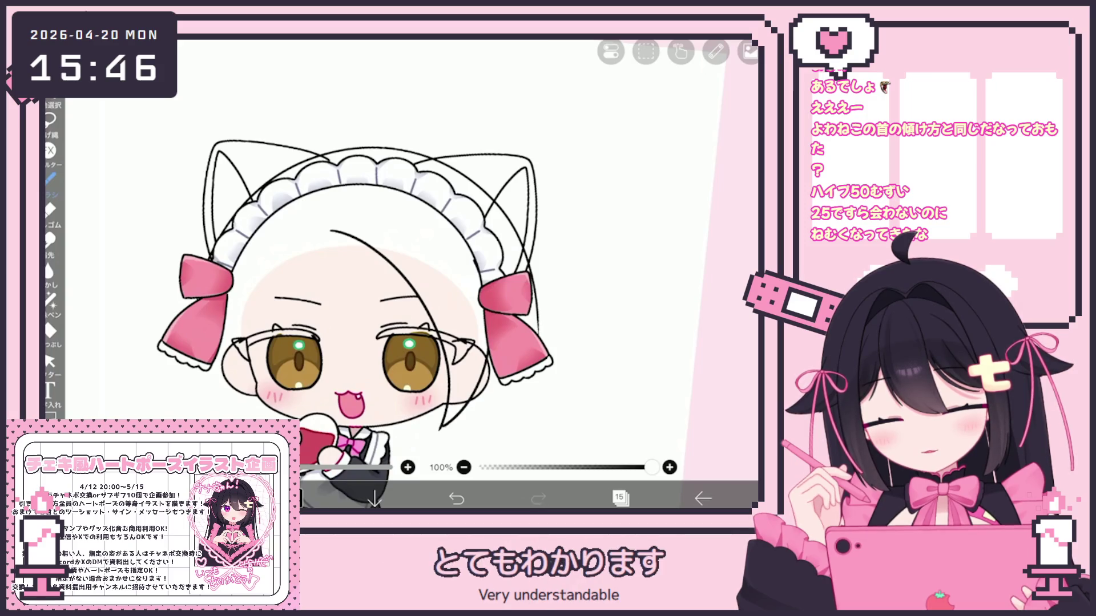
left_click_drag(354, 342, 399, 342)
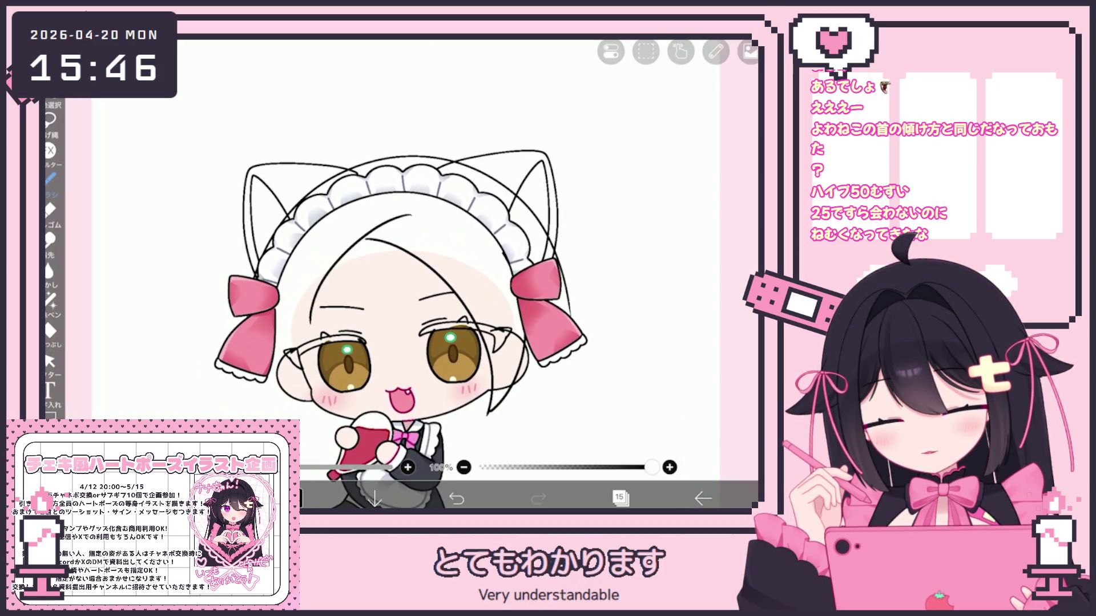
left_click_drag(400, 343, 416, 354)
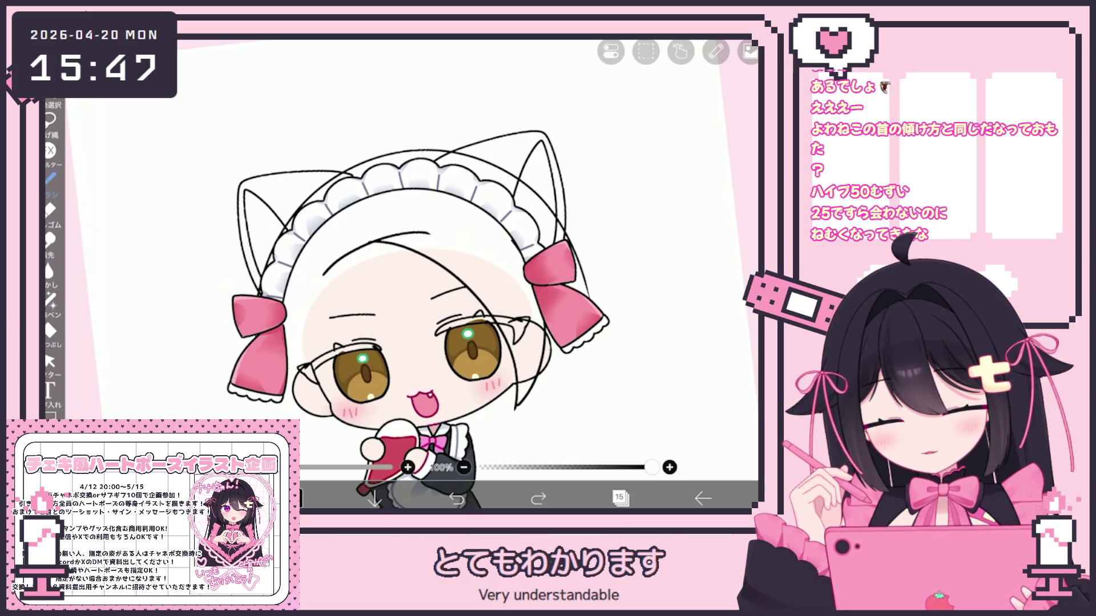
left_click_drag(400, 342, 413, 328)
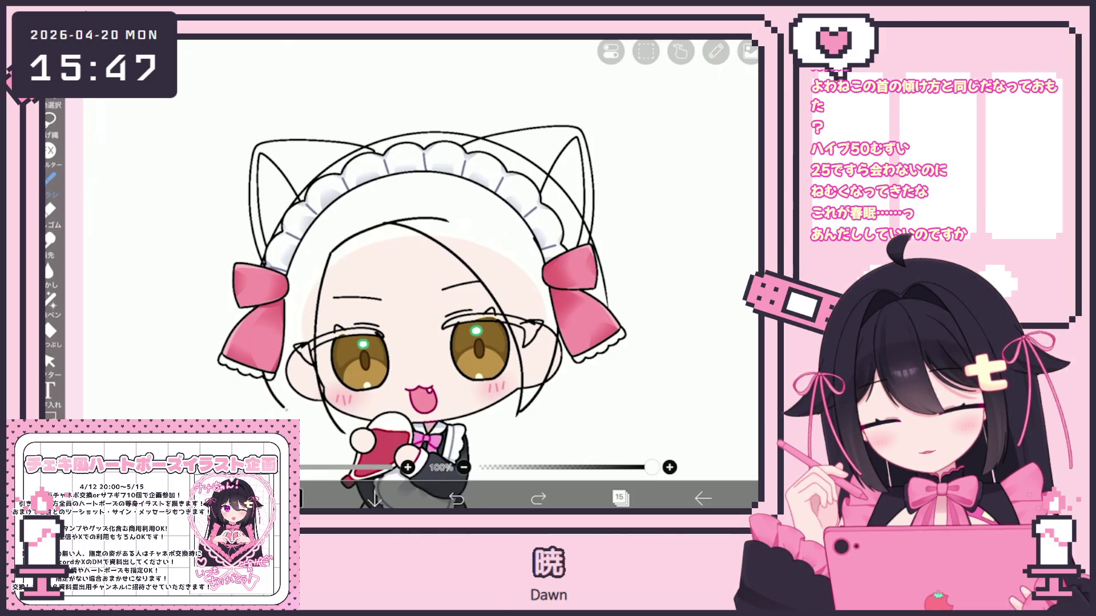
left_click_drag(416, 342, 414, 315)
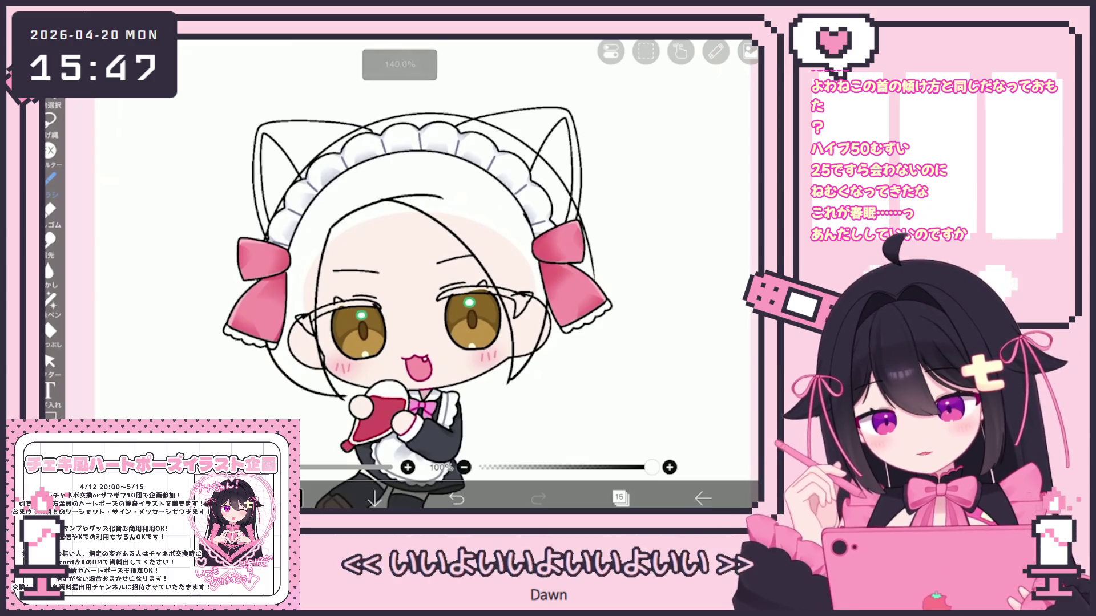
Undo the stray strokes near the left cheek and redraw the short cheek line
key("ctrl+z")
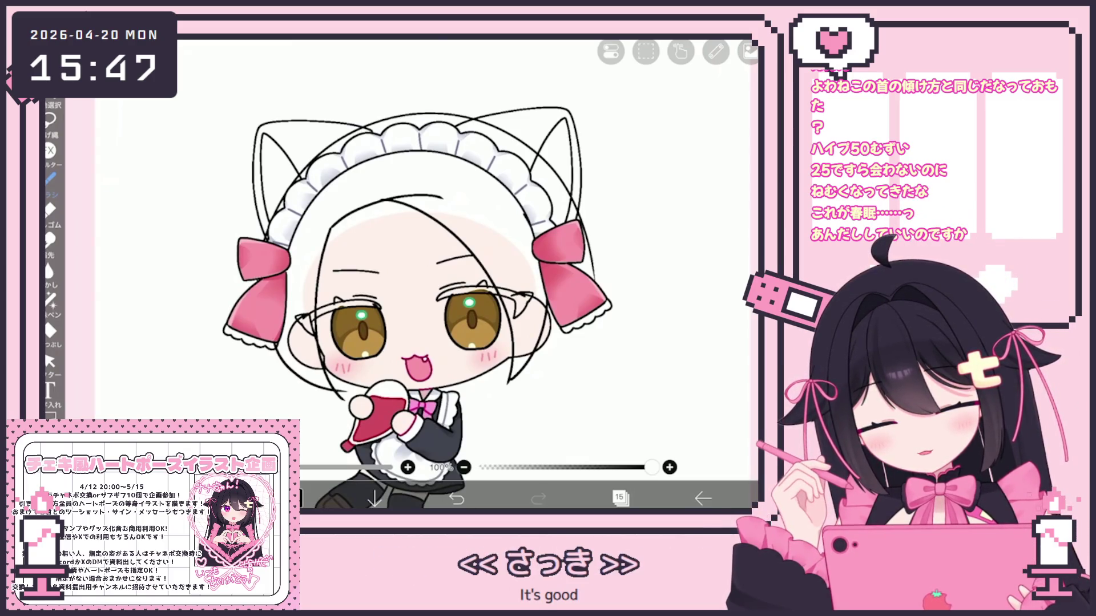
key("ctrl+y")
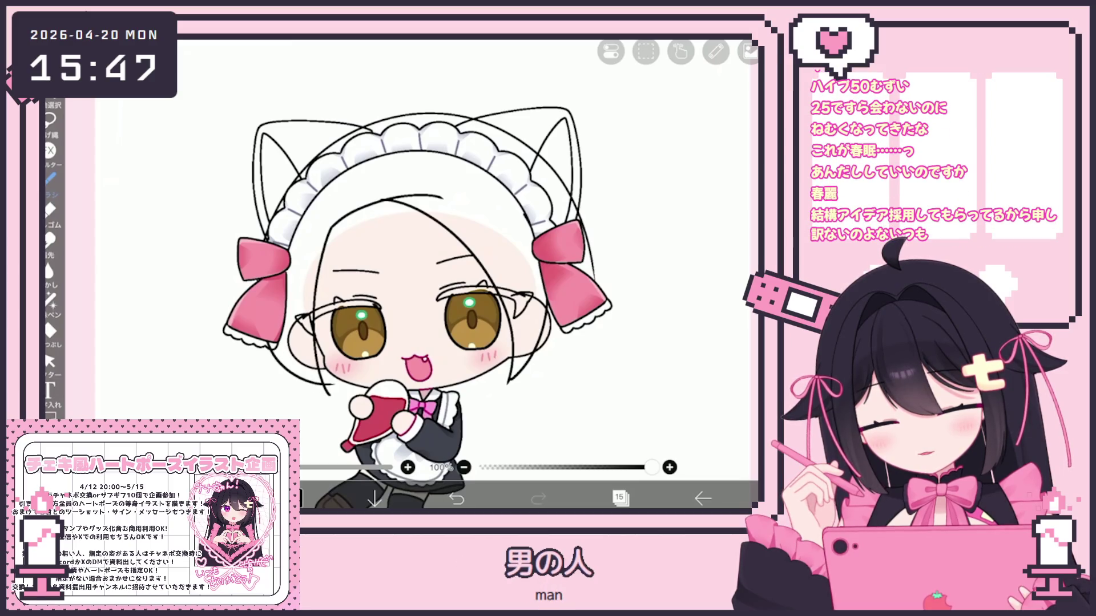
key("ctrl+z")
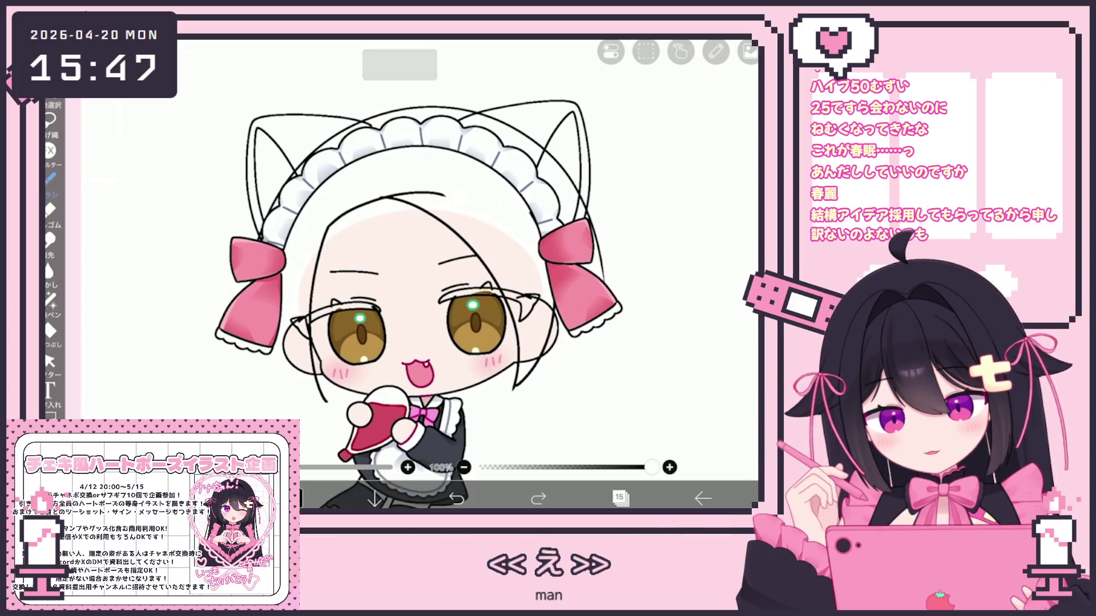
key("ctrl+z")
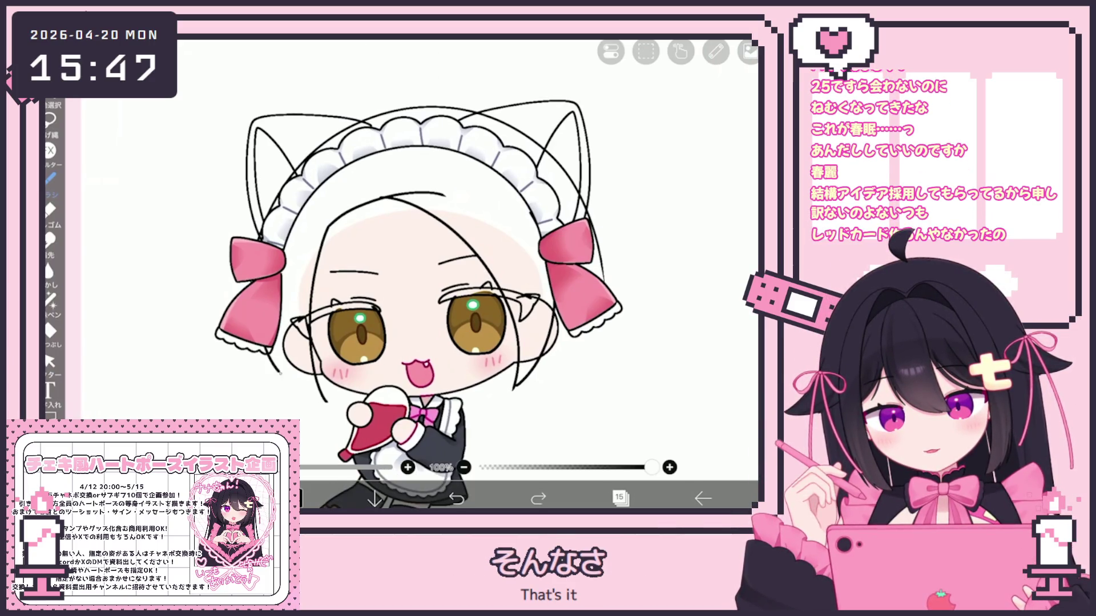
left_click_drag(280, 371, 337, 399)
left_click(50, 360)
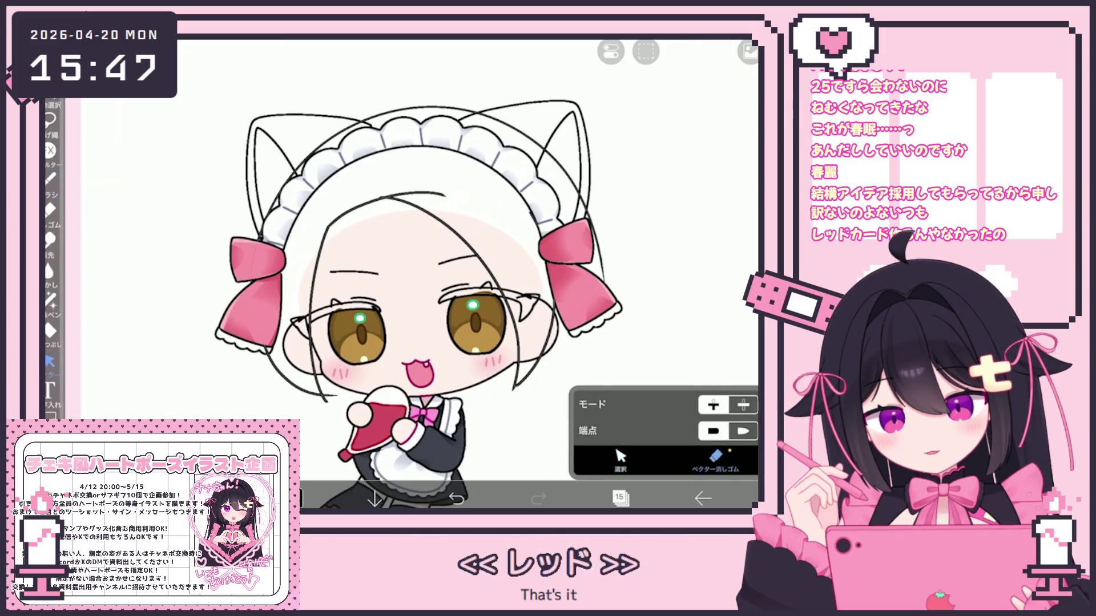
Return to the brush, undo the two strokes near the chin, and pick the Vector tool
left_click(51, 178)
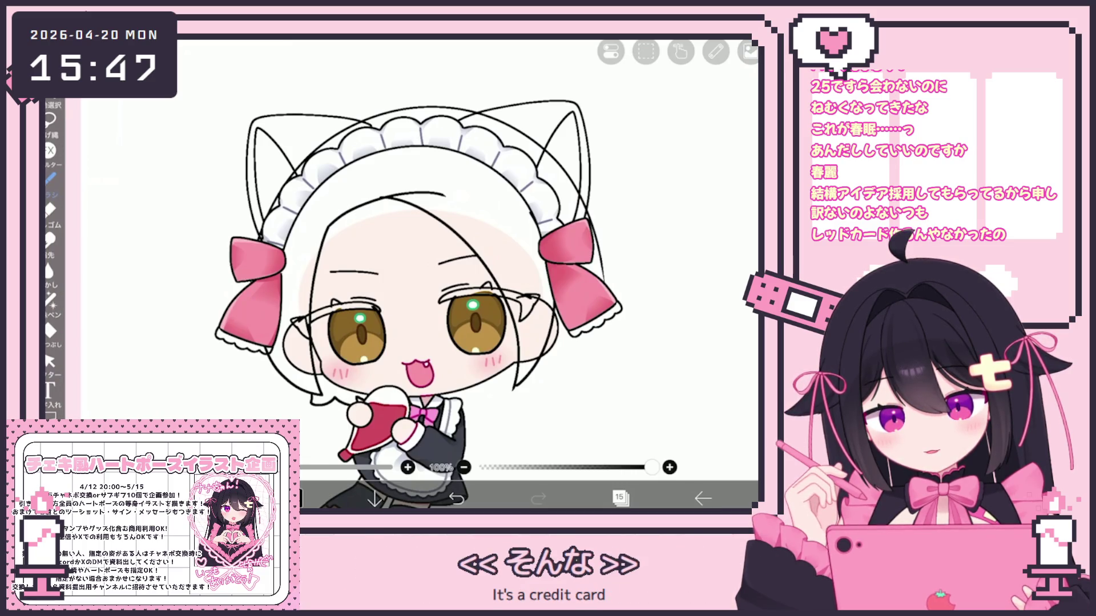
scroll(508, 331, "up", 2)
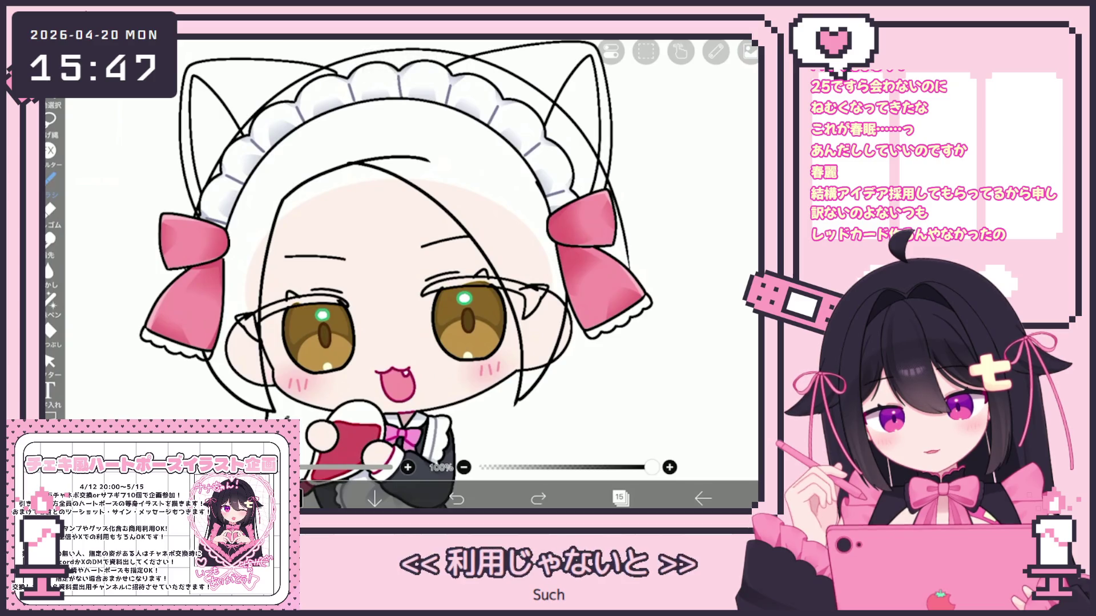
scroll(411, 274, "down", 2)
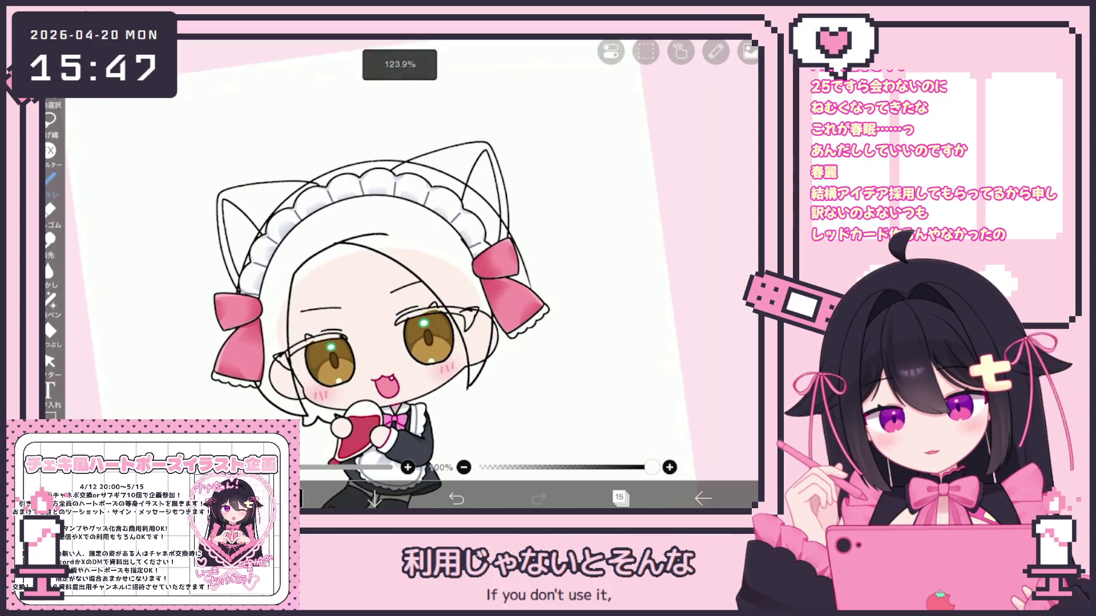
scroll(365, 314, "down", 1)
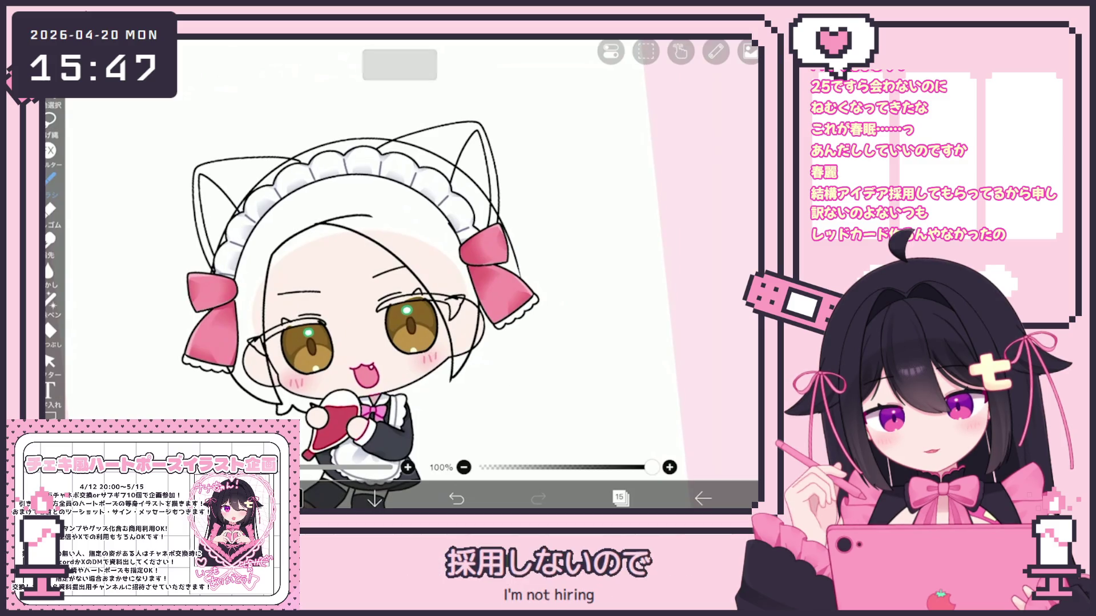
left_click(456, 497)
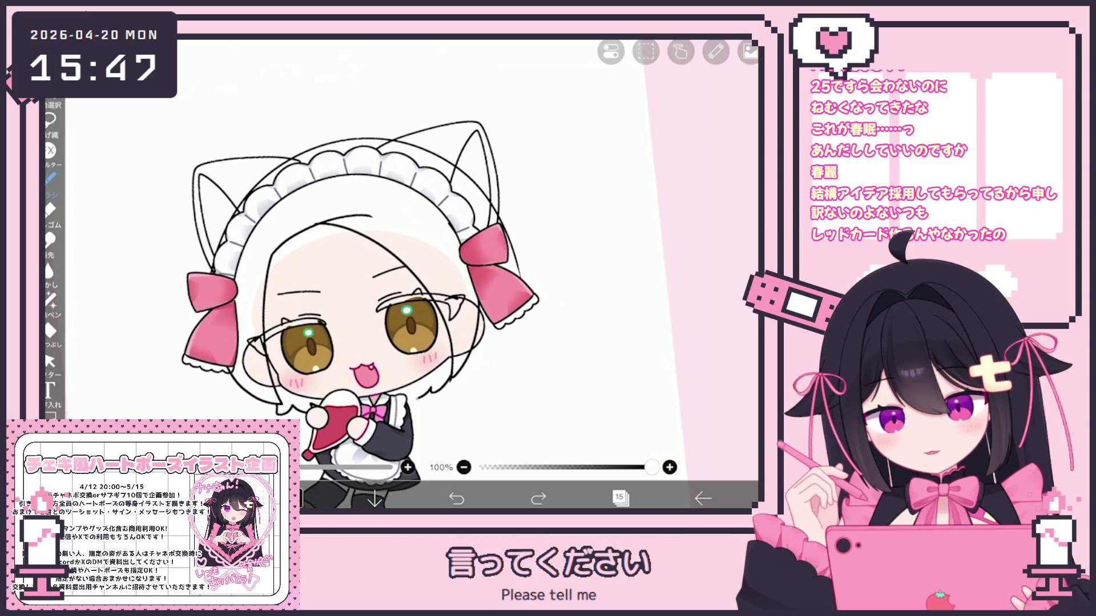
left_click(538, 499)
scroll(365, 274, "up", 3)
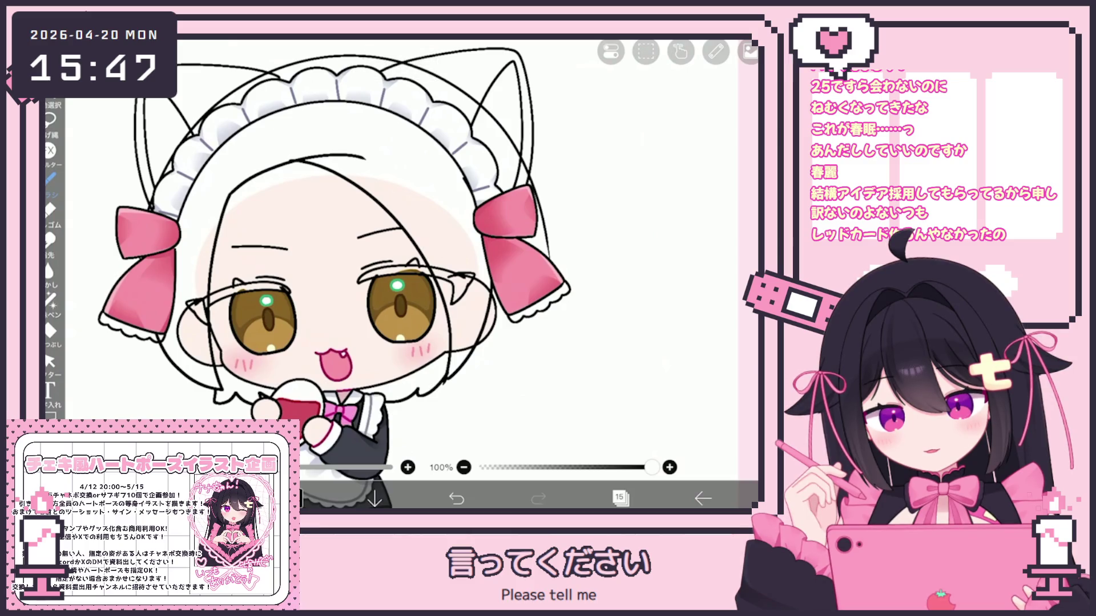
left_click(456, 498)
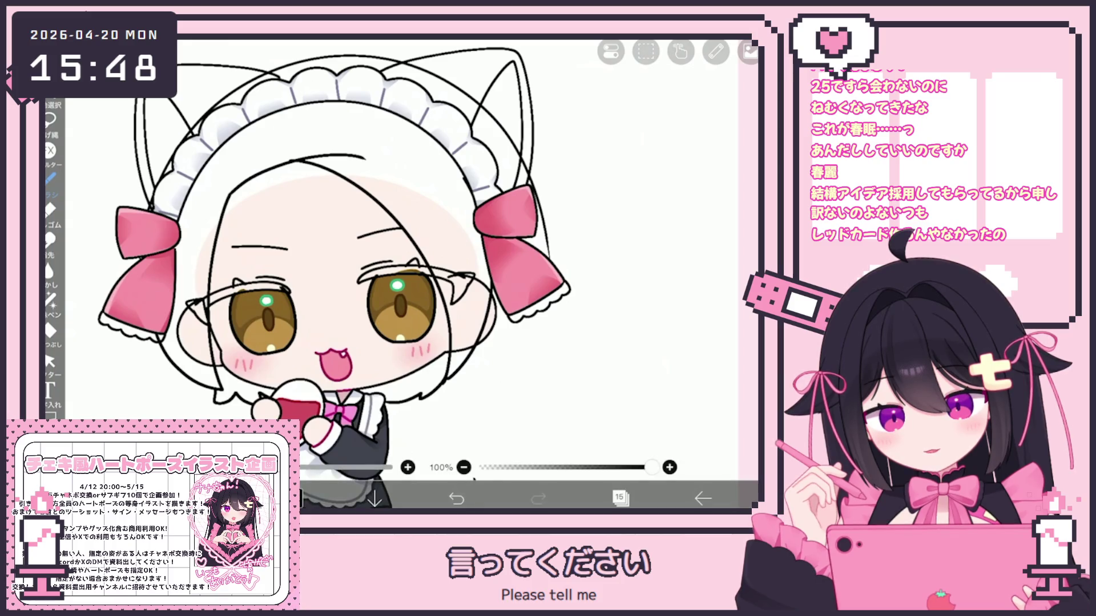
left_click(456, 498)
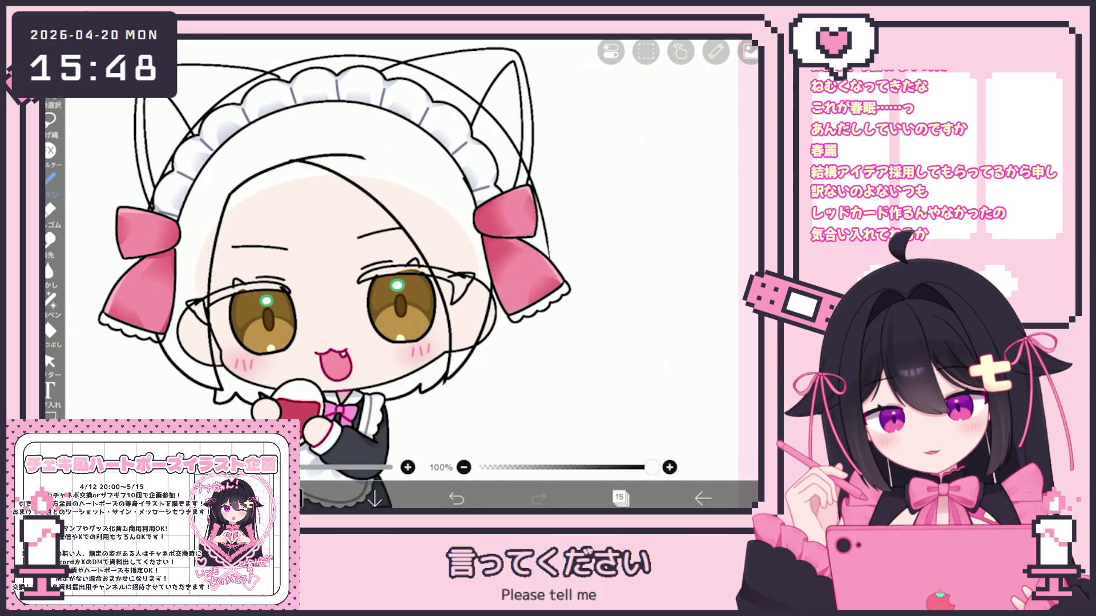
left_click(51, 360)
scroll(365, 274, "up", 3)
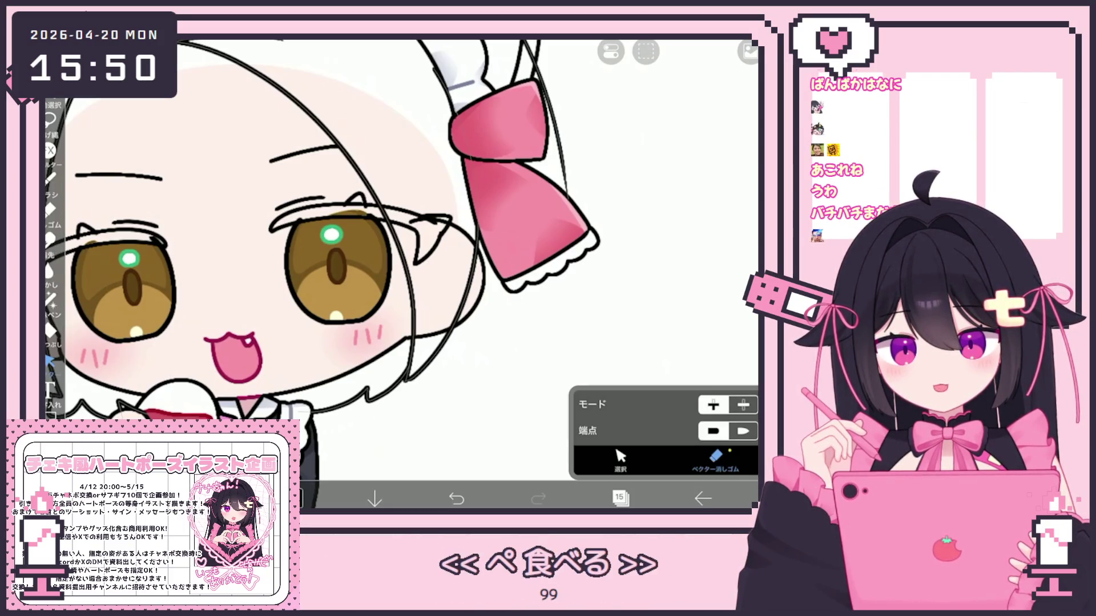
Sketch a trial outline over the left cat ear with the brush, then undo it
scroll(366, 257, "down", 5)
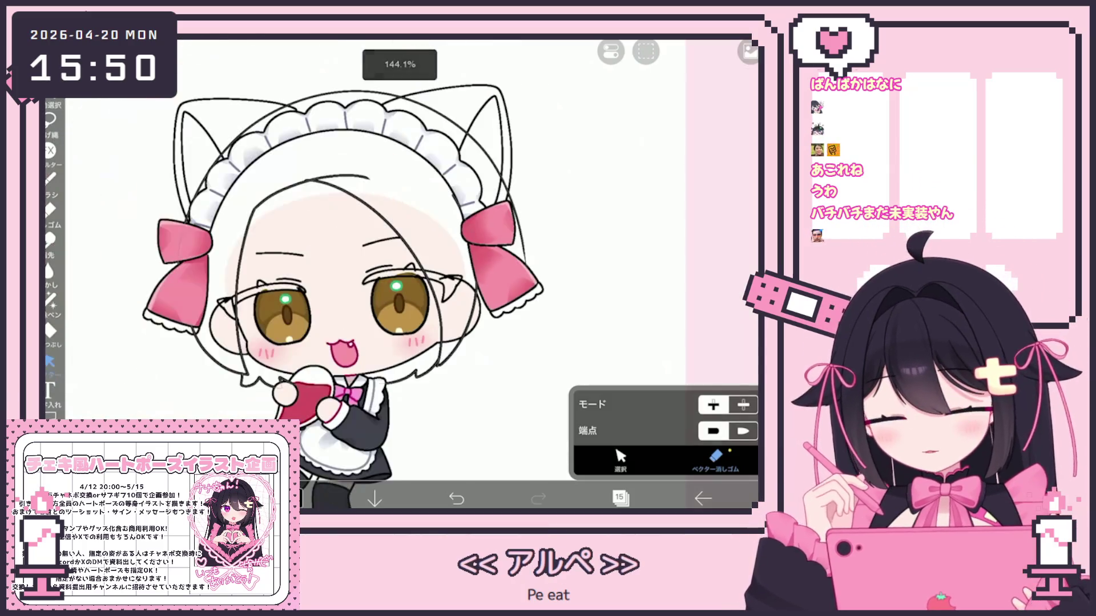
left_click(50, 178)
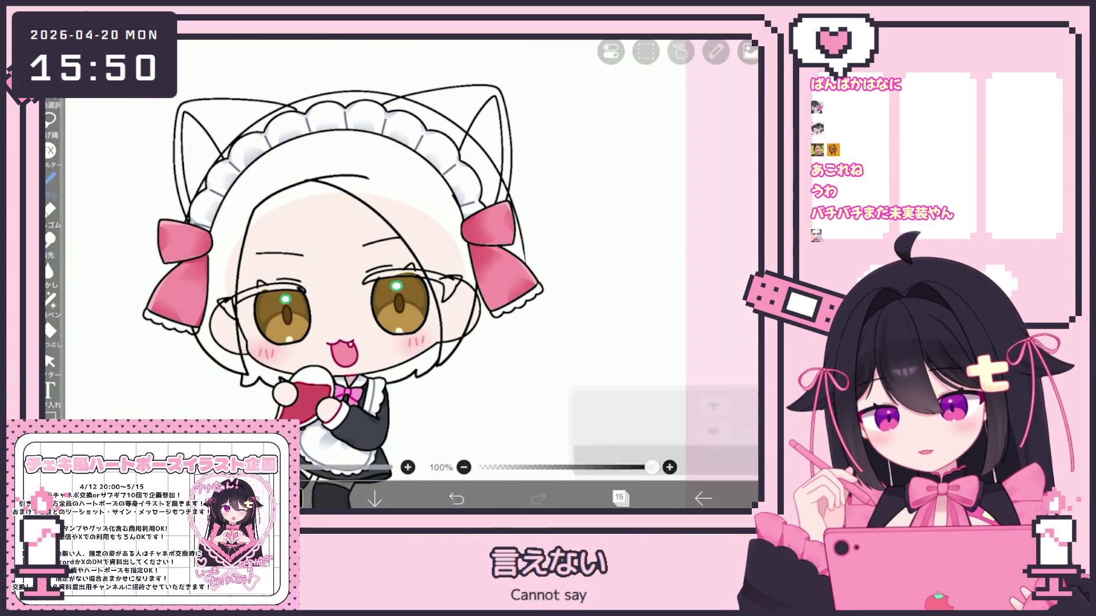
scroll(400, 285, "down", 3)
mouse_move(371, 247)
left_mouse_down()
mouse_move(297, 214)
mouse_move(252, 319)
left_mouse_up()
scroll(434, 285, "up", 3)
key("ctrl+z")
Redraw the left cat ear's outer edge and add an inner line plus a short stroke beside it
mouse_move(371, 251)
left_mouse_down()
mouse_move(255, 211)
mouse_move(250, 375)
left_mouse_up()
left_click_drag(274, 273, 292, 309)
left_click_drag(264, 250, 255, 354)
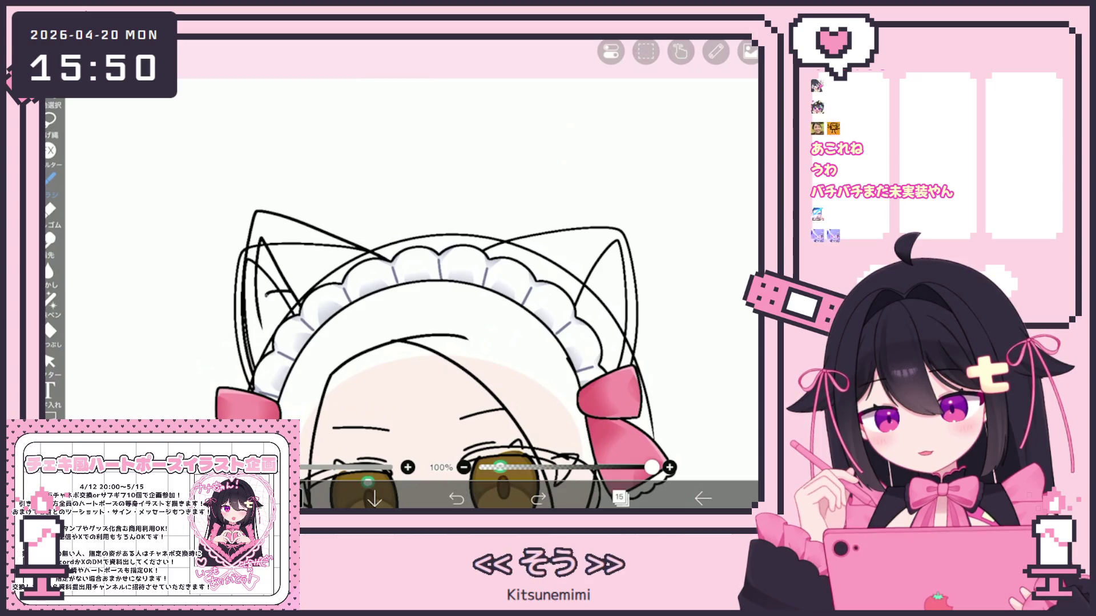
left_click_drag(270, 292, 291, 289)
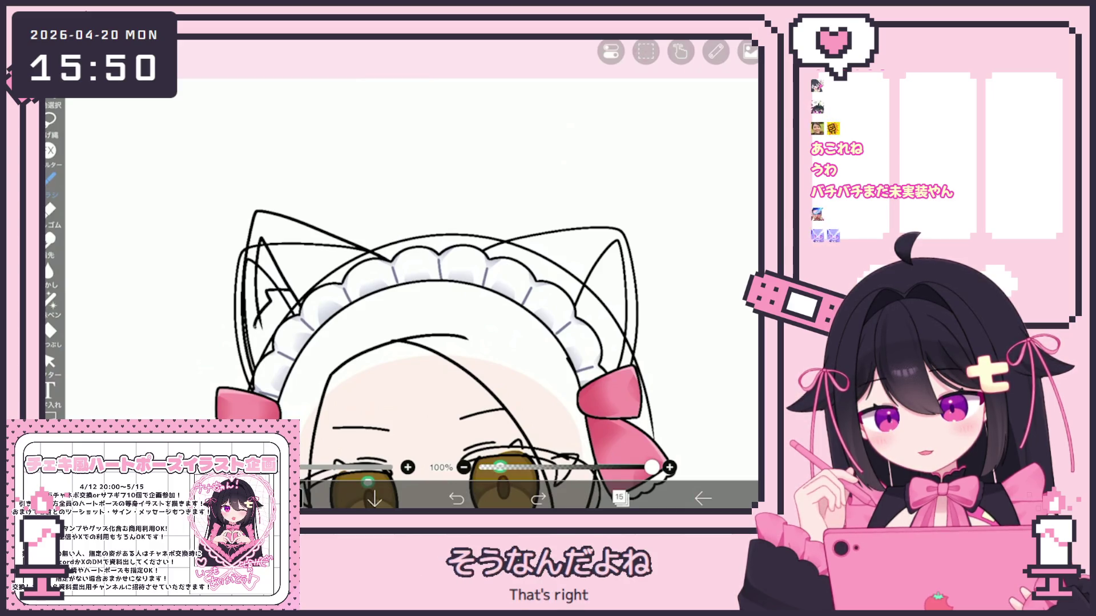
scroll(422, 342, "down", 5)
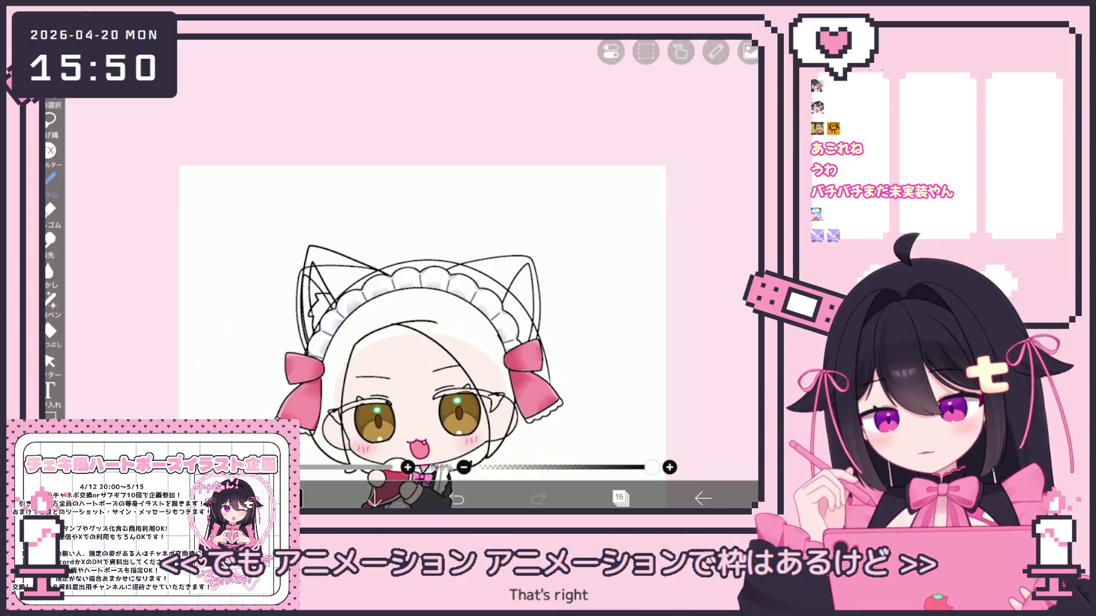
Tilt the selected left ear vector line by about 8° and deselect it
left_click(50, 361)
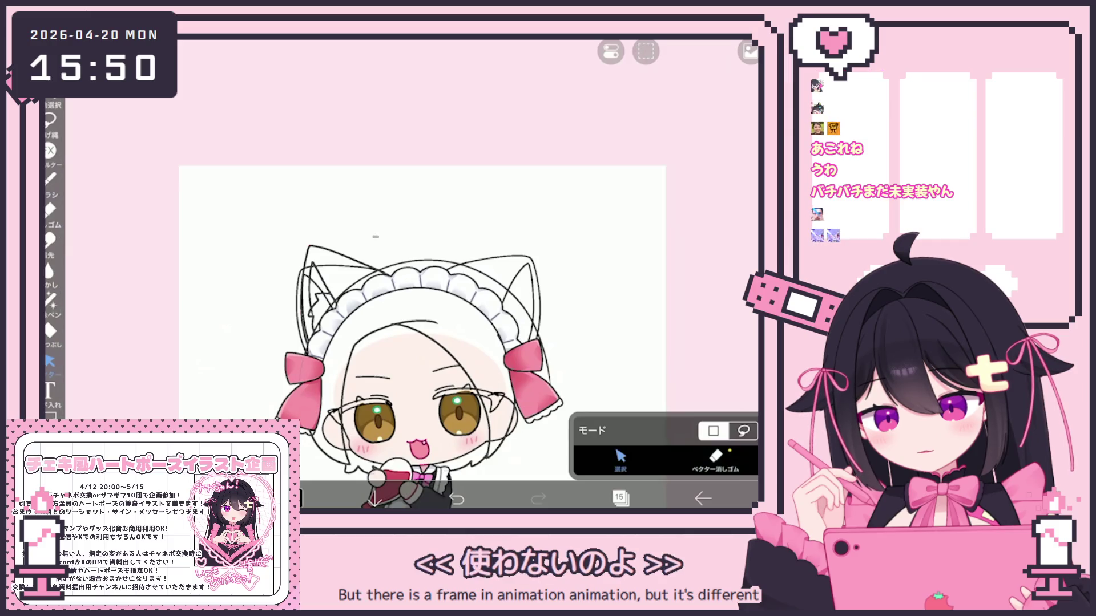
left_click(308, 274)
left_click(311, 268)
left_click_drag(348, 223, 359, 224)
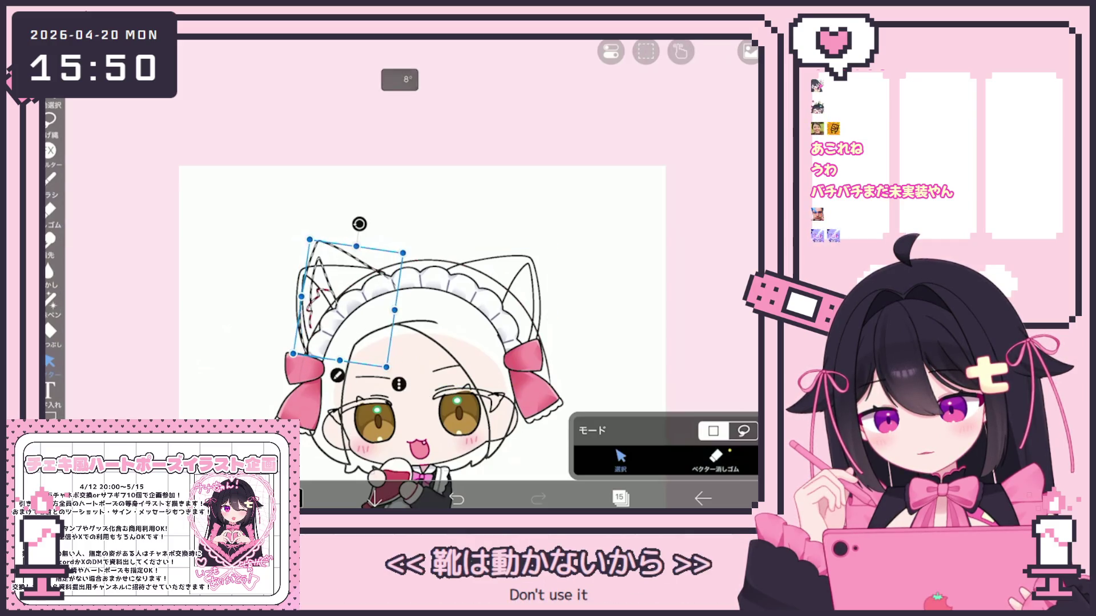
key("Escape")
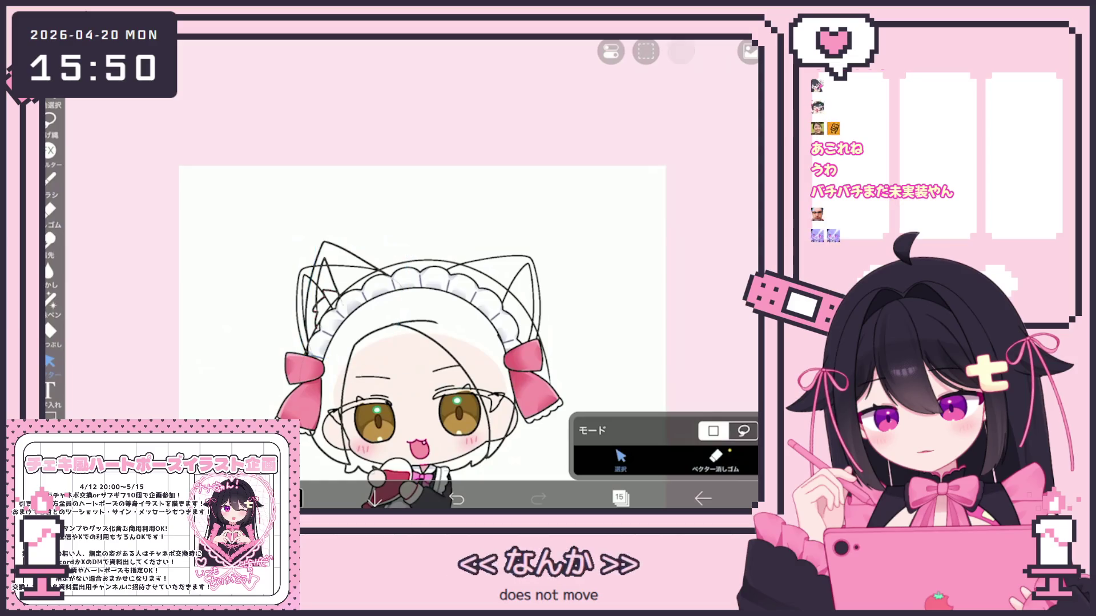
Zoom onto the ears and undo the three latest ear strokes
left_click(50, 178)
scroll(400, 286, "up", 3)
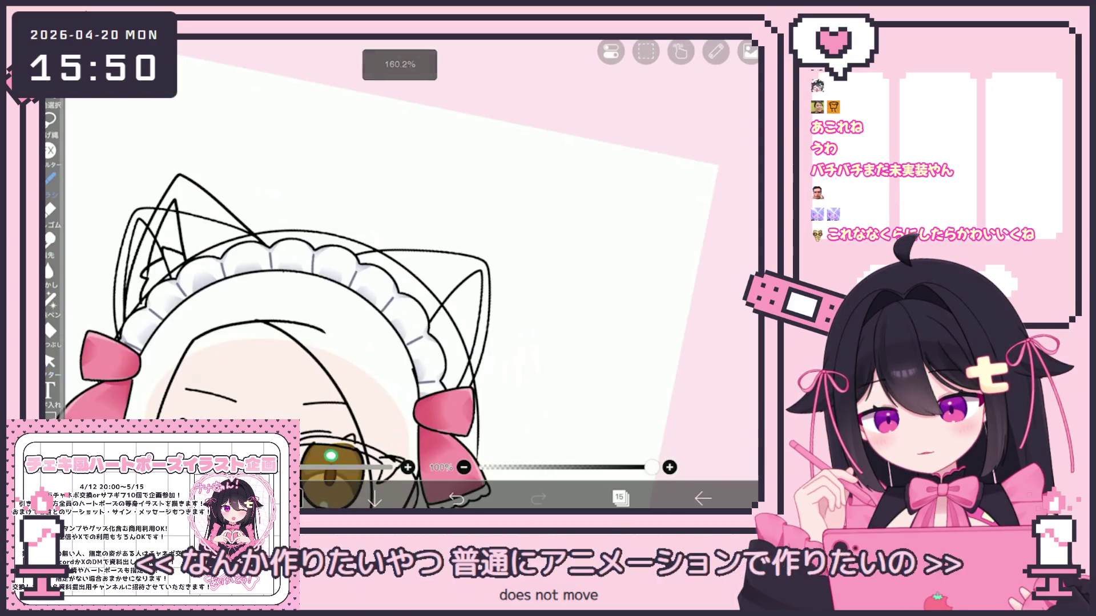
left_click_drag(371, 285, 383, 268)
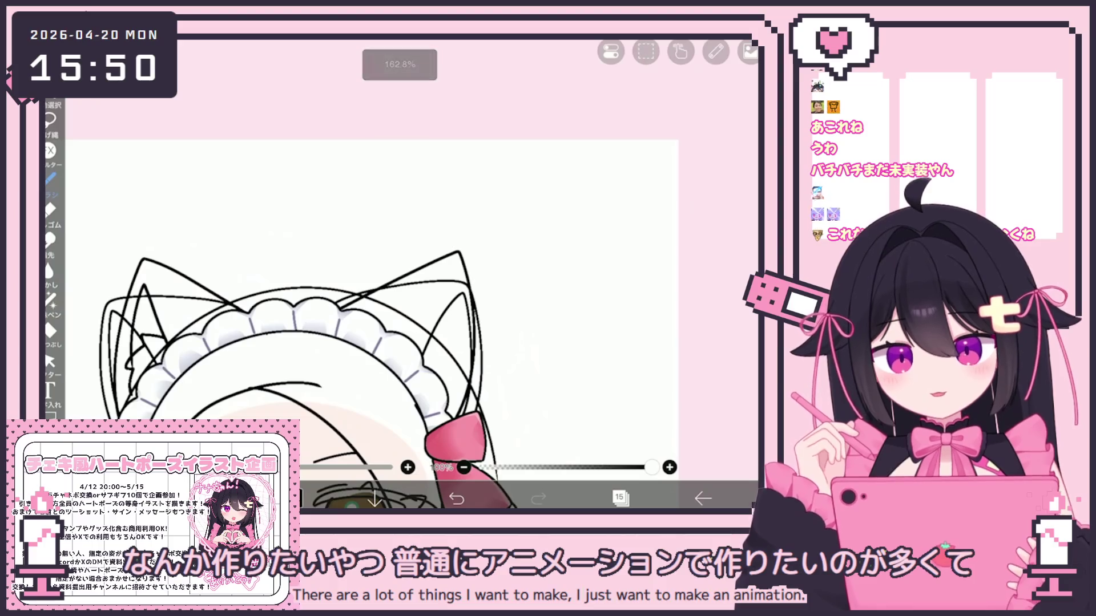
left_click(456, 498)
left_click(457, 498)
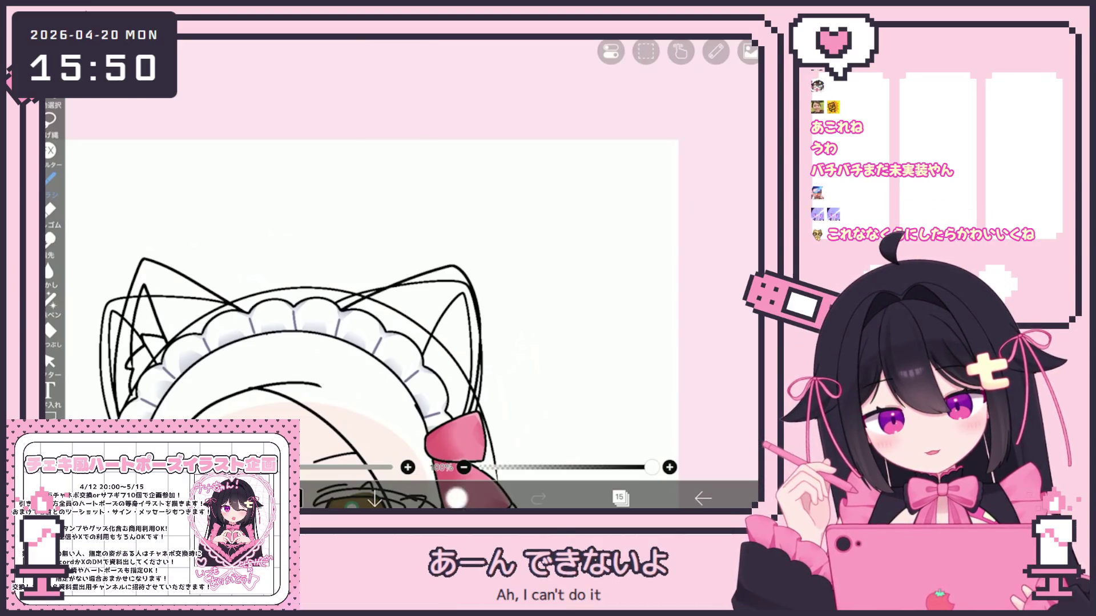
left_click(456, 498)
Check an ear stroke with vector selection, then try a brush stroke on the ear and undo it
left_click_drag(371, 286, 342, 262)
left_click(49, 360)
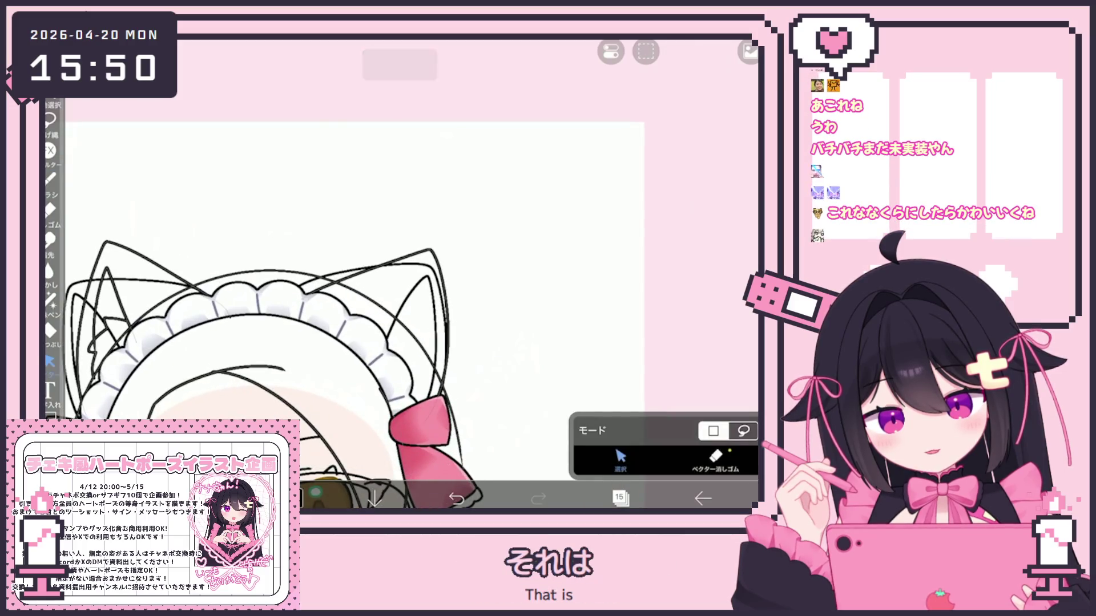
left_click(443, 320)
left_click(542, 200)
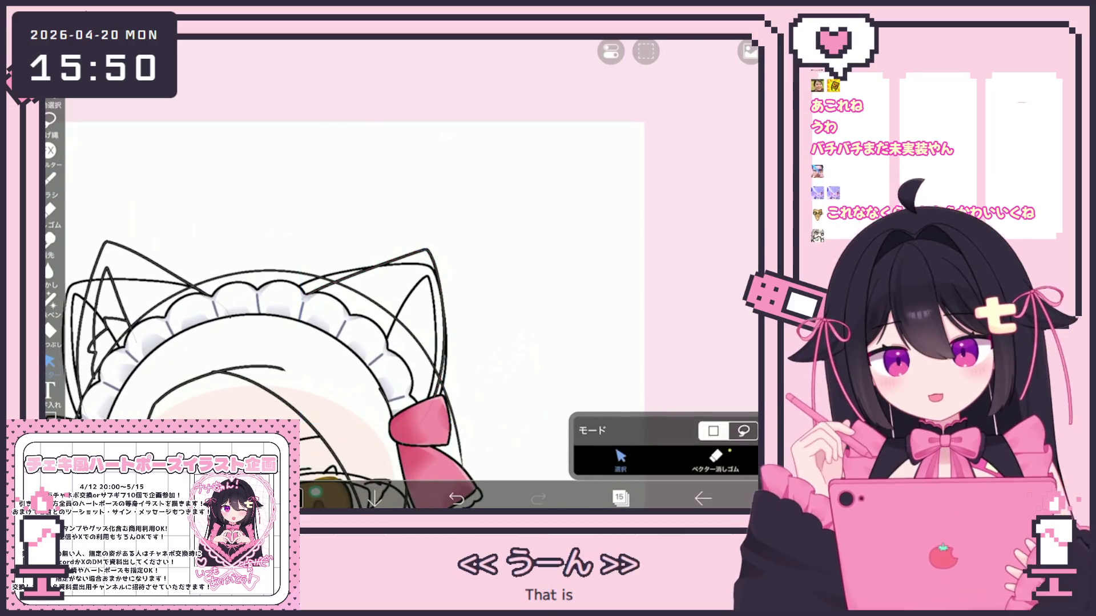
left_click(49, 179)
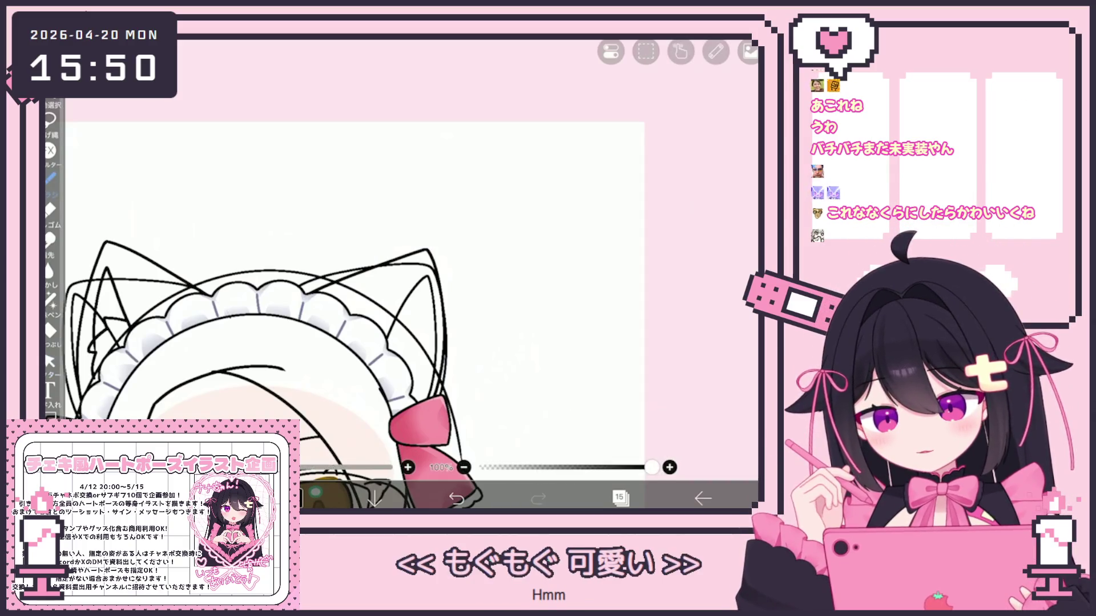
scroll(365, 285, "up", 2)
scroll(365, 314, "down", 1)
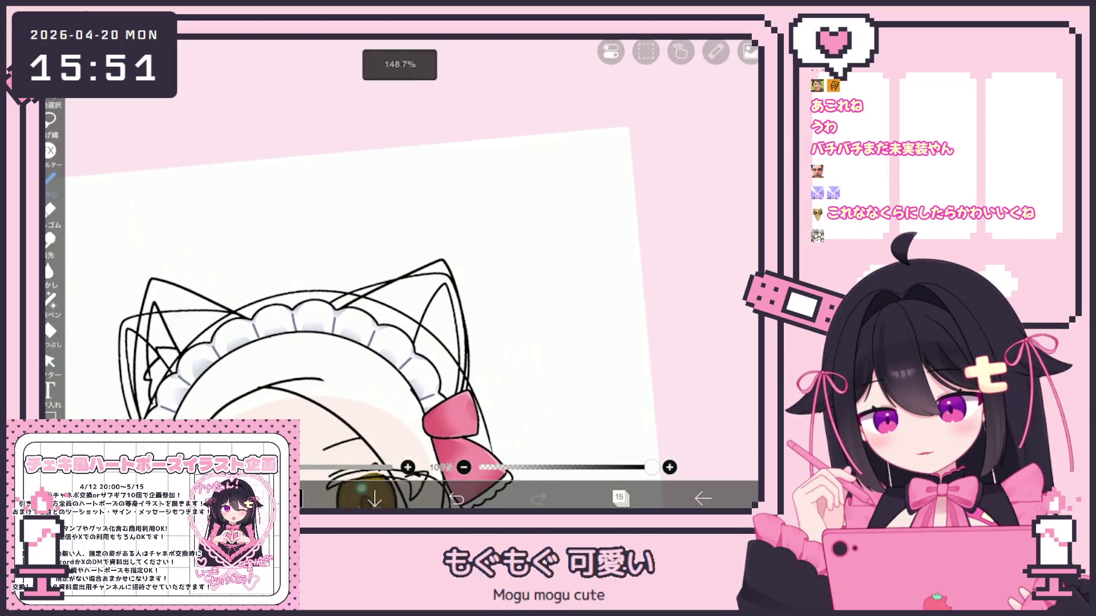
left_click_drag(431, 296, 433, 417)
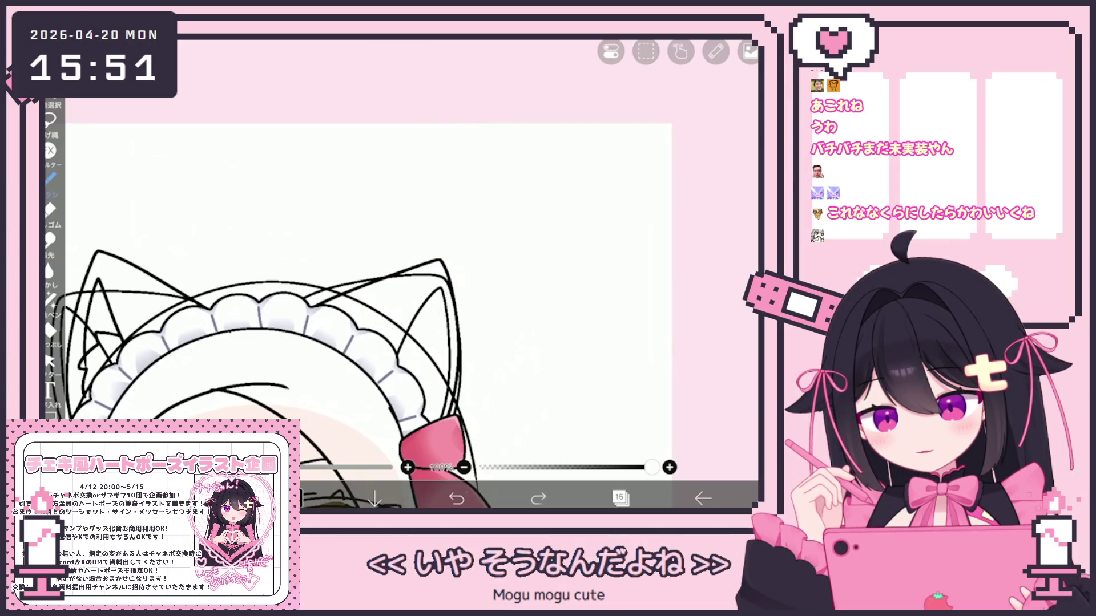
key("ctrl+z")
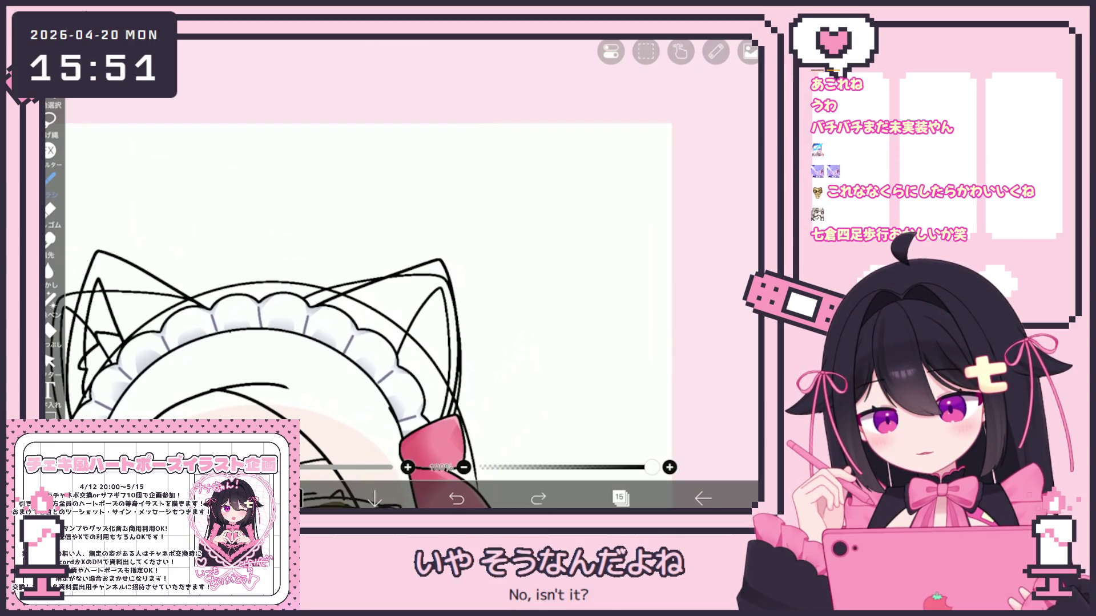
Draw a new line inside the cat ear and bring up the layer list
scroll(365, 285, "up", 2)
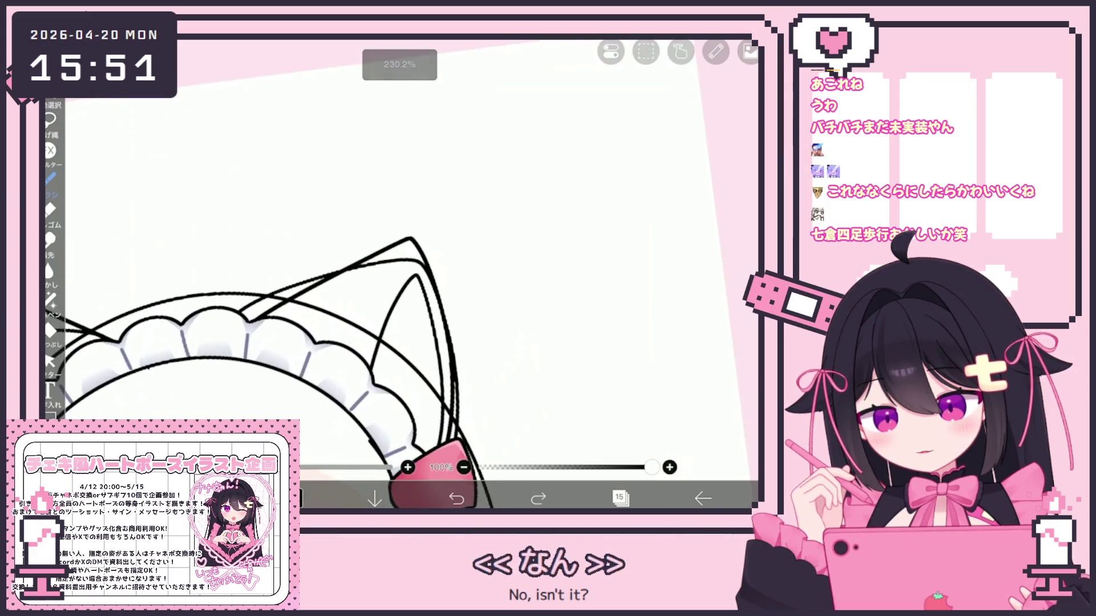
left_click_drag(377, 366, 448, 381)
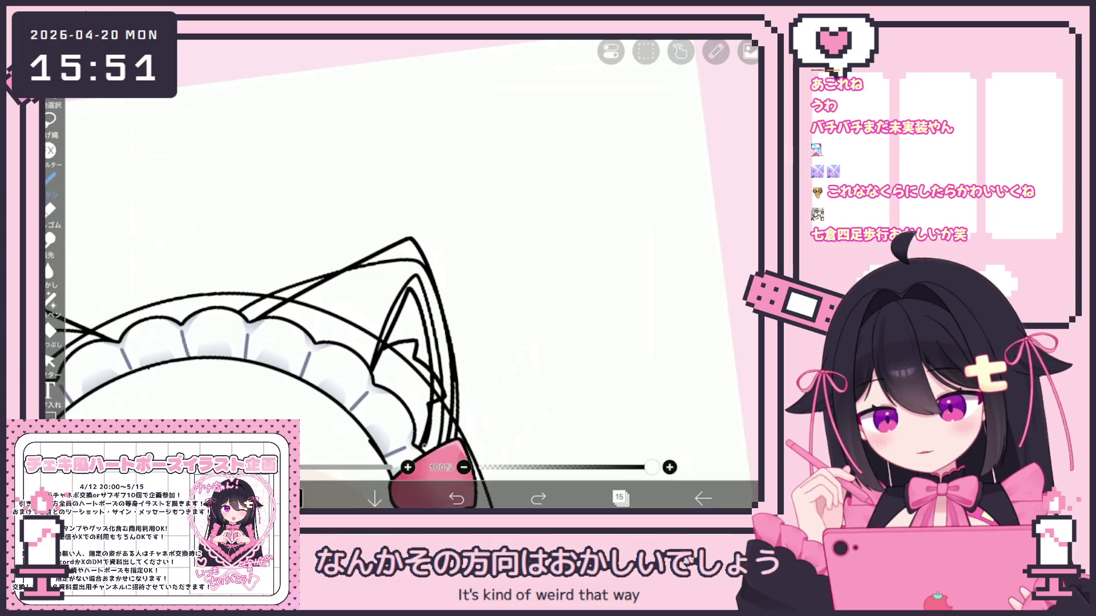
left_click(51, 360)
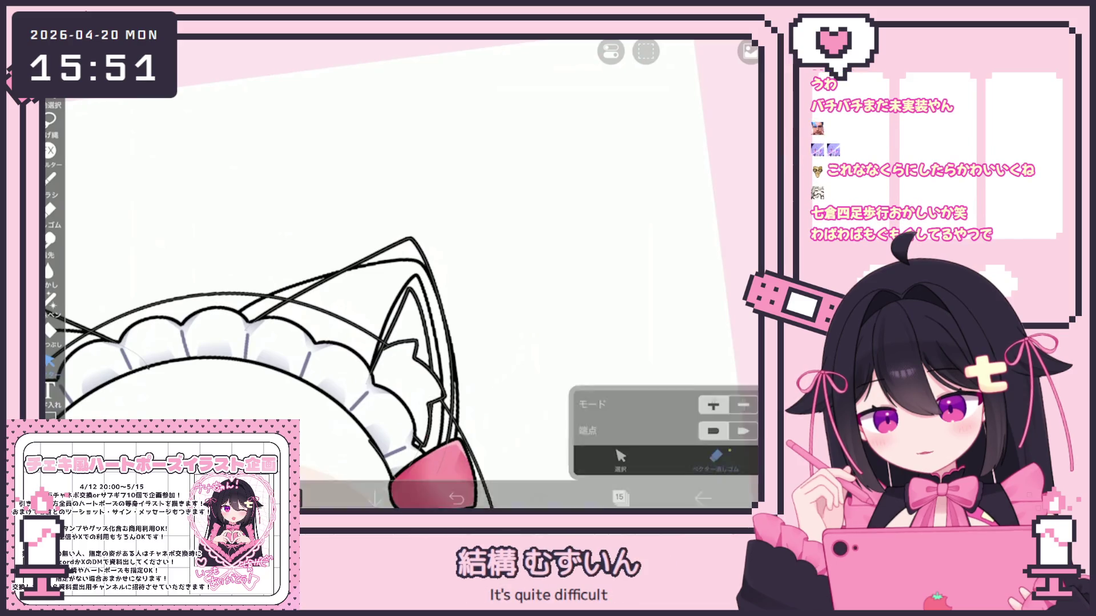
scroll(400, 286, "down", 3)
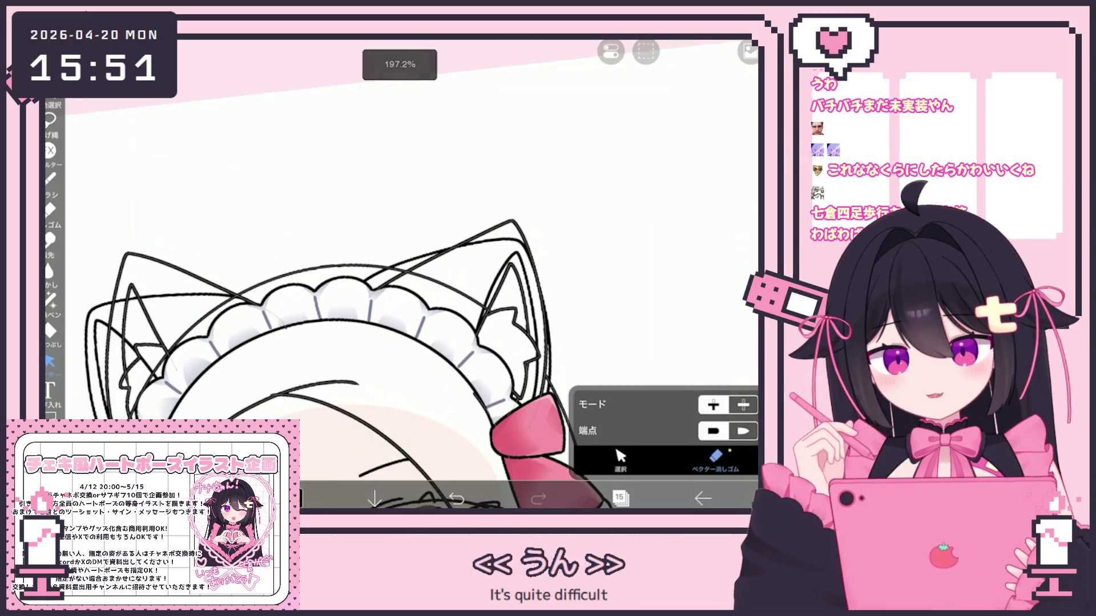
scroll(399, 286, "up", 1)
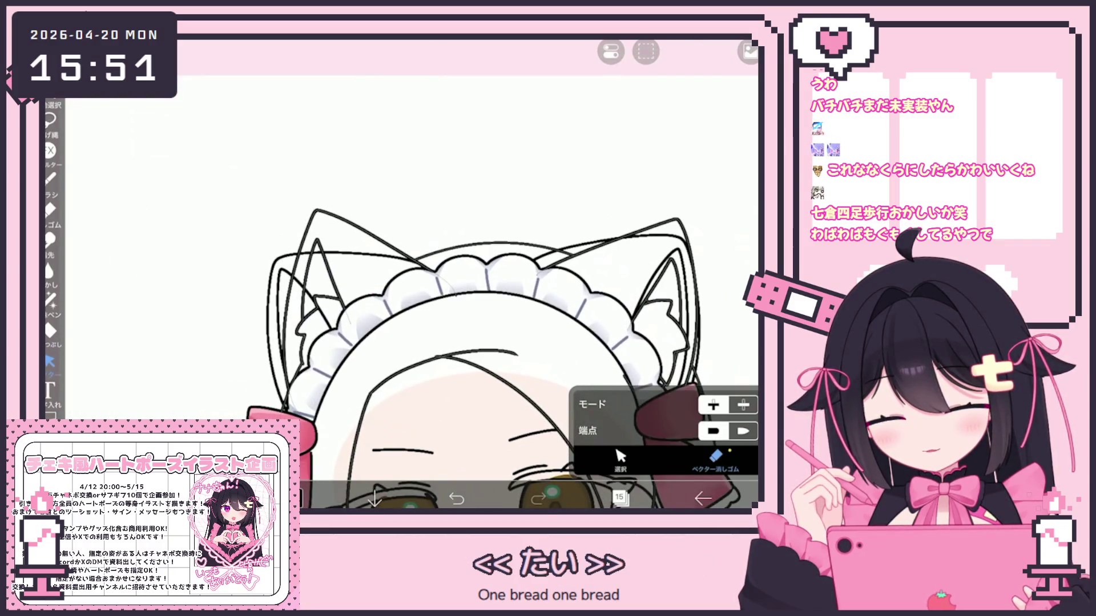
left_click(620, 498)
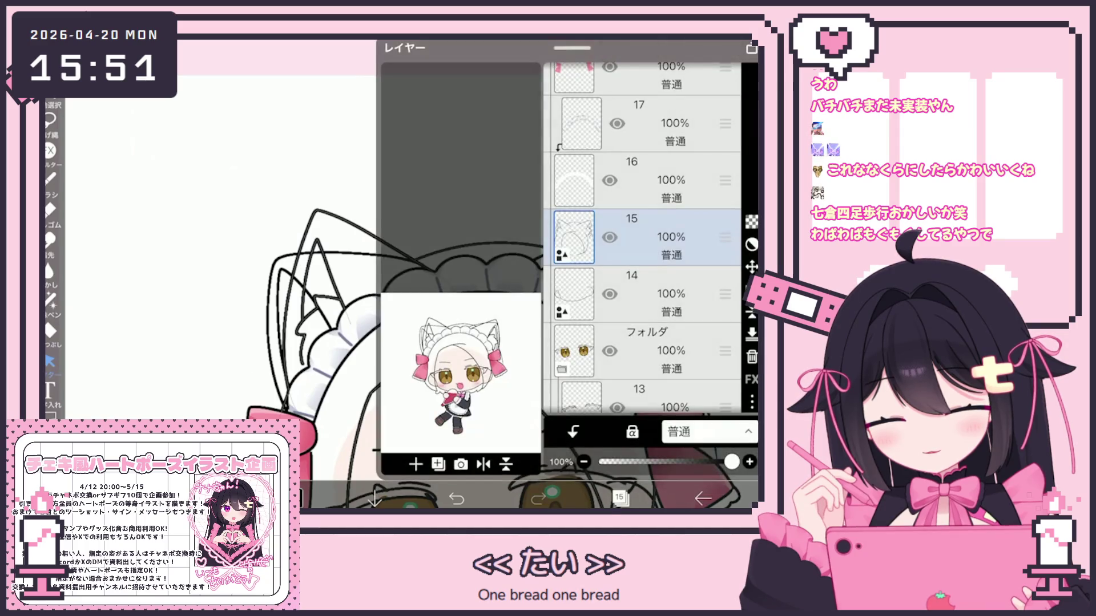
Make layer 22 the active layer in the layer list
scroll(642, 236, "down", 3)
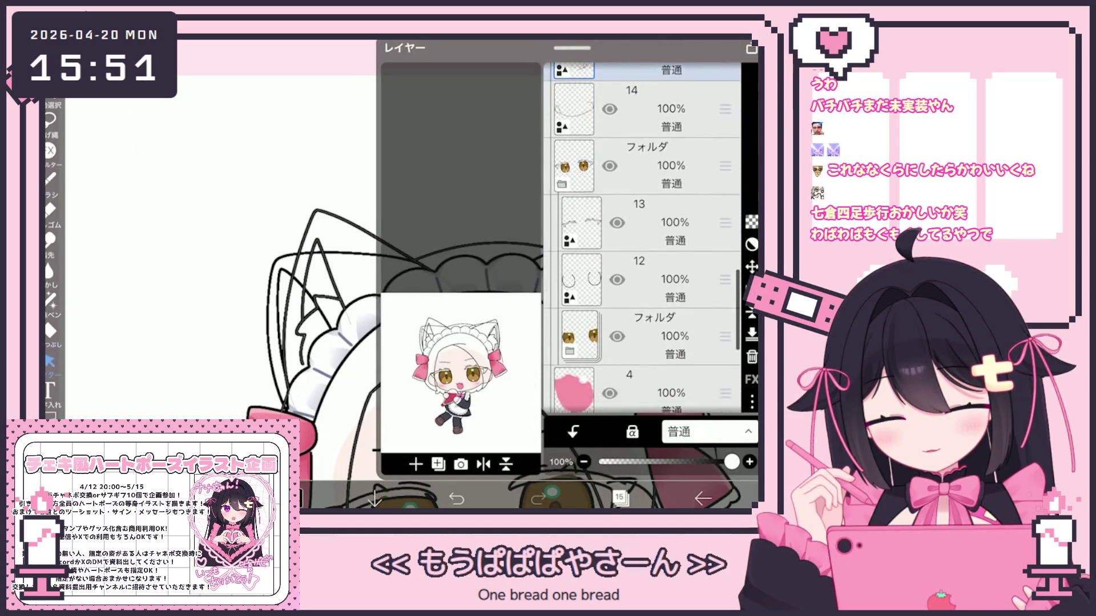
left_click(645, 236)
scroll(642, 237, "up", 3)
left_click(648, 244)
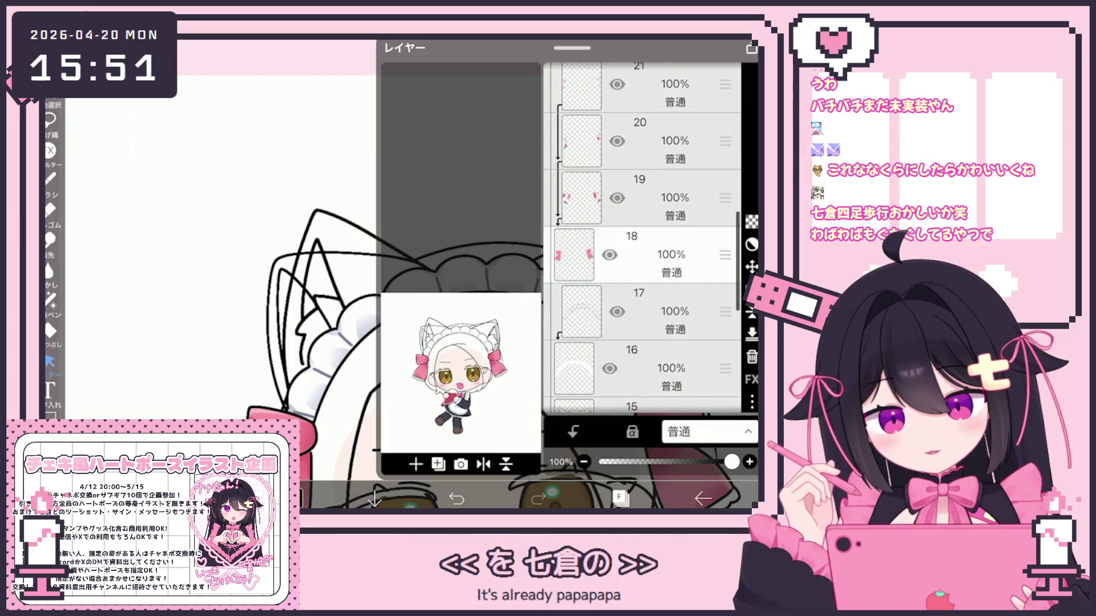
scroll(642, 236, "up", 4)
scroll(642, 237, "up", 1)
left_click(640, 244)
left_click(639, 318)
left_click(620, 497)
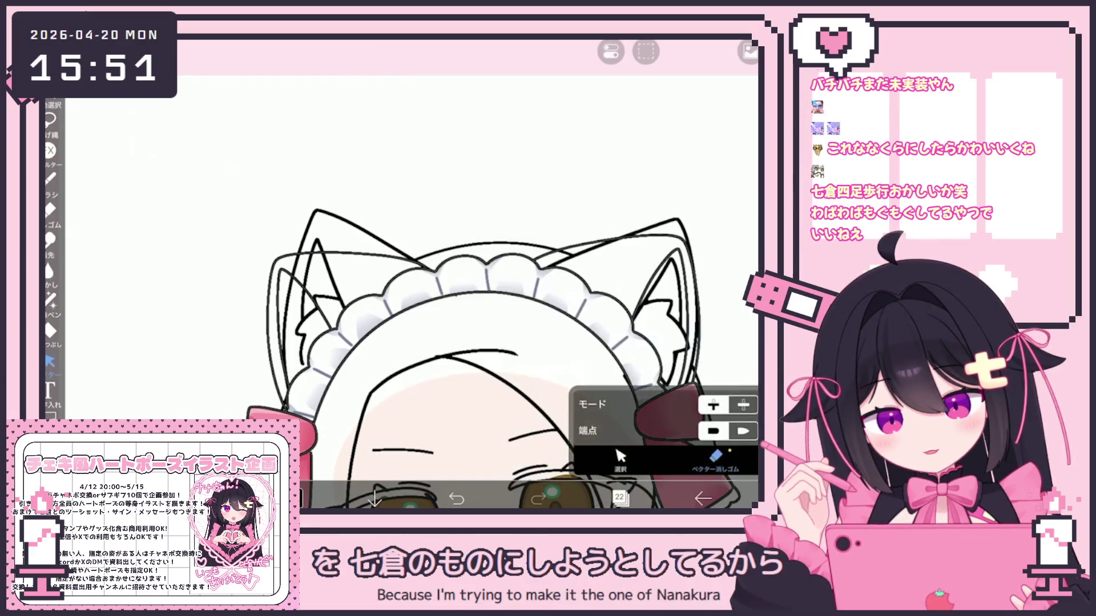
Clear layer 22 of its rough ear lines and drop the leftover selection
left_click_drag(264, 223, 399, 343)
left_click(645, 51)
left_click(582, 98)
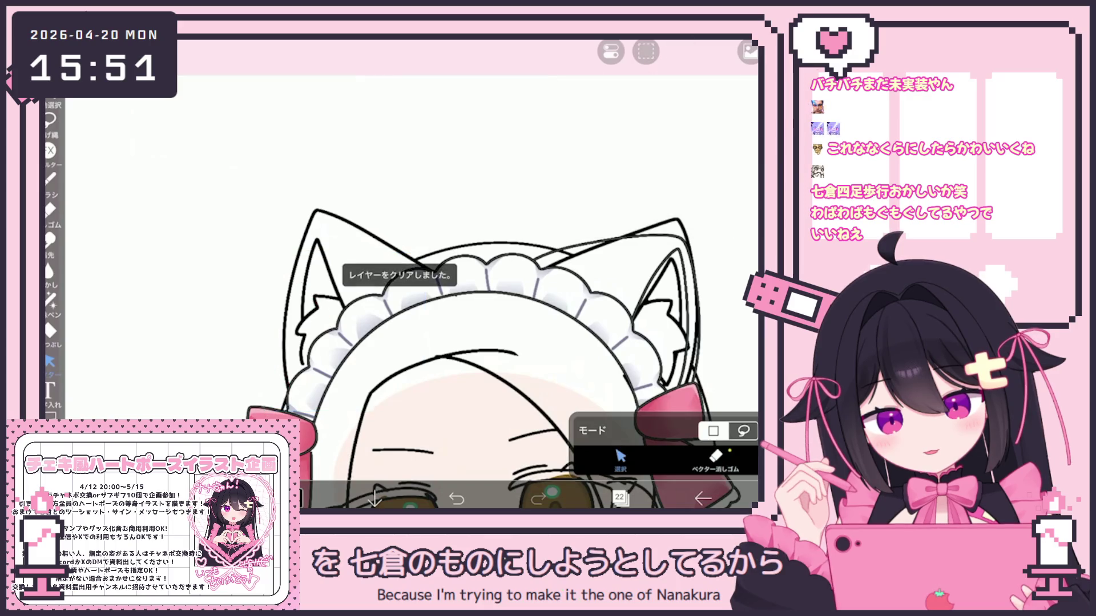
left_click_drag(533, 235, 700, 387)
left_click(646, 51)
left_click(616, 98)
Switch back to layer 15 and select the right ear's inner stroke
left_click(620, 498)
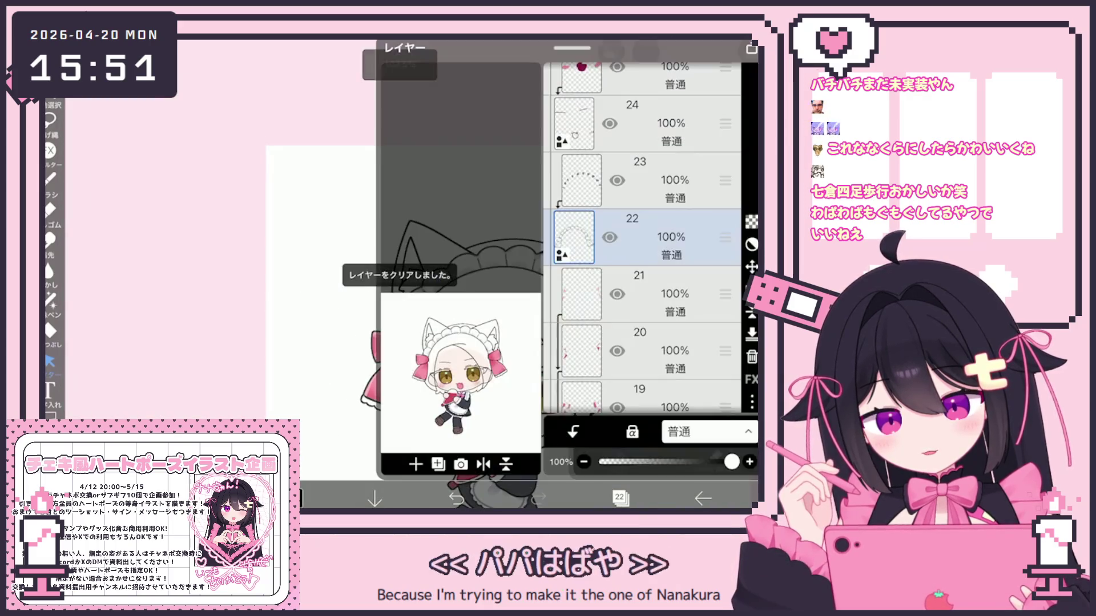
scroll(642, 237, "down", 2)
left_click(639, 268)
left_click(639, 311)
left_click(639, 360)
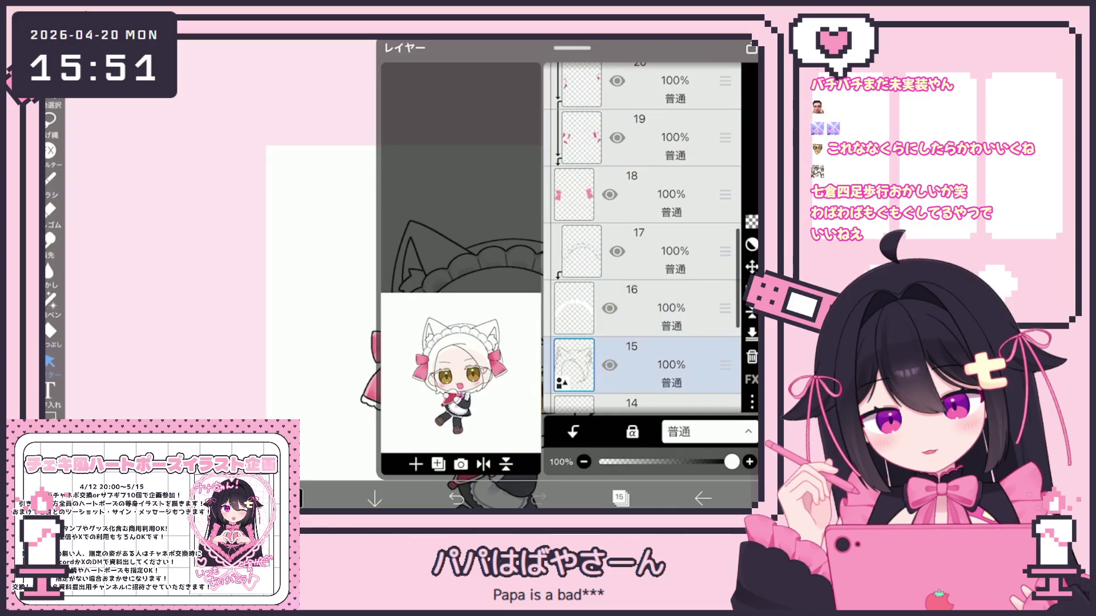
left_click(620, 497)
scroll(649, 269, "up", 5)
left_click(545, 271)
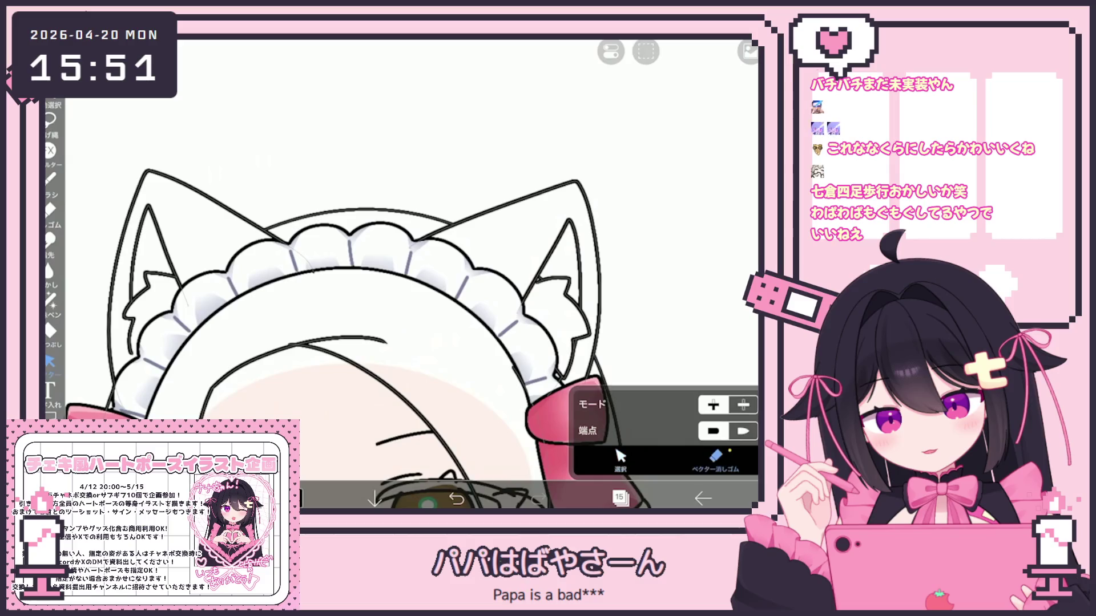
Rectangle-select the left ear's inner line and rotate it -3°
scroll(372, 332, "up", 2)
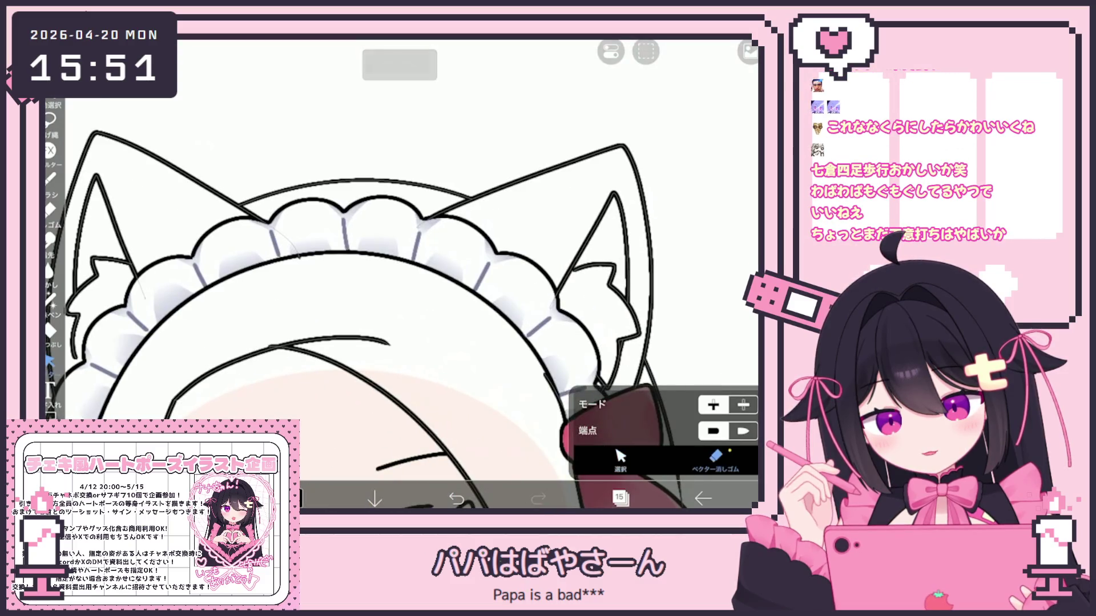
scroll(399, 285, "down", 2)
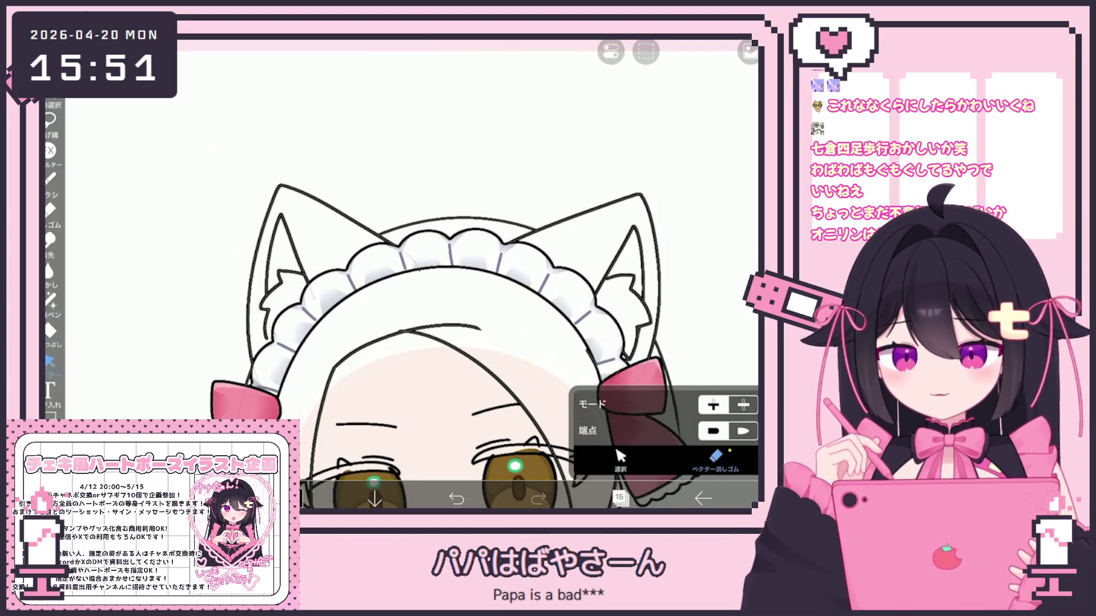
scroll(399, 286, "up", 2)
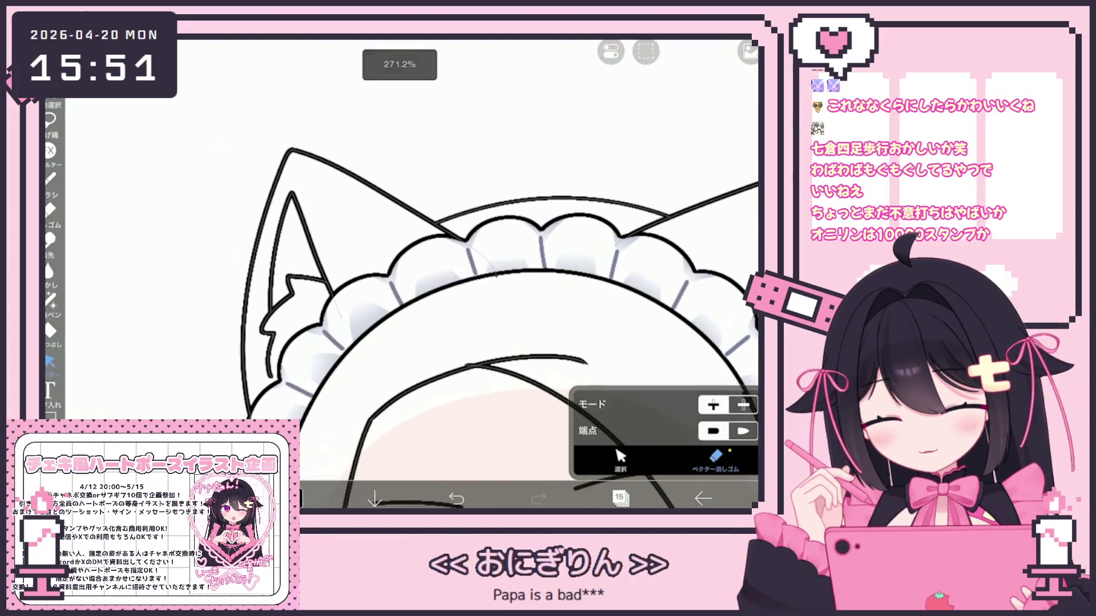
left_click(620, 457)
left_click_drag(260, 276, 328, 382)
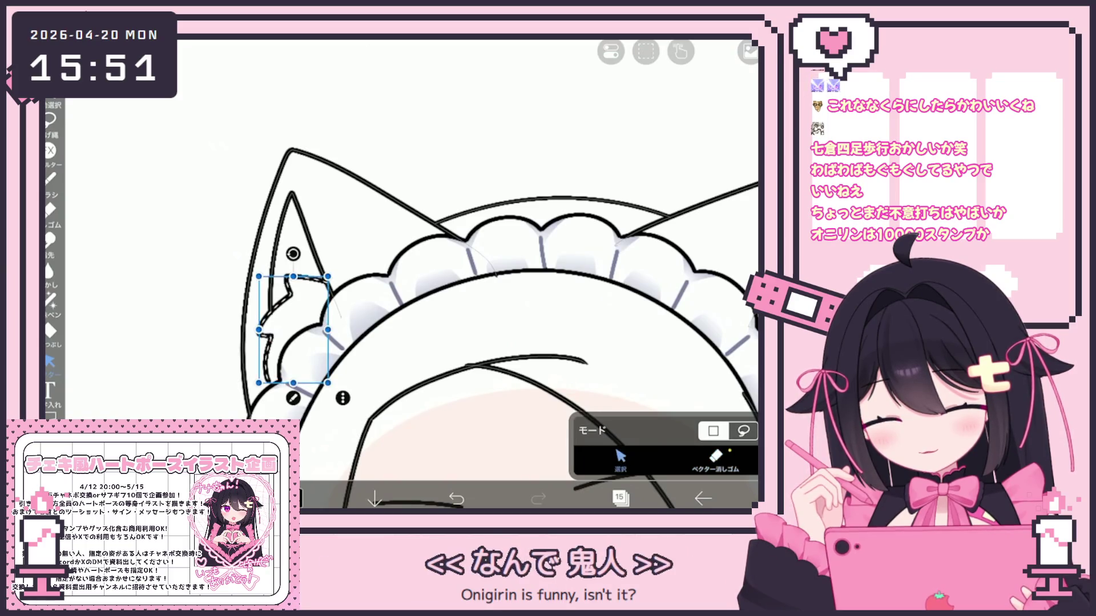
left_click_drag(293, 253, 289, 254)
scroll(419, 302, "down", 3)
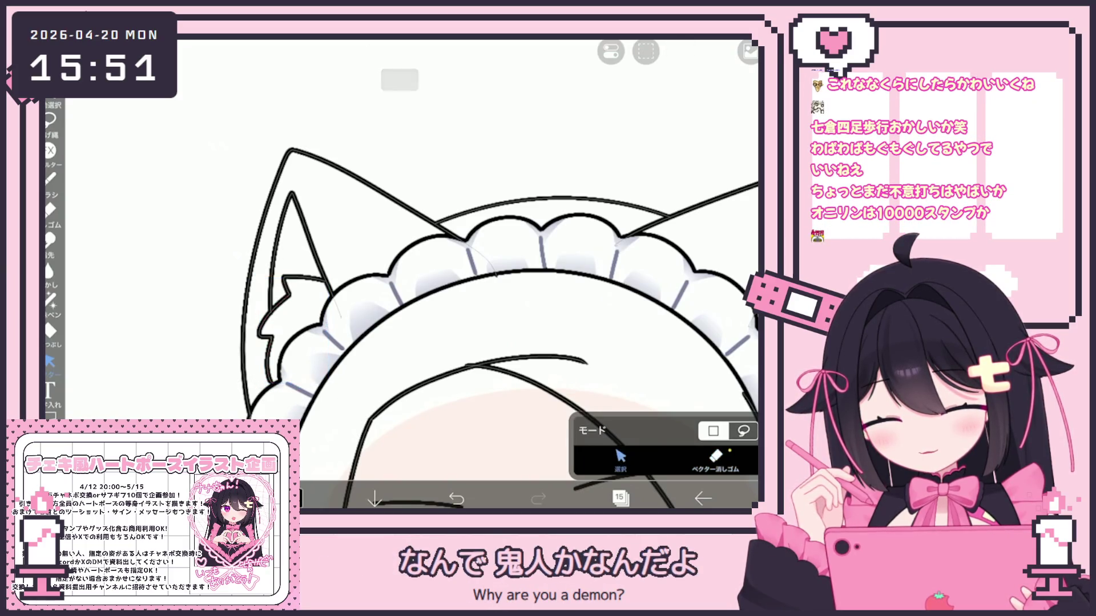
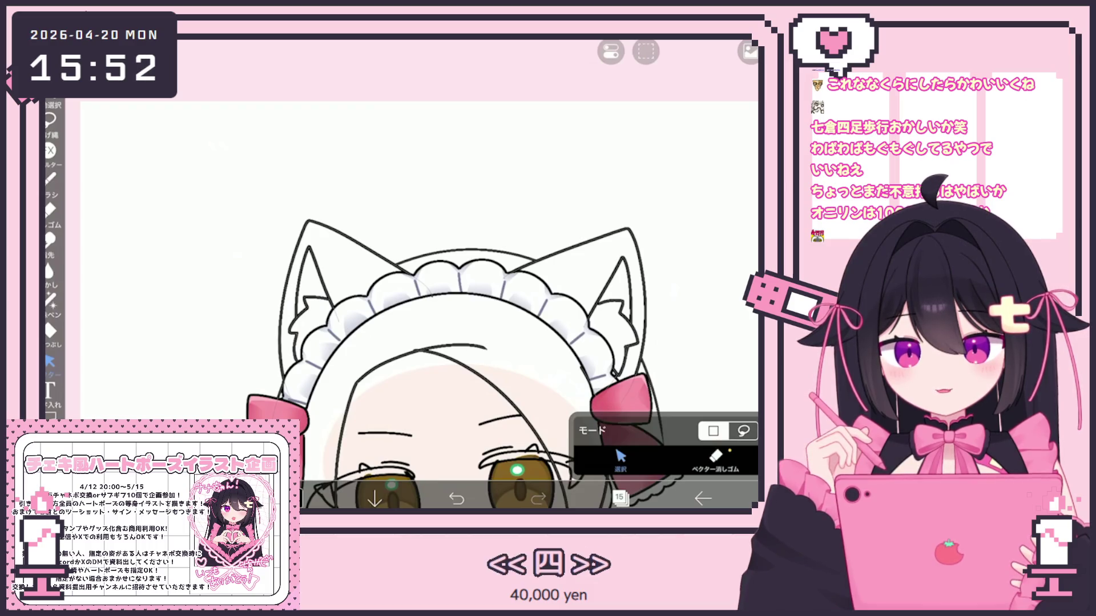
Make layer 14 the working layer instead of layer 15
scroll(420, 305, "down", 5)
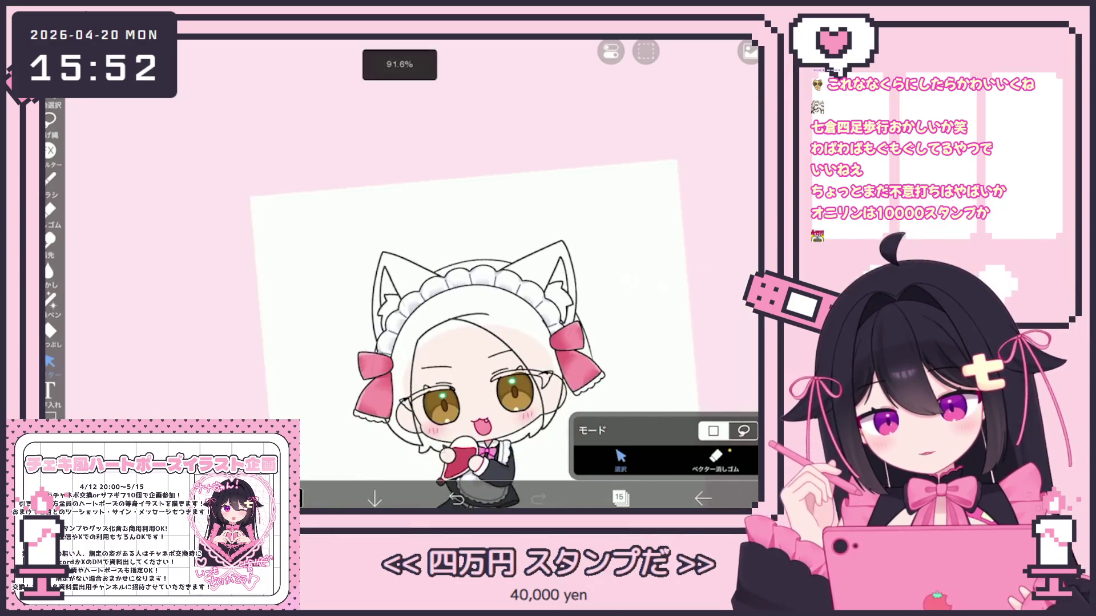
scroll(428, 319, "up", 3)
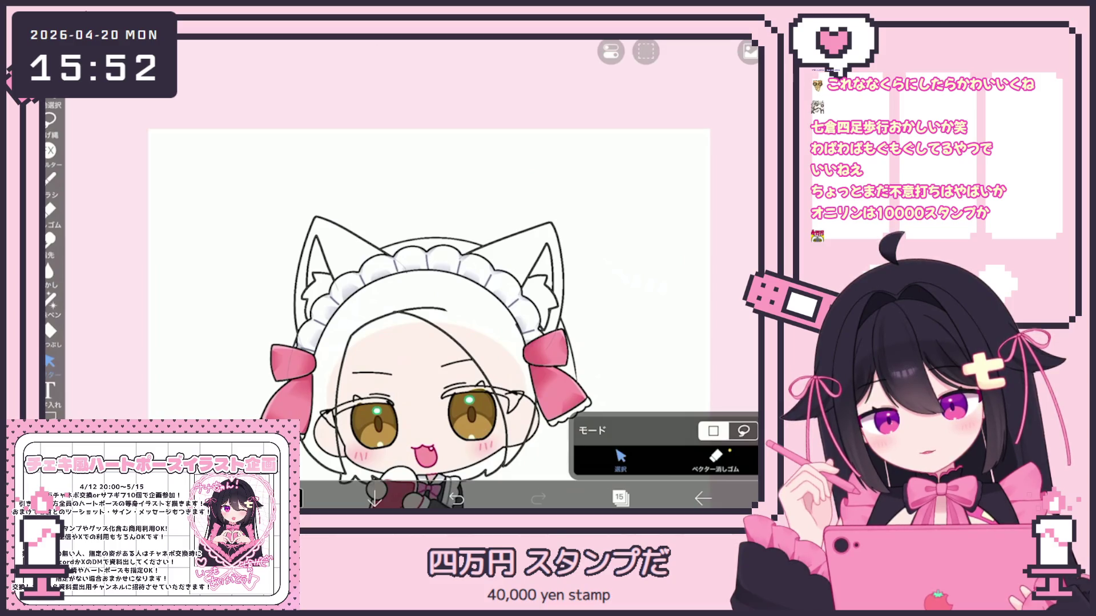
left_click(619, 498)
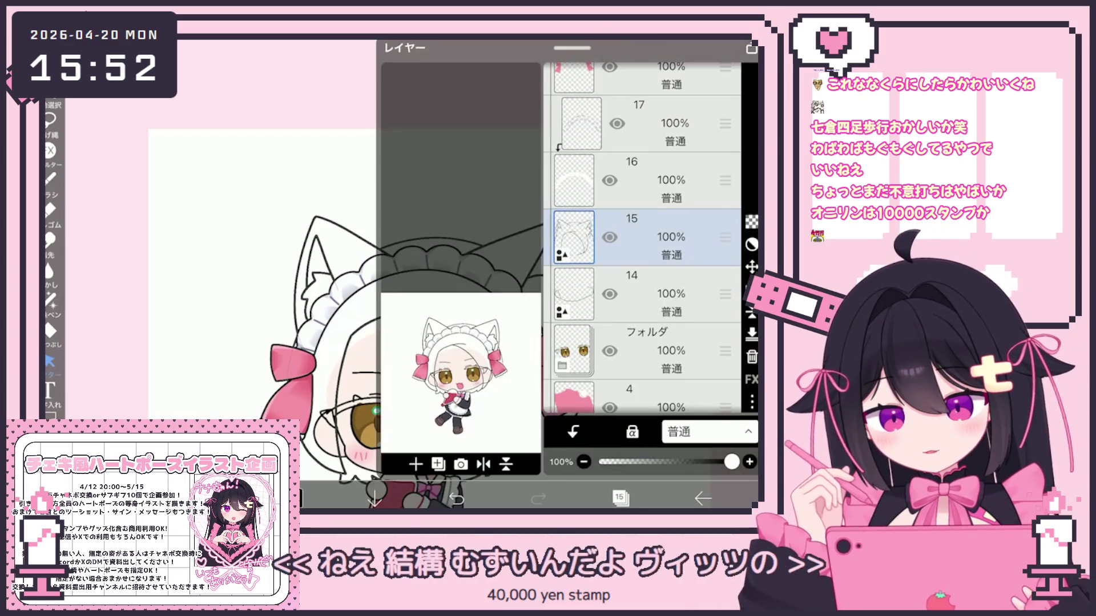
left_click(656, 294)
left_click(656, 237)
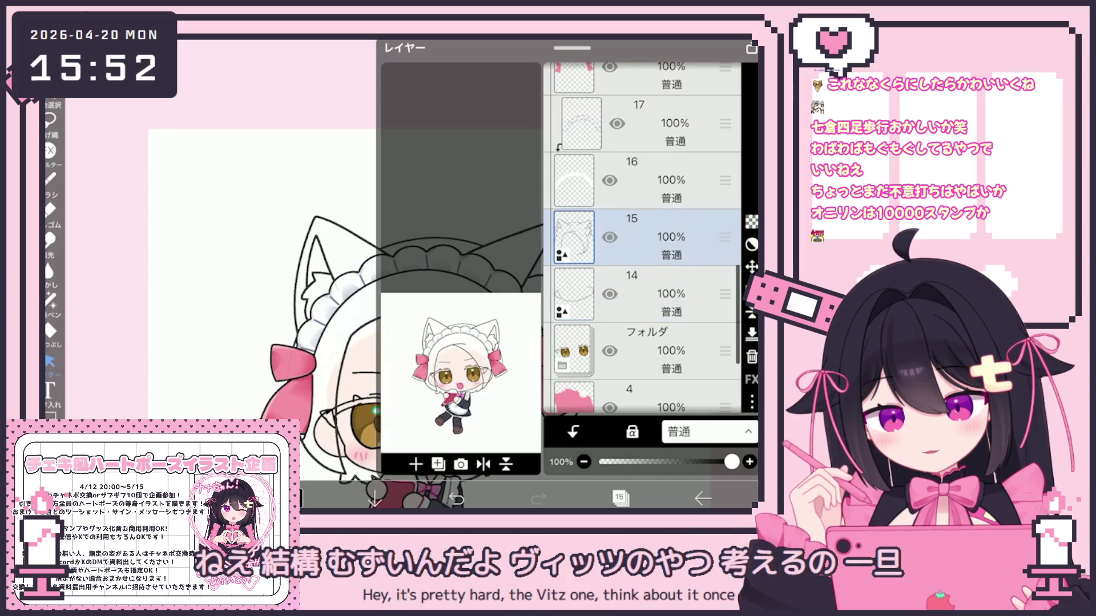
left_click(656, 293)
left_click(619, 498)
Nudge the line near the left cat ear slightly, then bring up the layer list
scroll(428, 286, "up", 2)
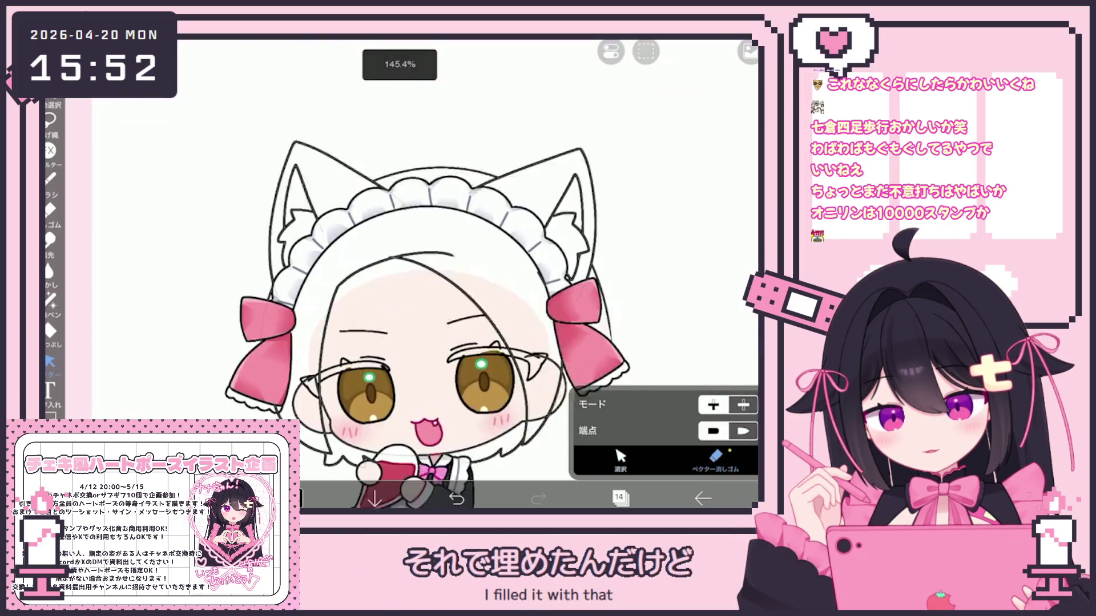
scroll(456, 274, "up", 2)
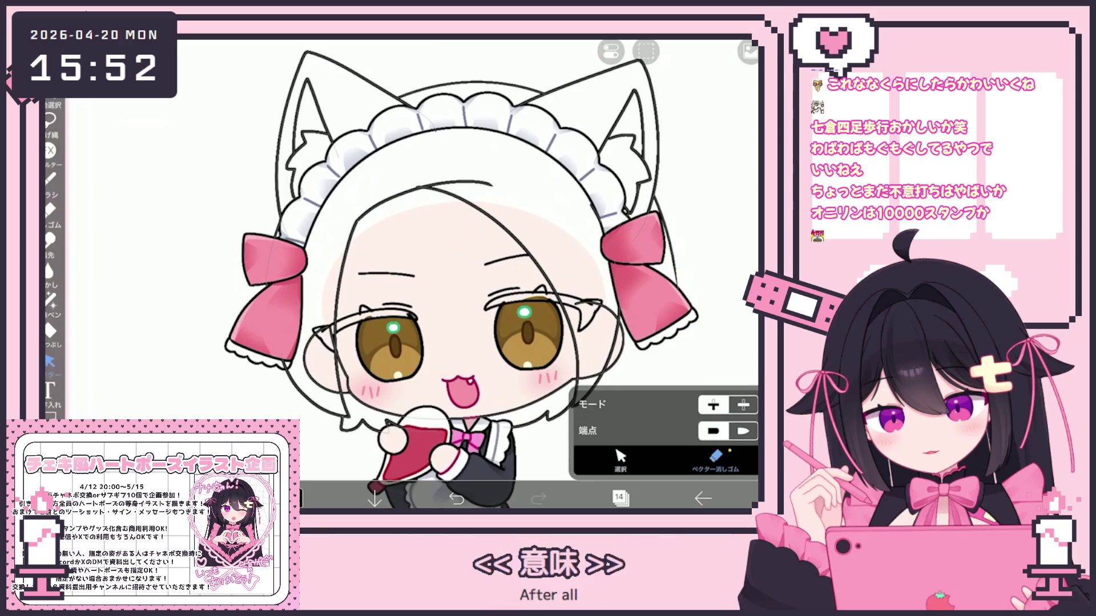
left_click_drag(331, 337, 333, 343)
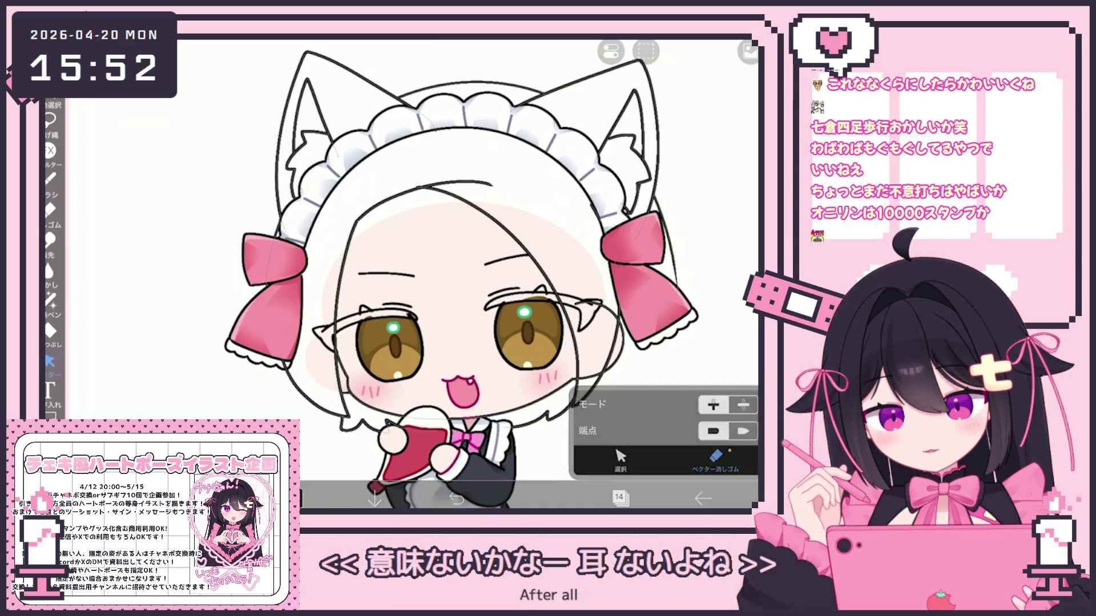
scroll(394, 274, "up", 2)
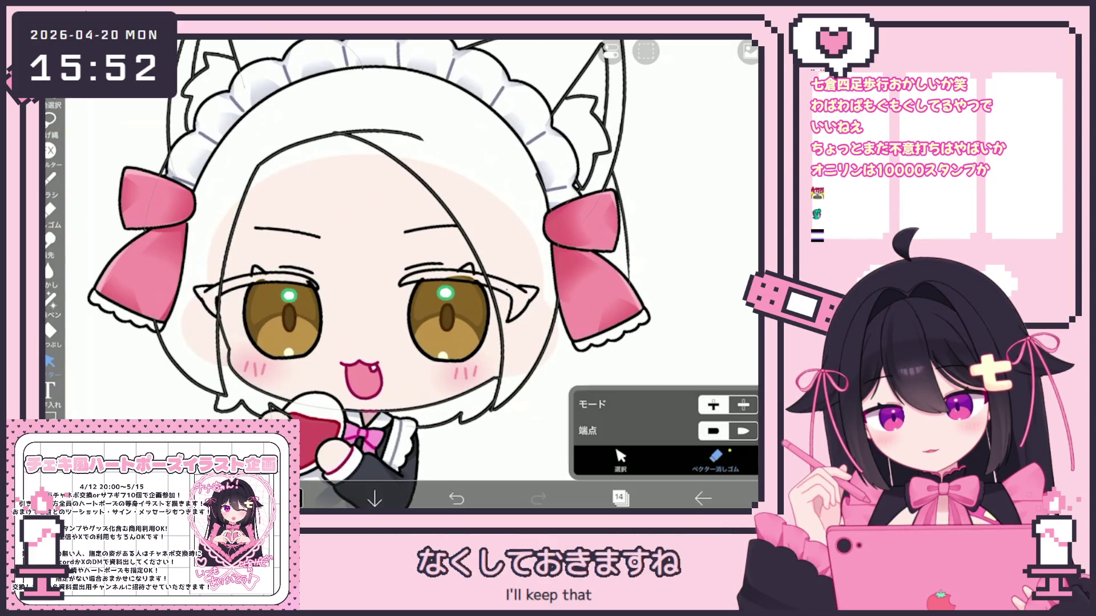
scroll(393, 274, "up", 2)
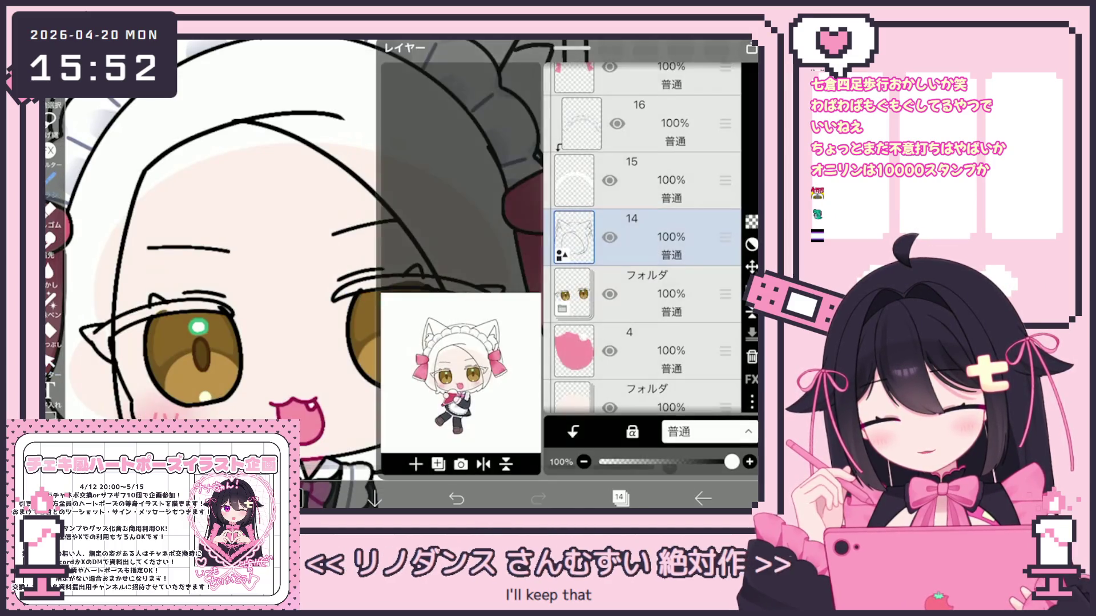
scroll(400, 273, "up", 2)
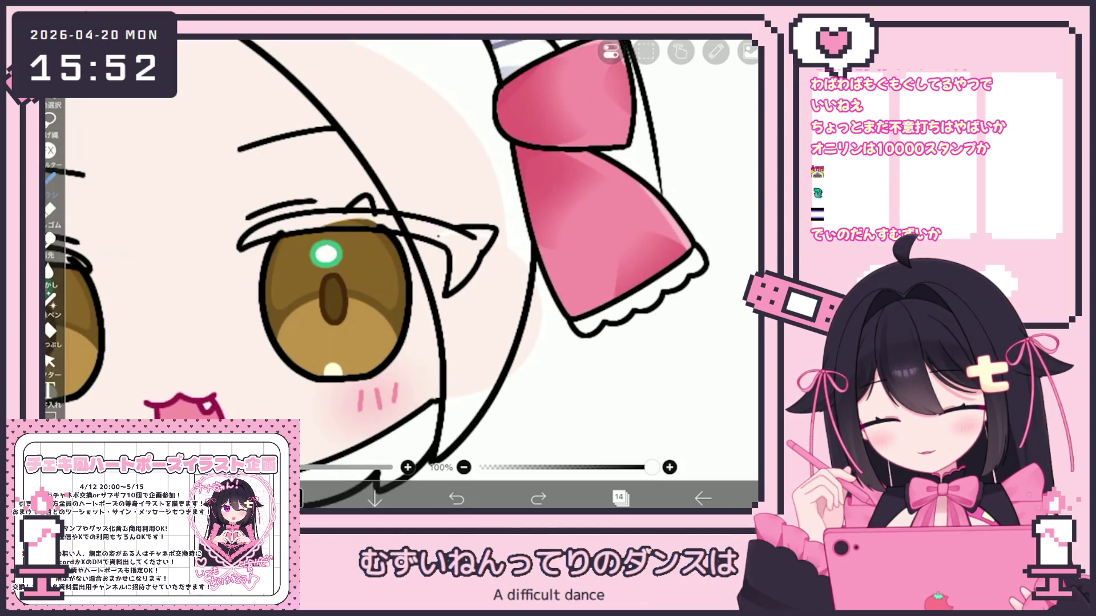
scroll(400, 274, "down", 2)
left_click(619, 498)
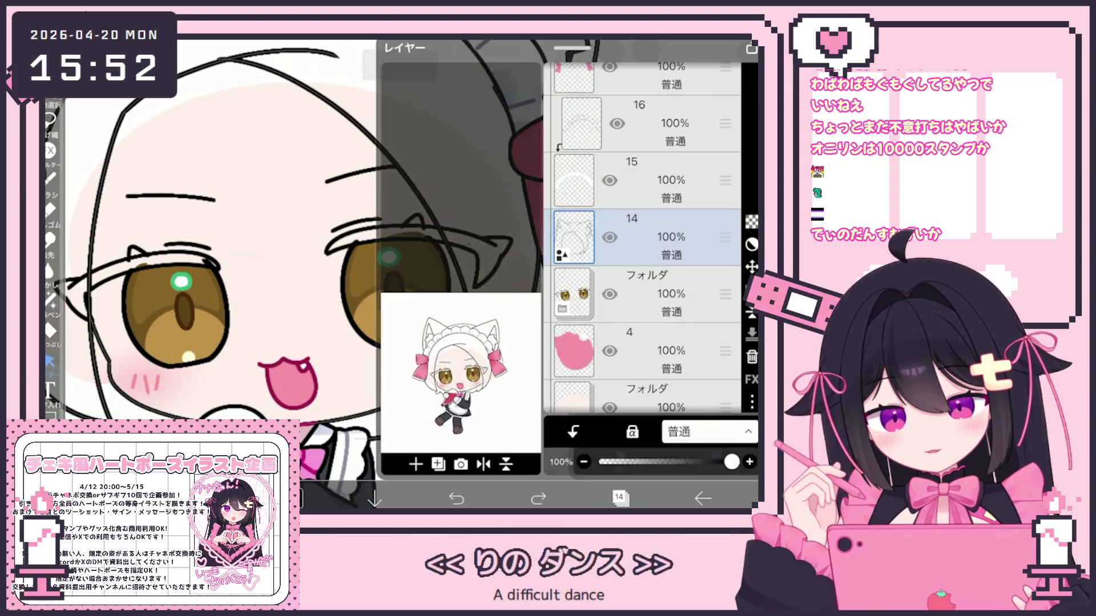
Select the curved face-outline stroke, review its 4.0px black style, confirm, and deselect it
left_click(619, 498)
left_click(530, 319)
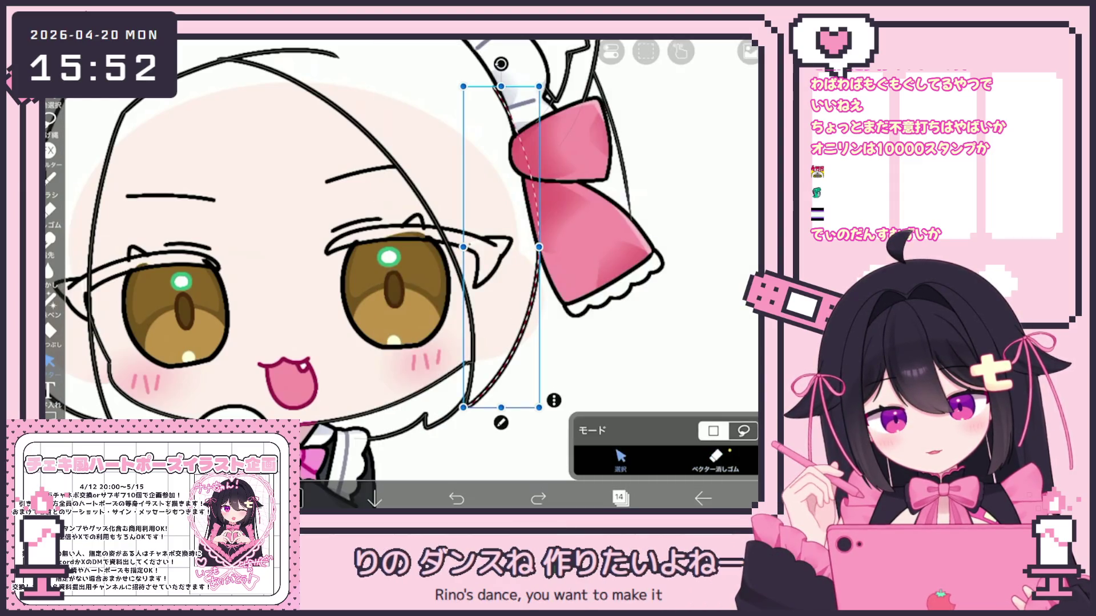
left_click(481, 401)
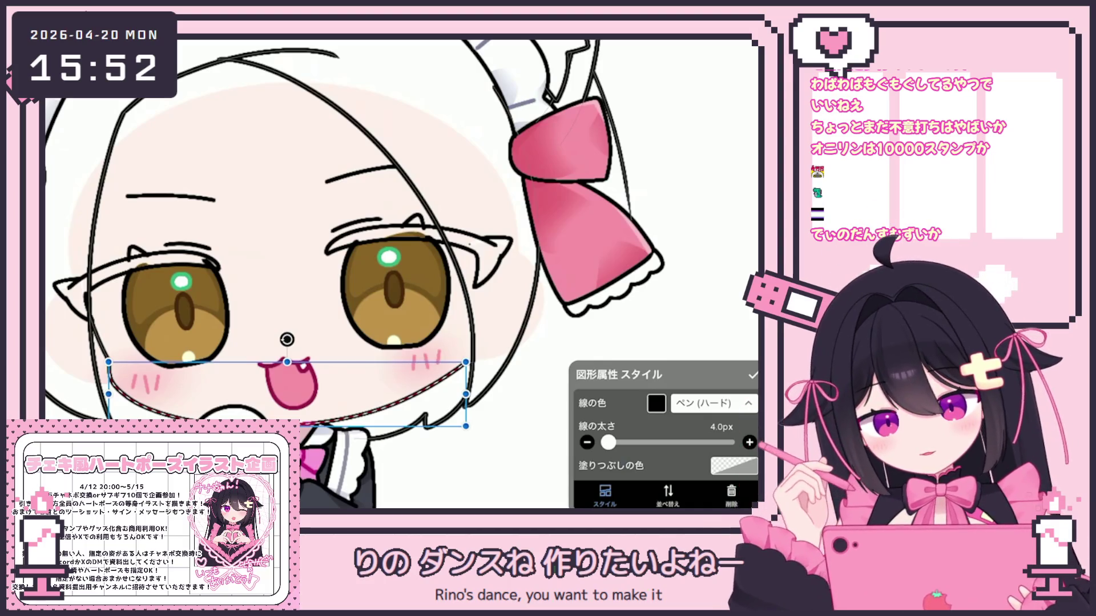
left_click(753, 375)
left_click(752, 420)
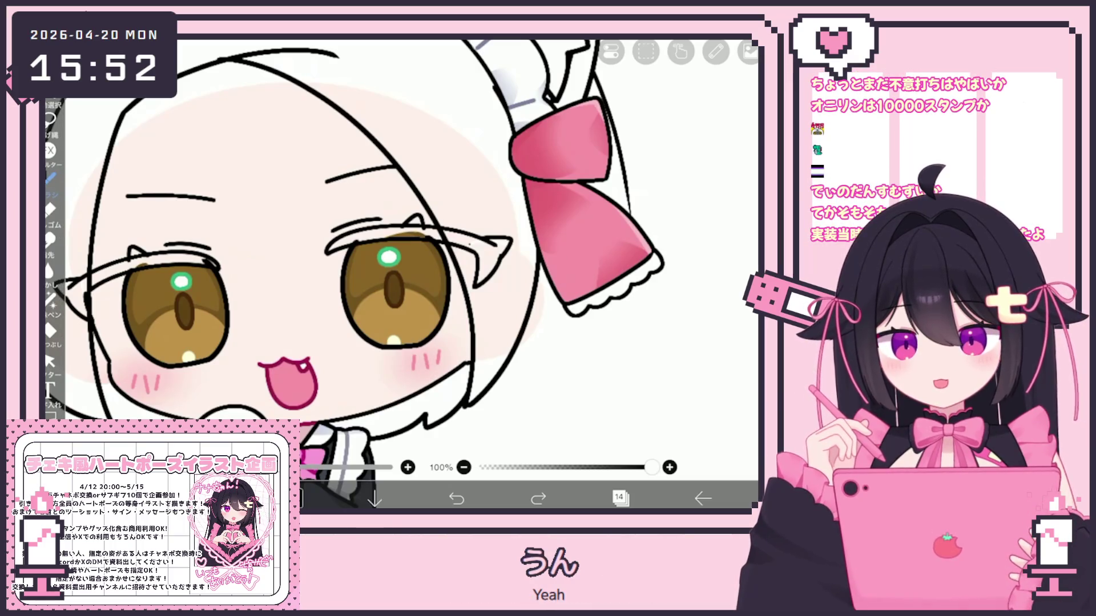
Switch between pen drawing and vector editing, ending in the vector Select mode
left_click(621, 498)
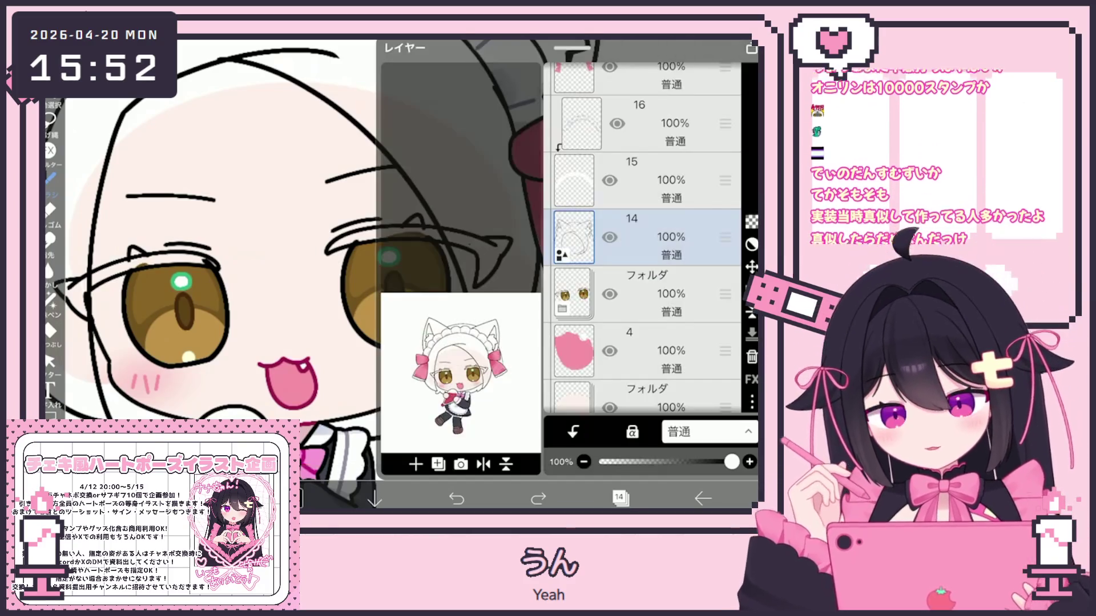
left_click(51, 361)
scroll(400, 257, "up", 3)
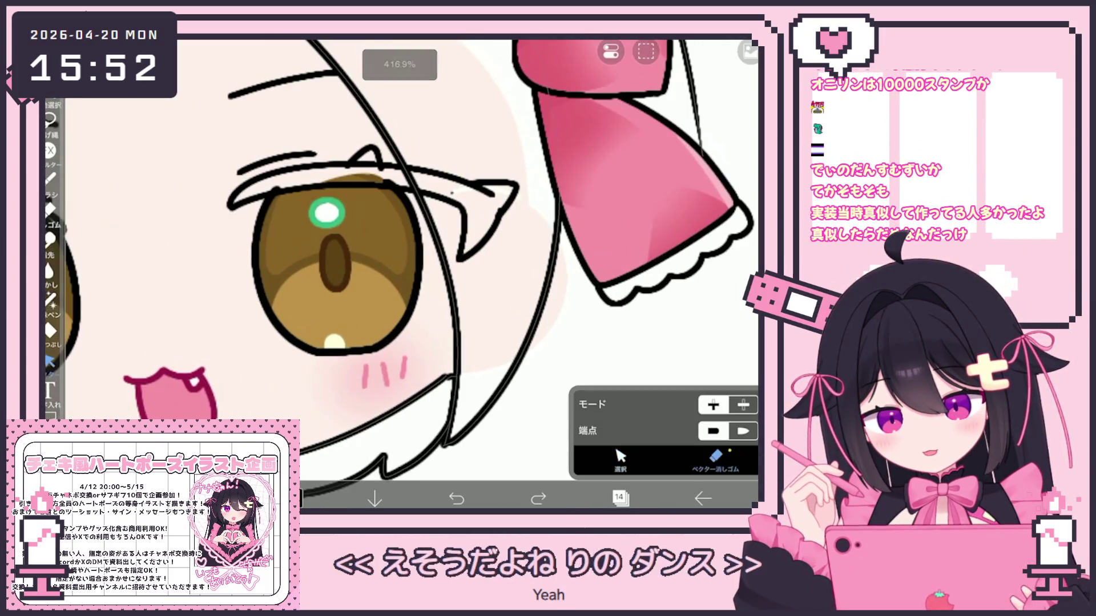
left_click(50, 177)
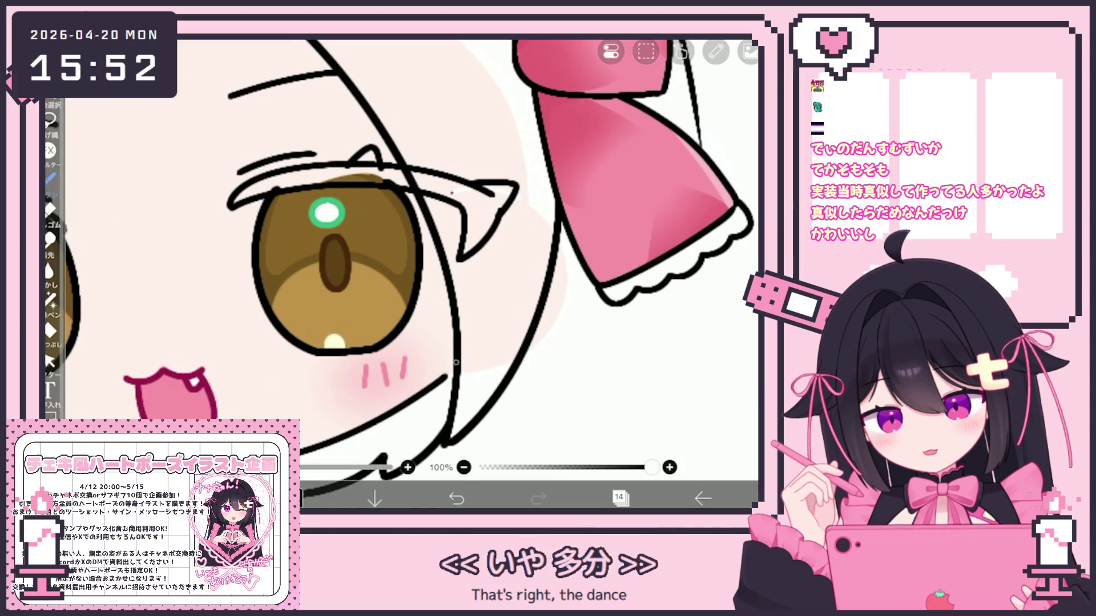
scroll(399, 274, "down", 5)
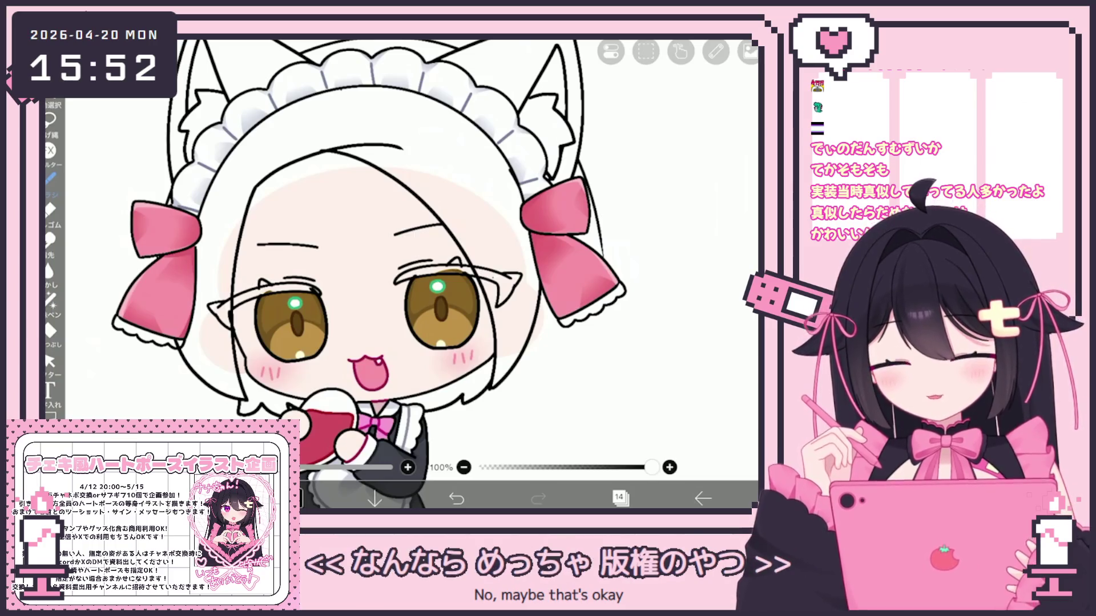
scroll(399, 274, "up", 5)
left_click(50, 361)
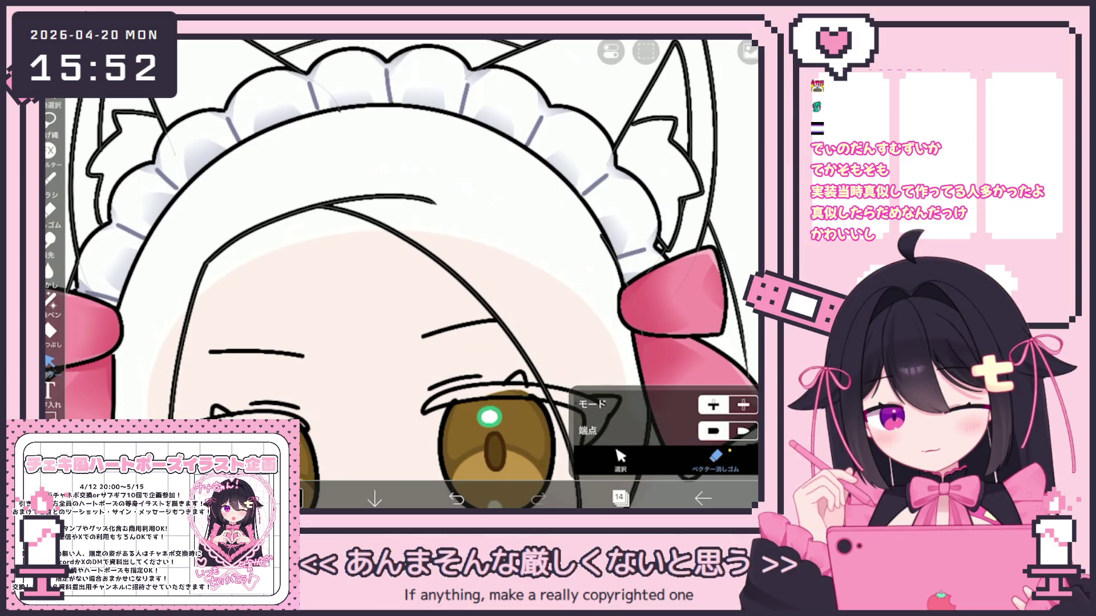
scroll(399, 274, "down", 5)
scroll(399, 274, "up", 3)
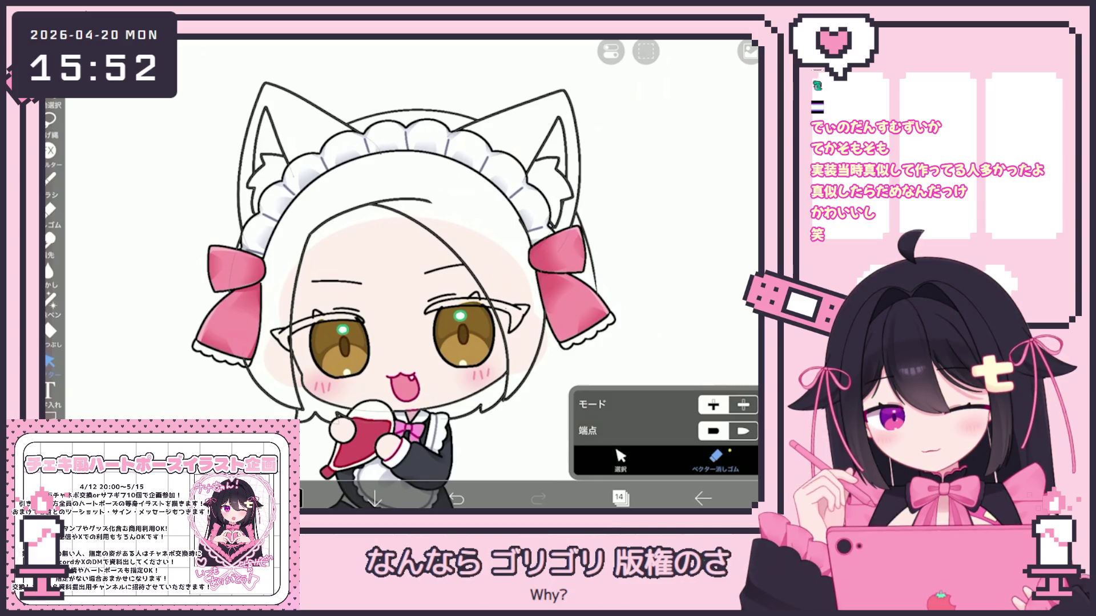
left_click(621, 457)
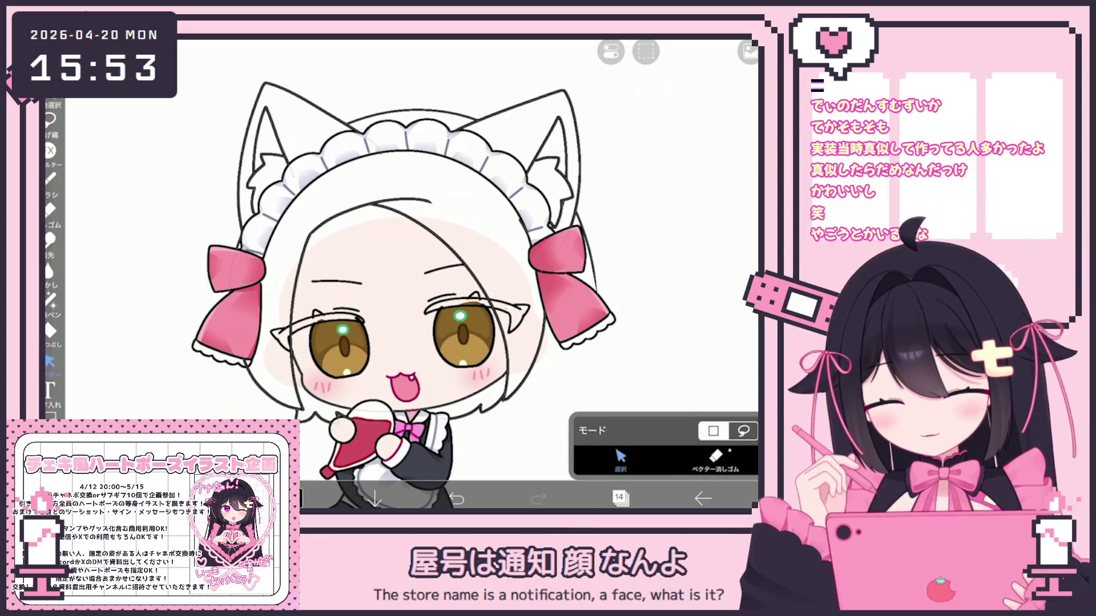
Select and delete the stray vector line near the character's hand
left_click(339, 417)
left_click(646, 51)
left_click(645, 114)
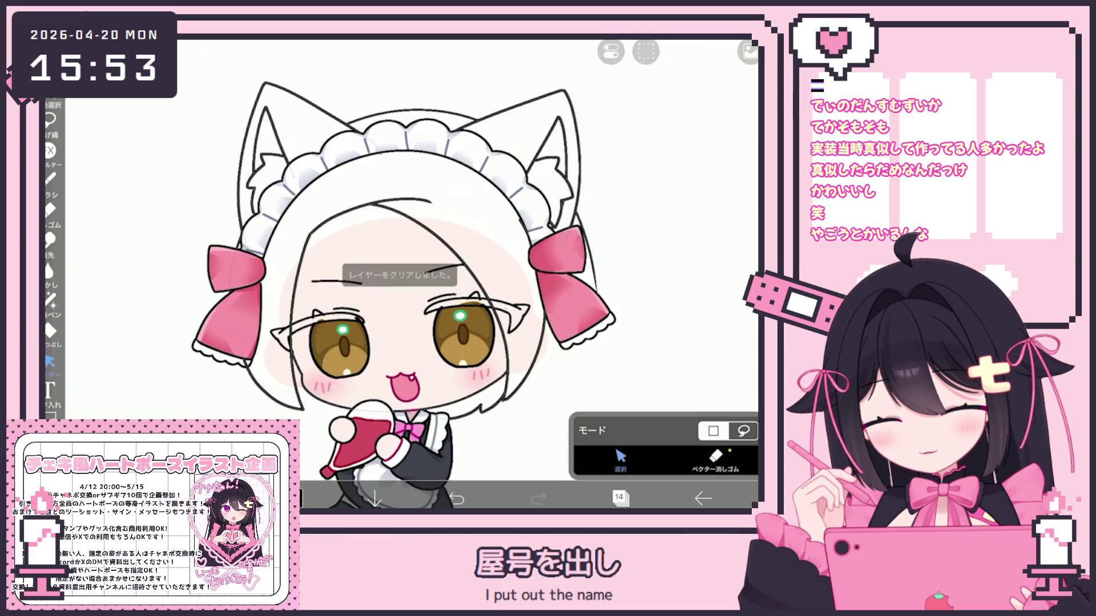
Open the layer list to add a new empty layer above layer 14
scroll(400, 274, "up", 5)
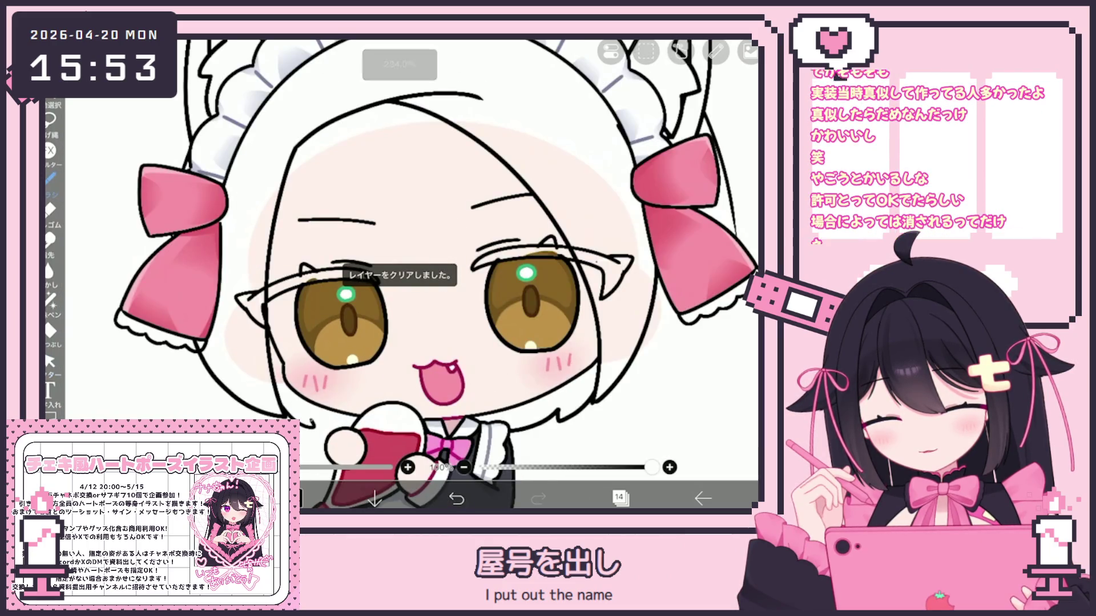
scroll(319, 397, "up", 2)
scroll(399, 273, "down", 1)
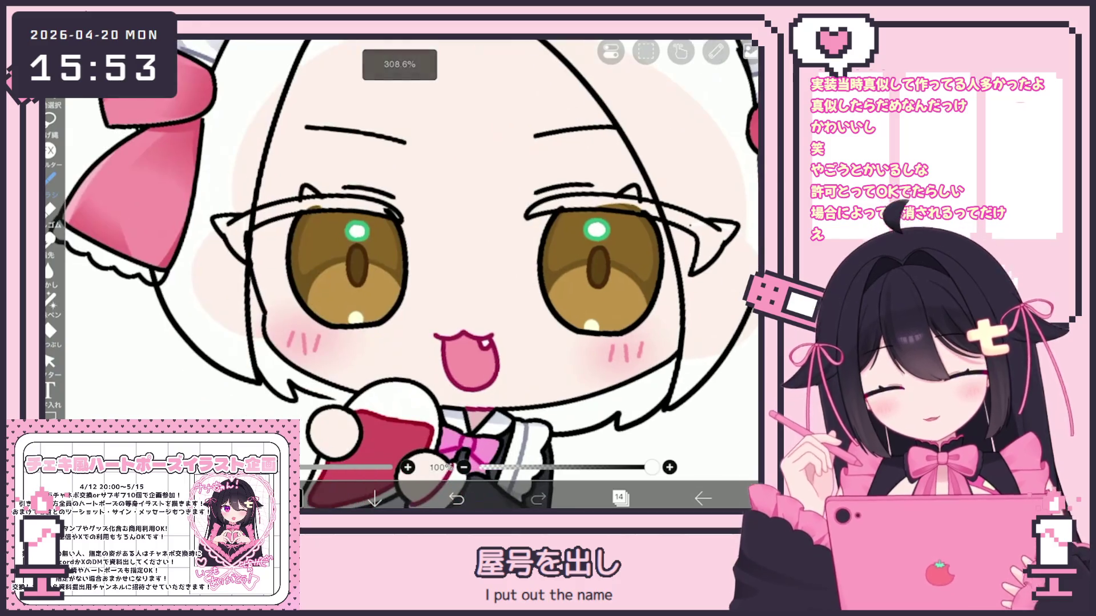
scroll(411, 274, "down", 5)
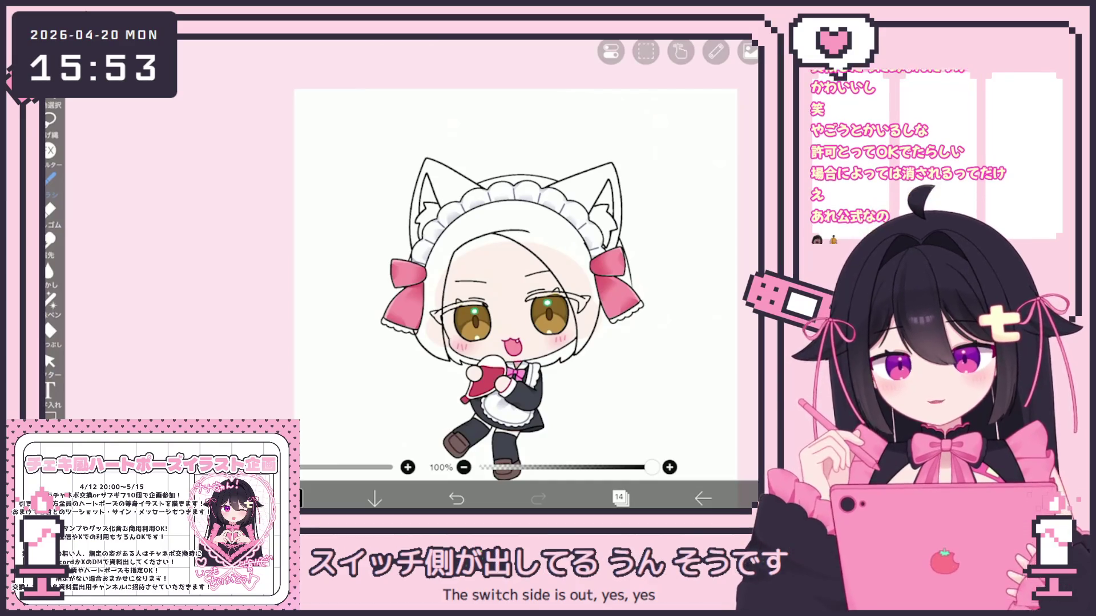
scroll(399, 274, "up", 3)
left_click(620, 498)
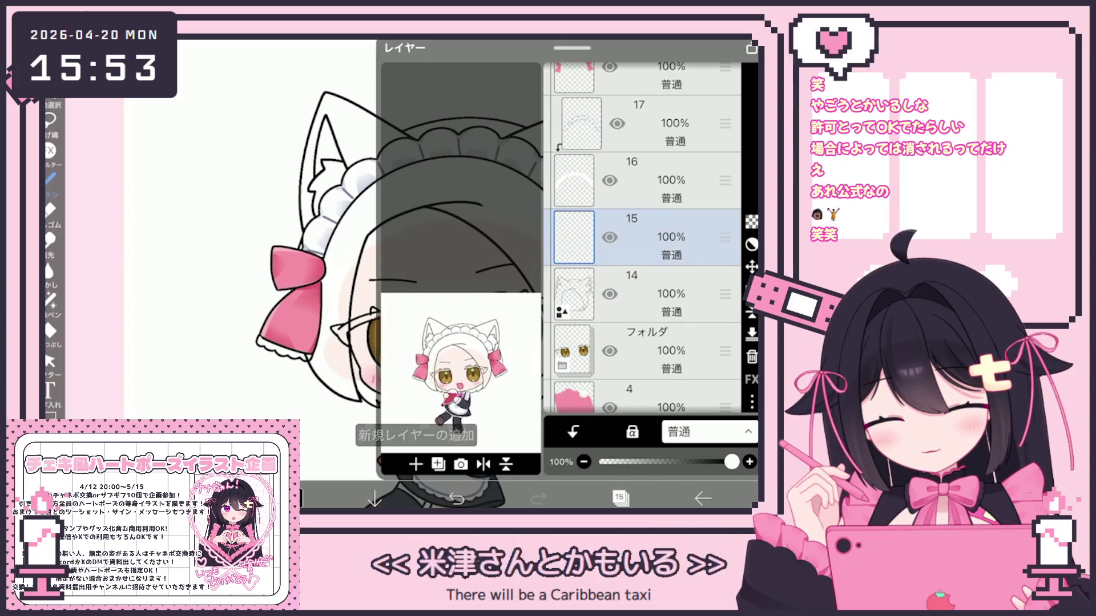
Make layer 15 the working layer
left_click(619, 497)
left_click(619, 497)
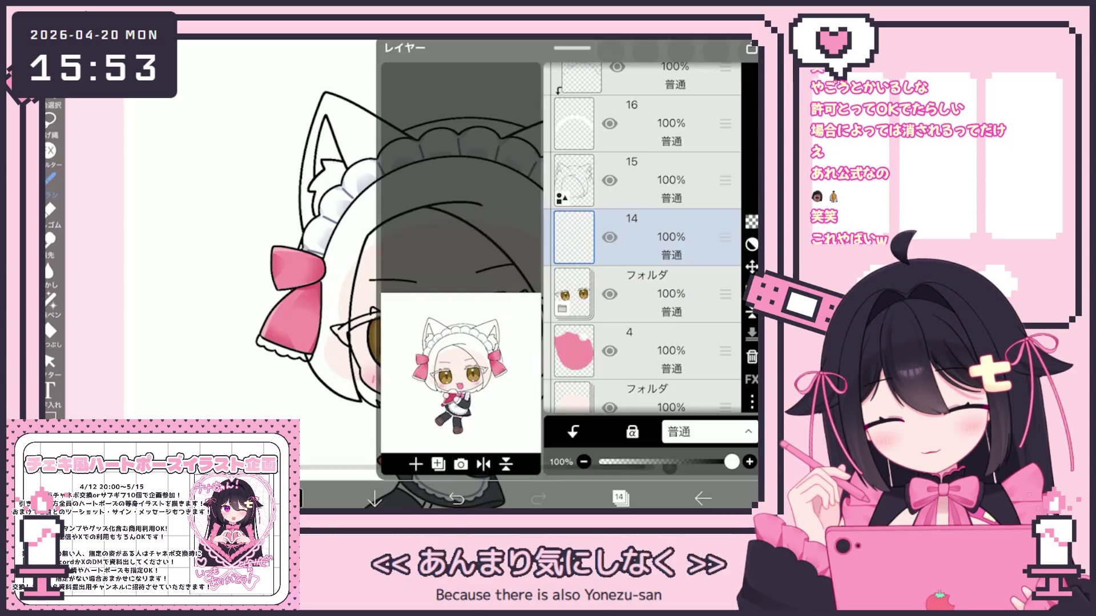
left_click(656, 180)
left_click(619, 497)
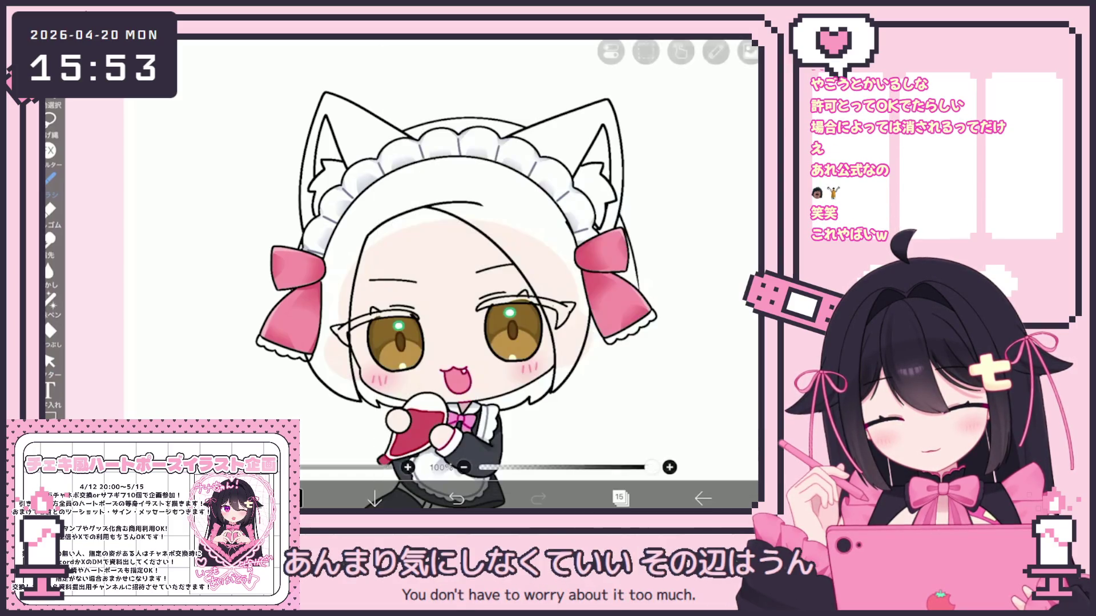
Draw hair strands by the cheek, undoing the first stroke across the face
scroll(400, 257, "up", 3)
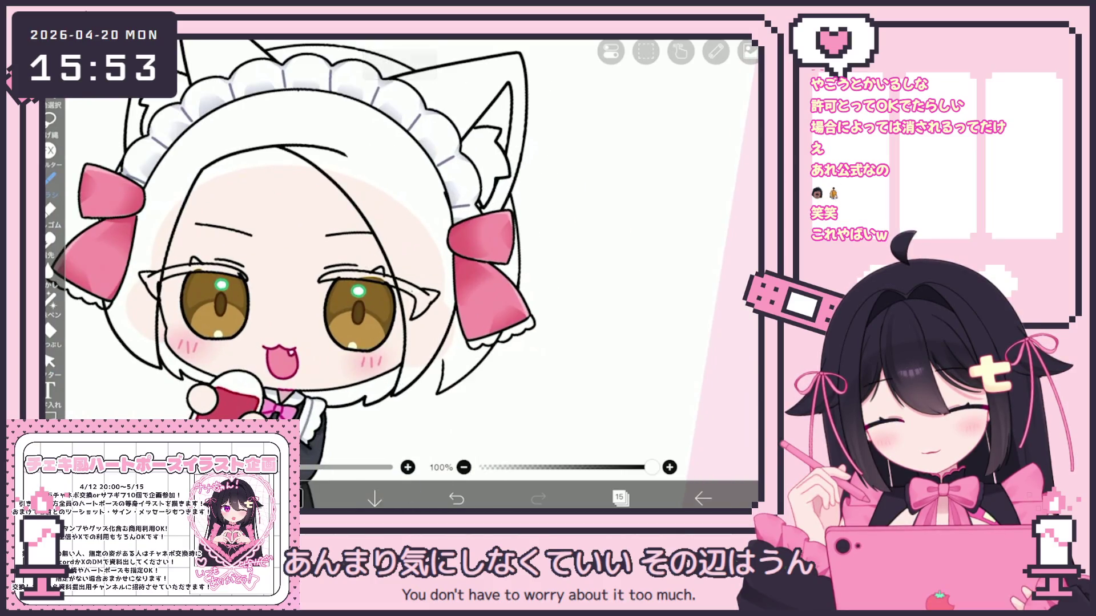
left_click_drag(509, 330, 445, 402)
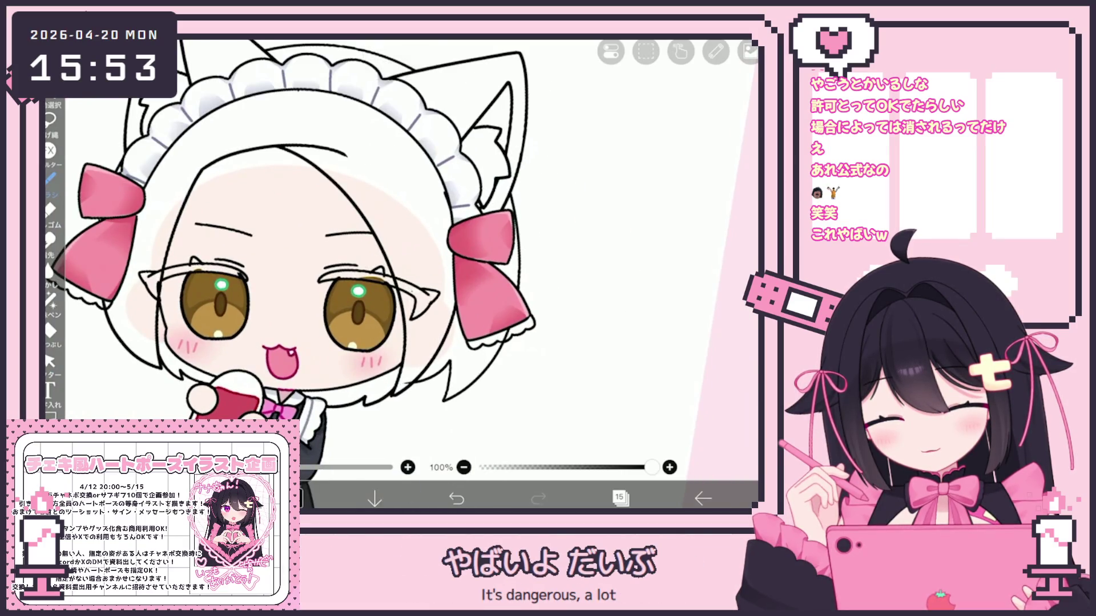
key("ctrl+z")
scroll(400, 257, "down", 3)
scroll(399, 257, "up", 5)
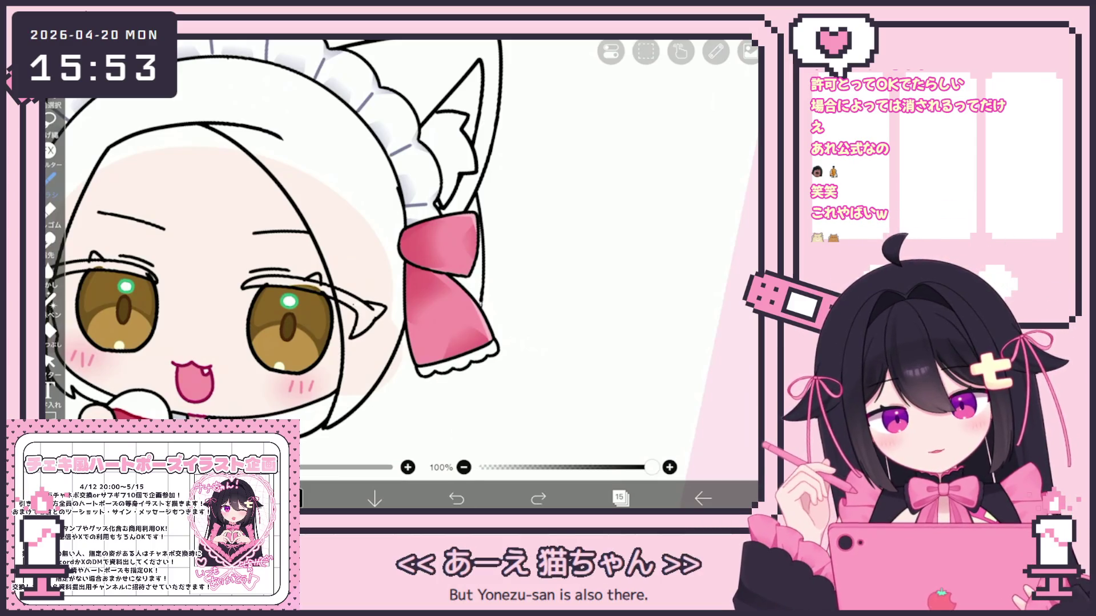
left_click_drag(437, 391, 399, 427)
scroll(399, 257, "down", 3)
scroll(399, 257, "up", 3)
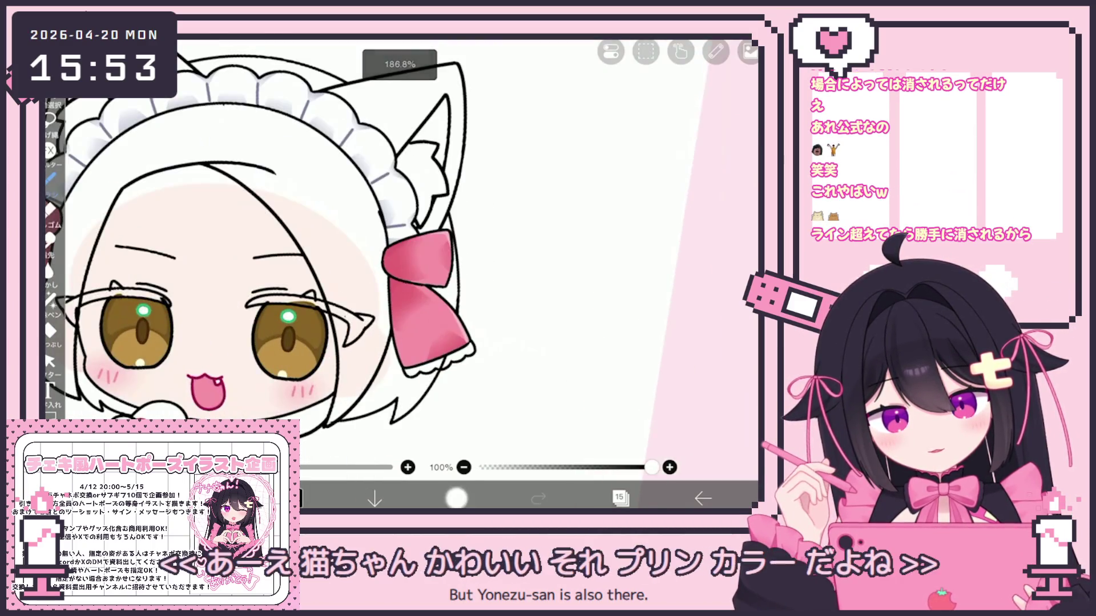
left_click_drag(398, 394, 358, 413)
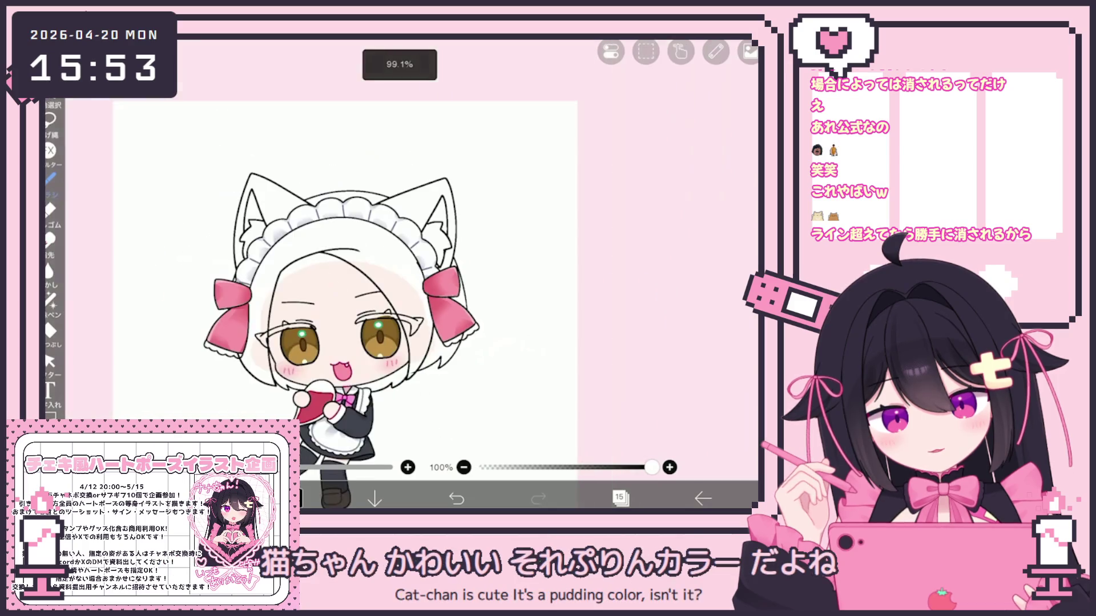
scroll(377, 256, "down", 3)
scroll(377, 257, "up", 3)
Switch to vector editing and try the vector stroke eraser
left_click(49, 360)
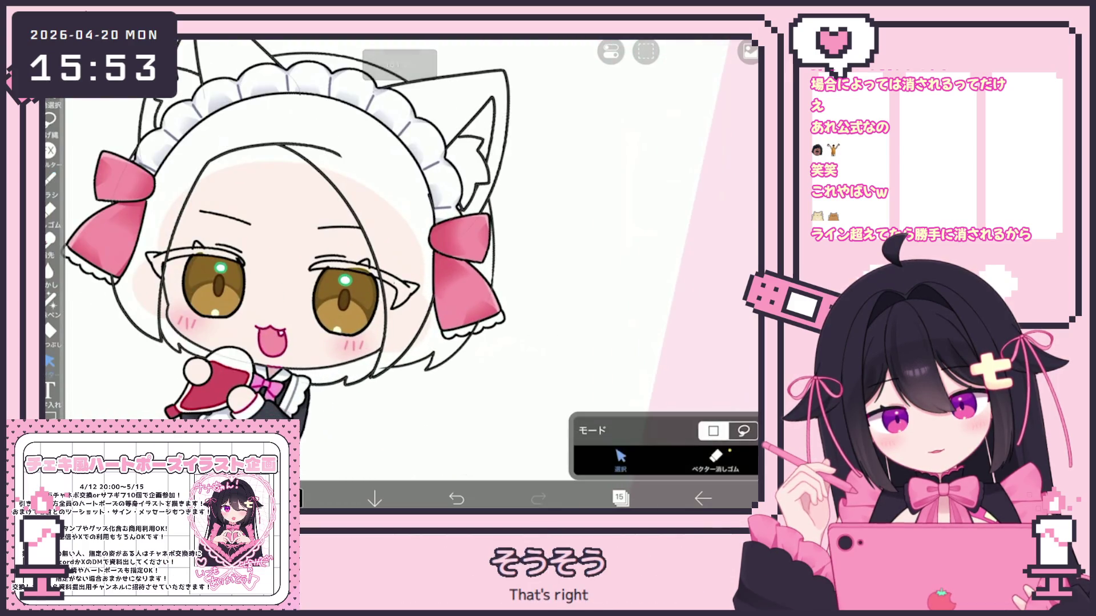
scroll(342, 257, "up", 3)
left_click(715, 460)
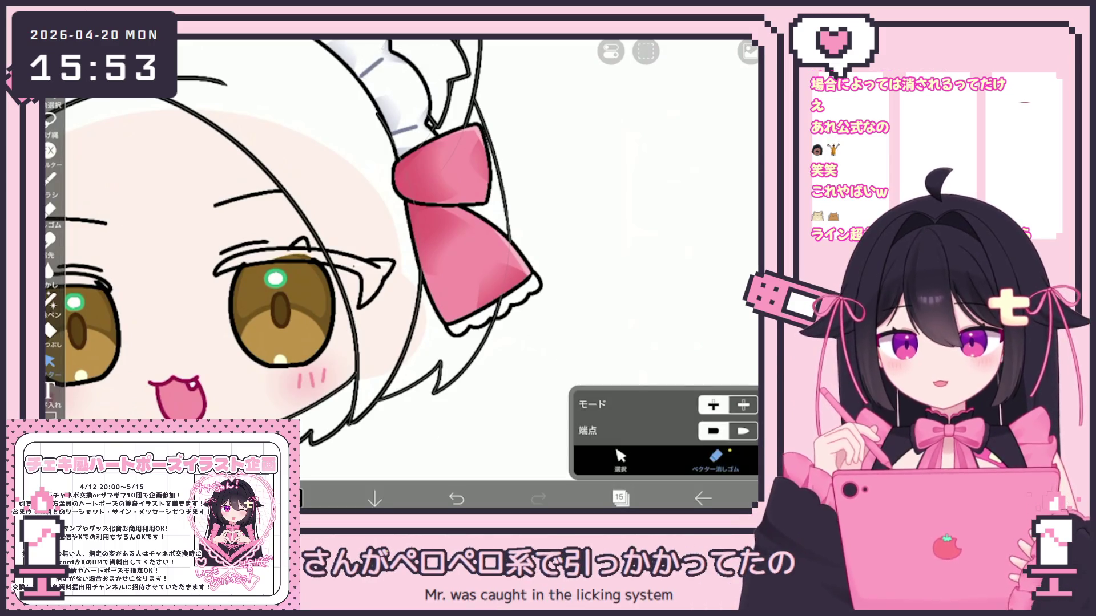
scroll(377, 274, "down", 5)
scroll(388, 320, "up", 3)
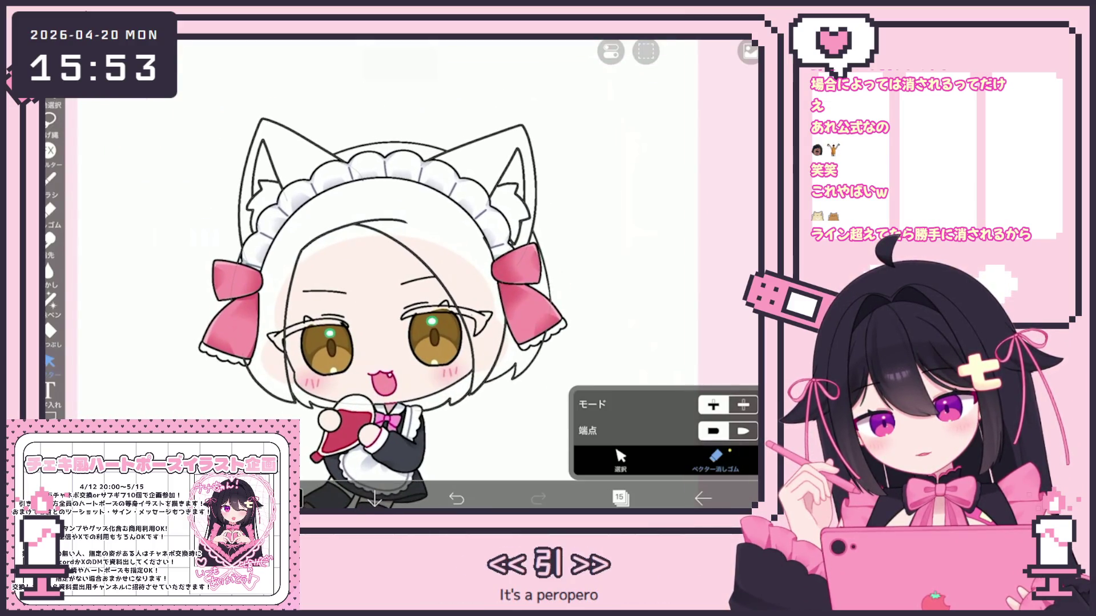
scroll(377, 274, "up", 4)
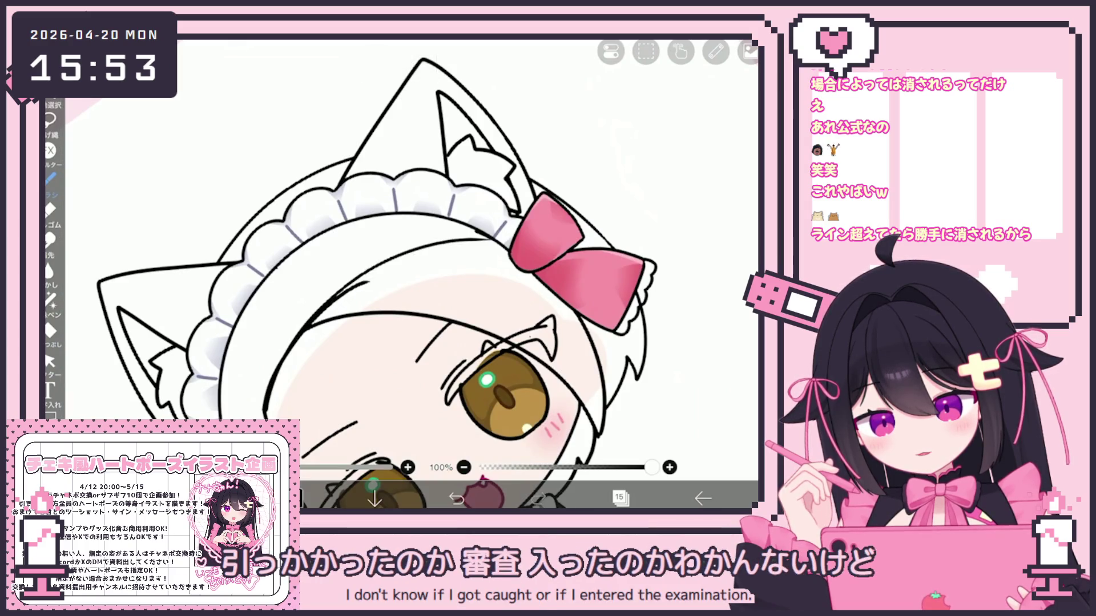
scroll(376, 298, "down", 2)
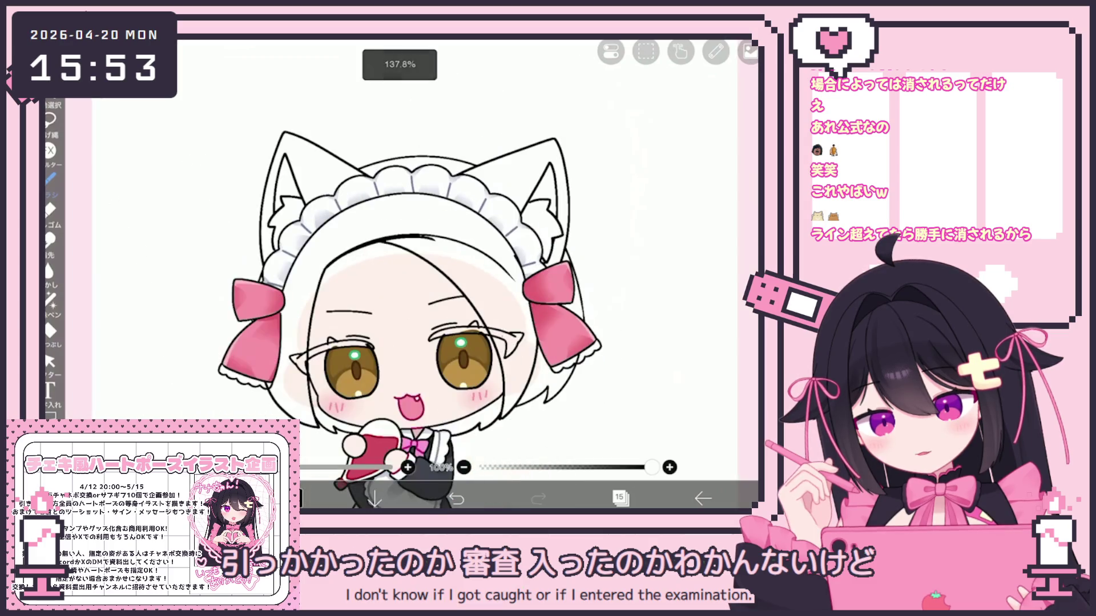
Select the stray hair stroke on the face, apply Clear Layer, and bring up the layer list
left_click(50, 361)
scroll(411, 274, "up", 3)
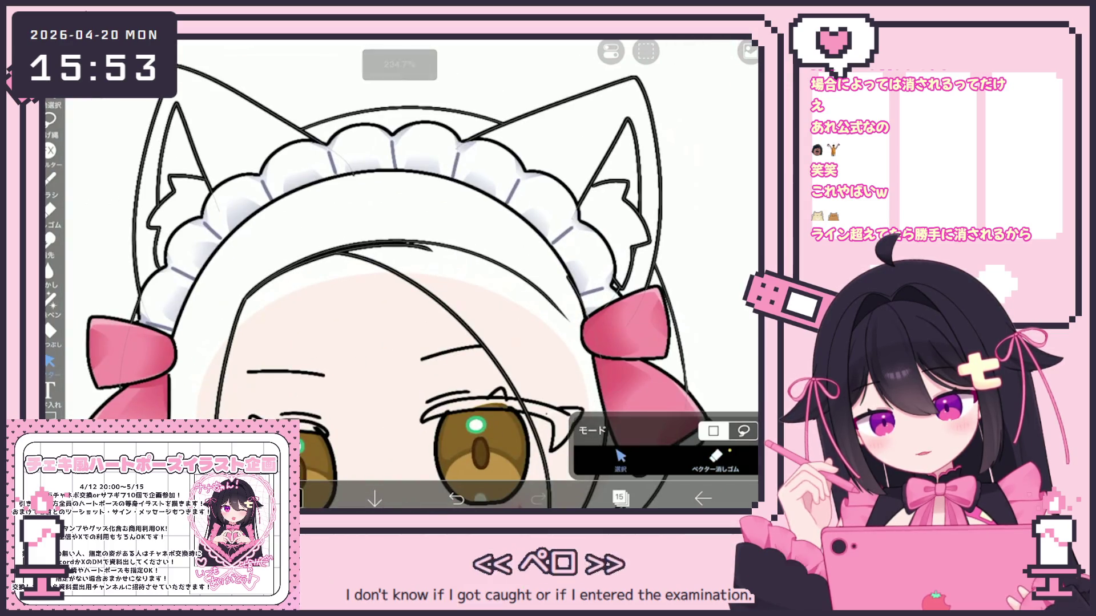
left_click(400, 297)
left_click(564, 400)
left_click(587, 111)
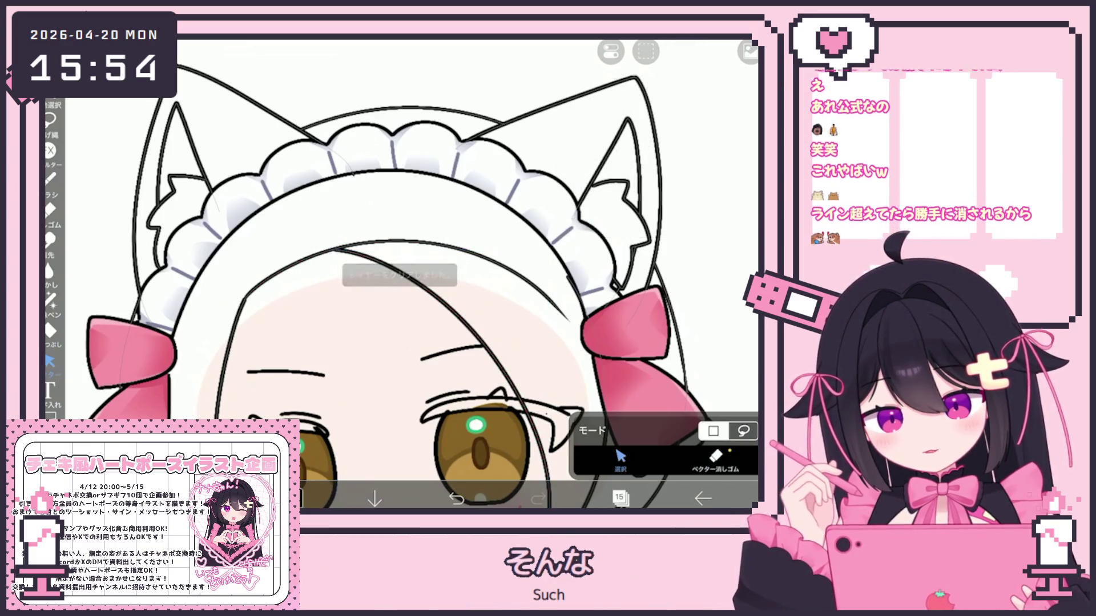
scroll(411, 274, "down", 3)
scroll(465, 274, "down", 3)
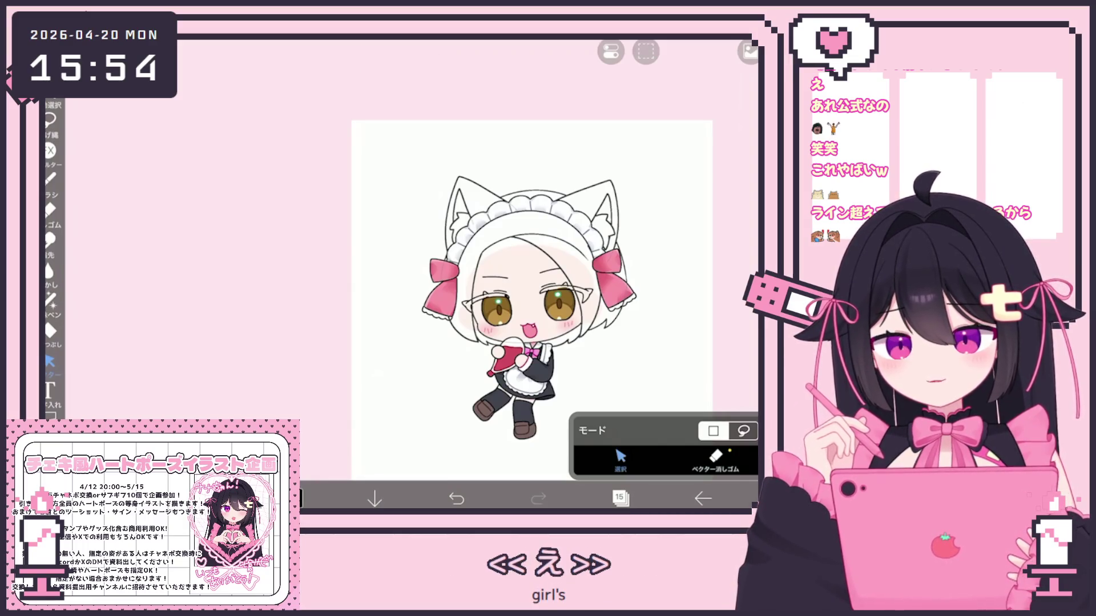
scroll(485, 285, "up", 3)
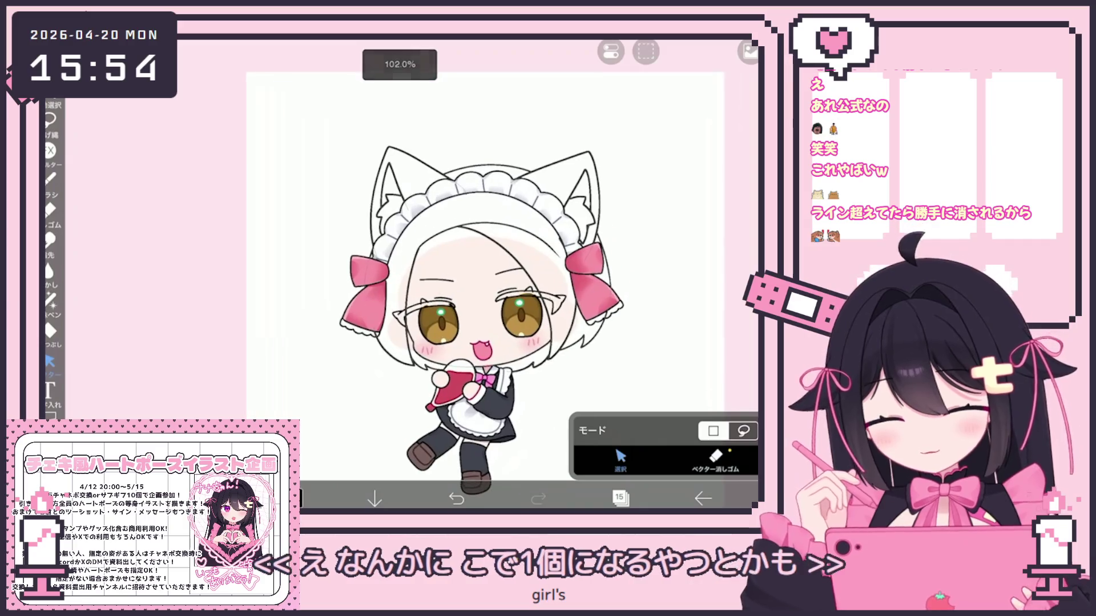
scroll(457, 285, "up", 3)
left_click(619, 498)
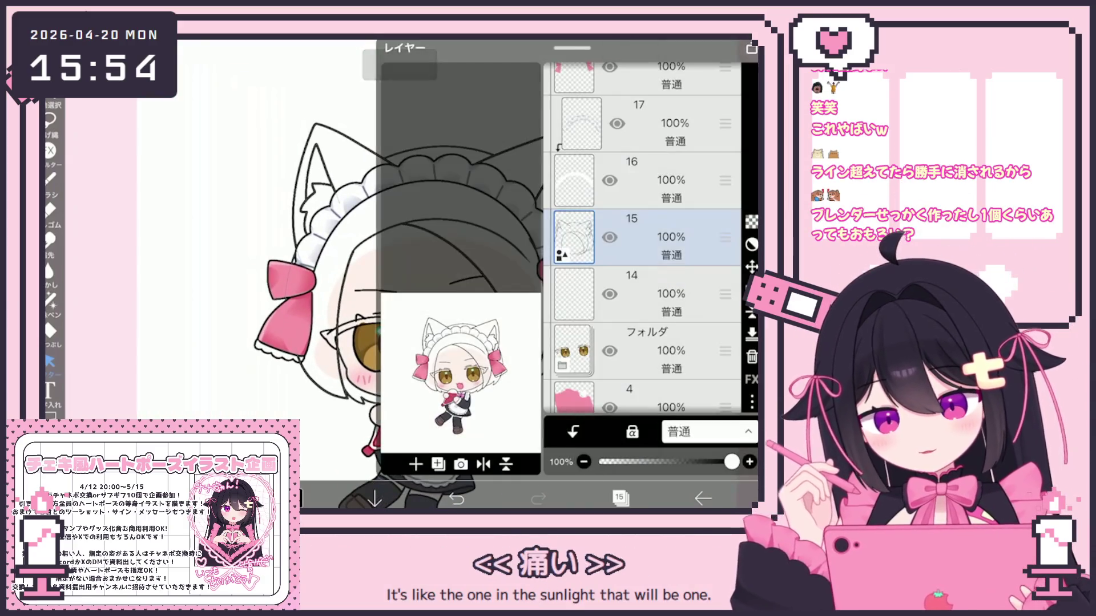
On layer 14, pick the pale yellow #F8E184 in the colour wheel
left_click(573, 294)
left_click(619, 498)
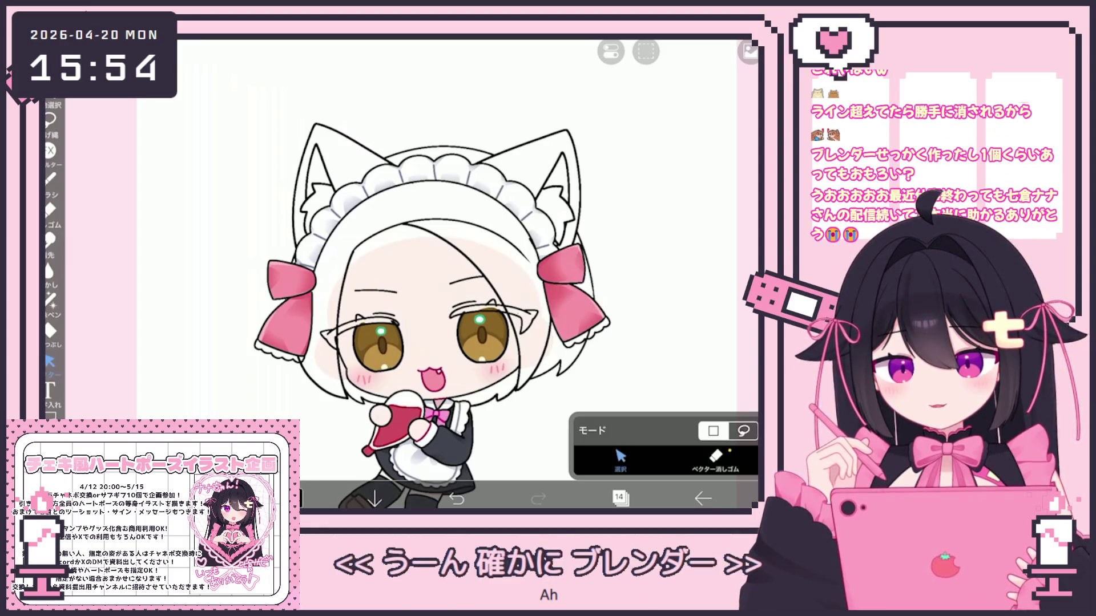
scroll(394, 286, "up", 3)
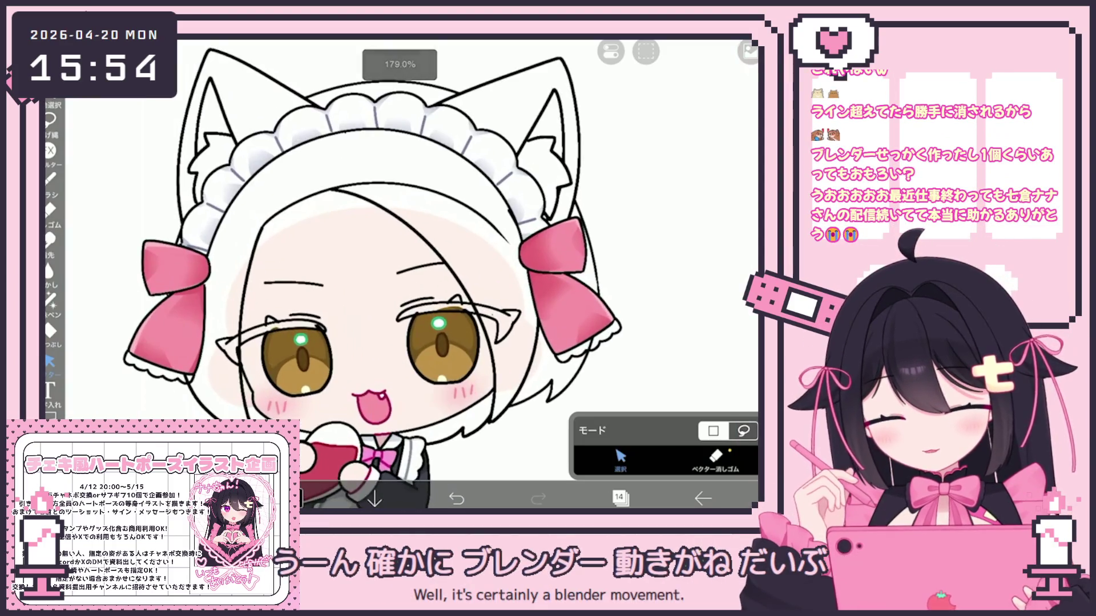
left_click(293, 498)
left_click_drag(487, 178, 457, 137)
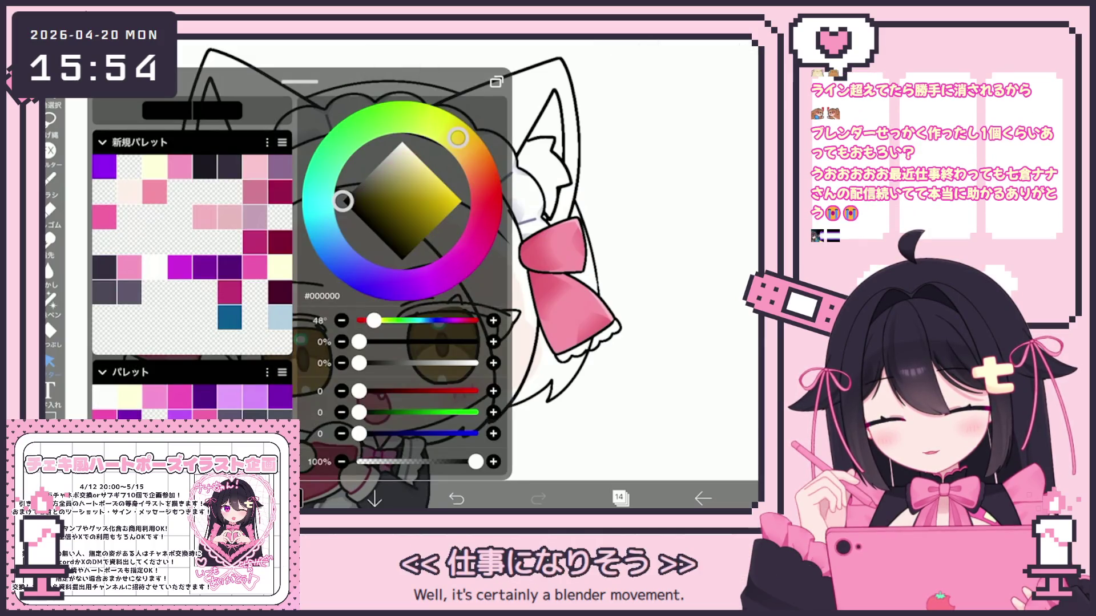
left_click_drag(426, 173, 428, 170)
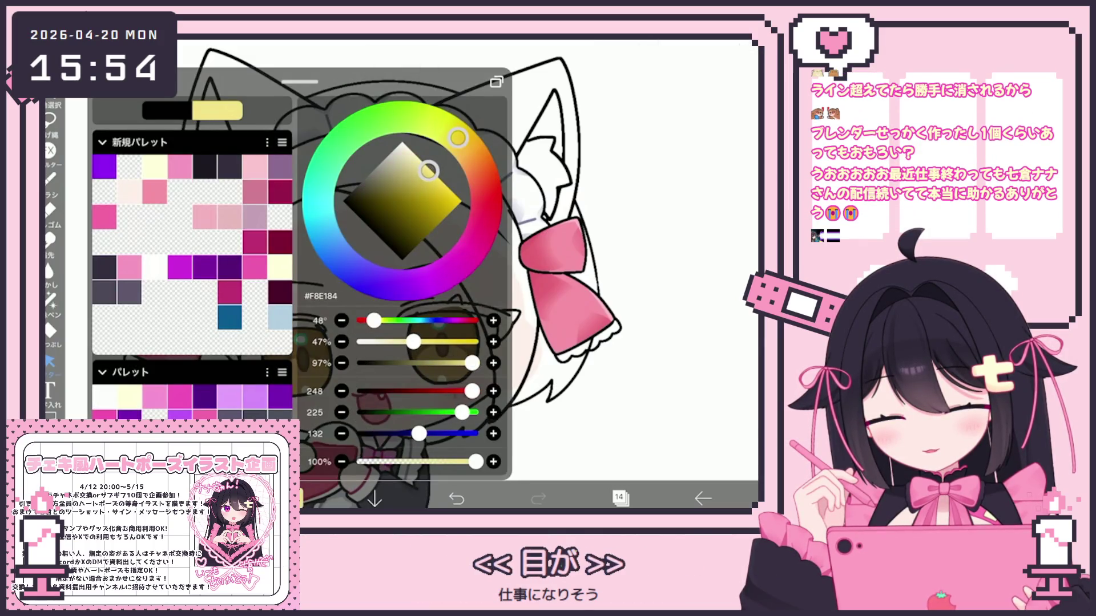
Try filling the background and hair with yellow, undoing both fills
left_click(50, 330)
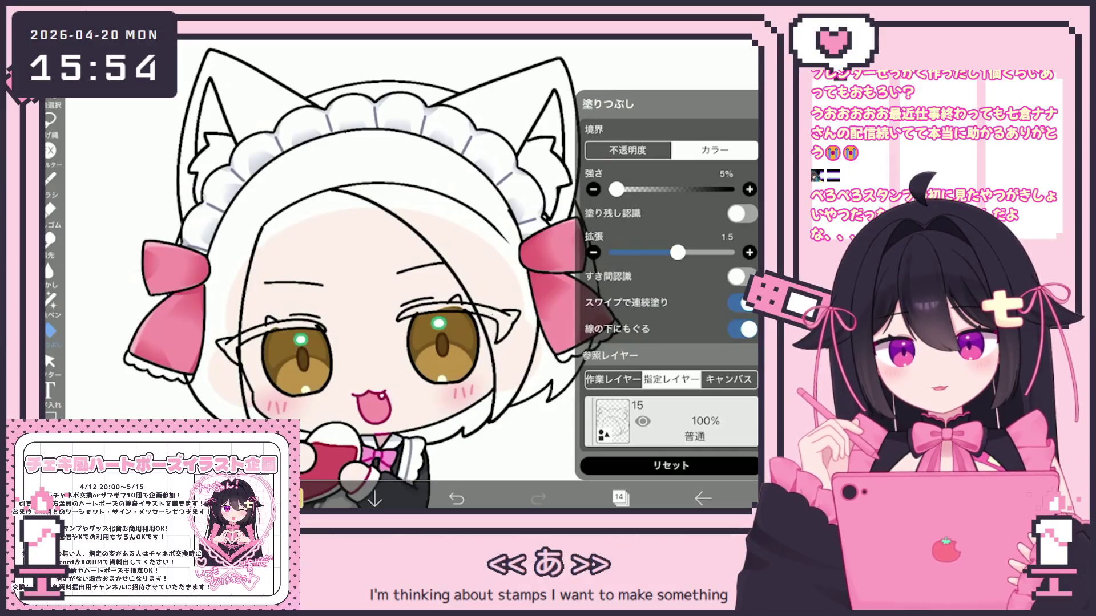
left_click(656, 171)
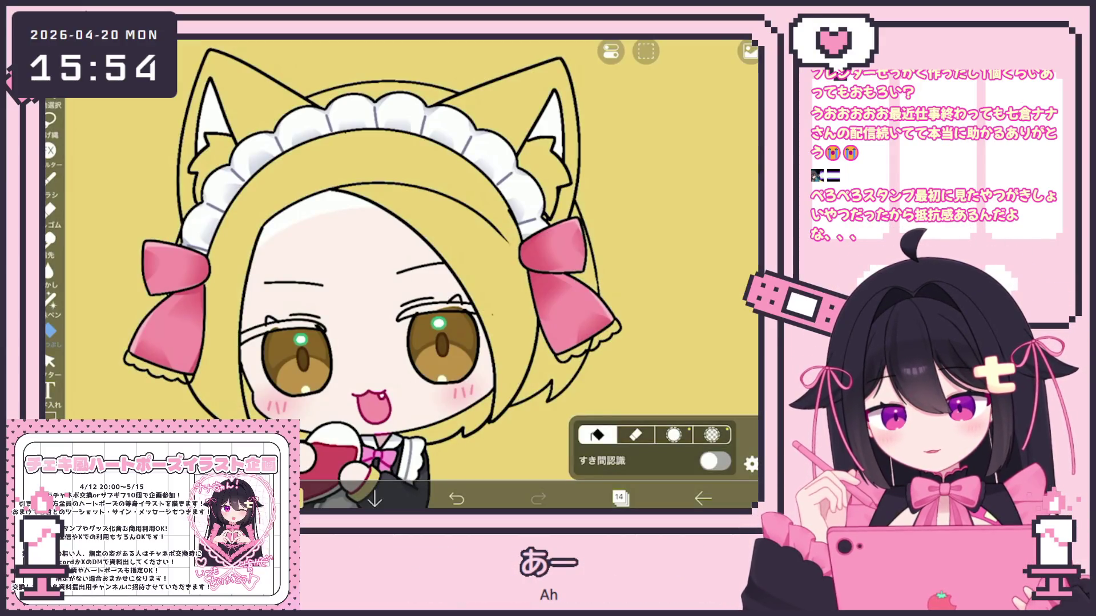
left_click(456, 498)
left_click(445, 245)
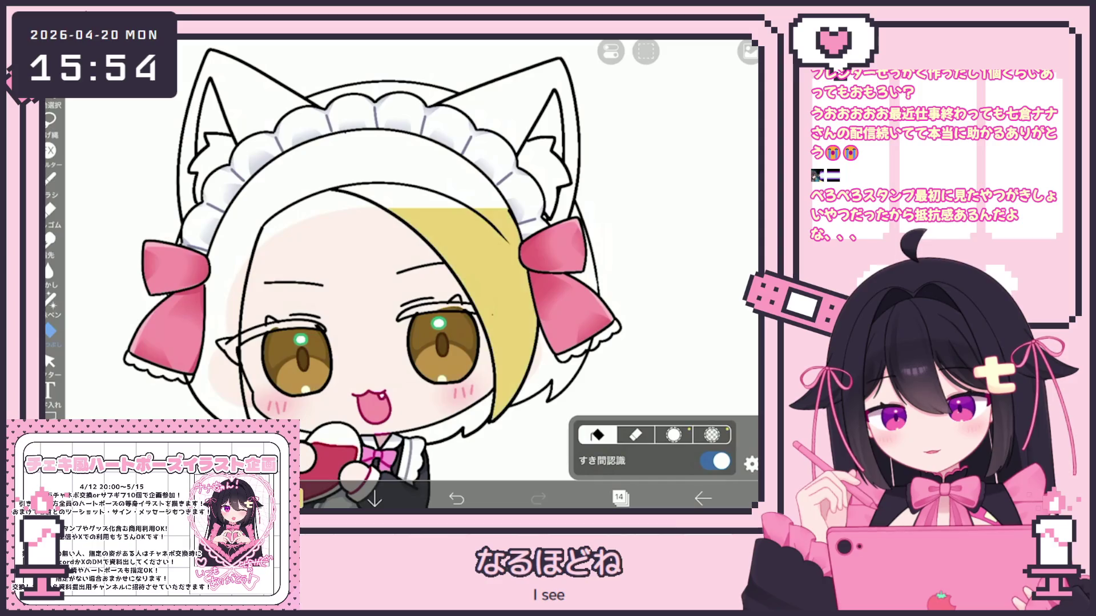
left_click(456, 499)
Lower layer 13's opacity to 37% in the layer list
left_click(619, 498)
scroll(642, 240, "down", 3)
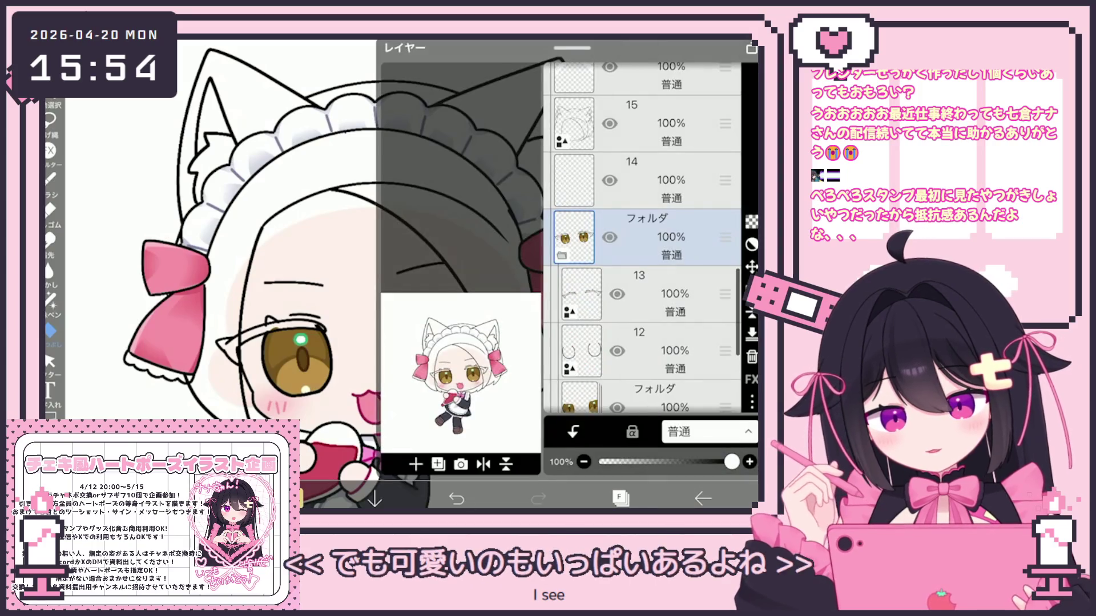
left_click(640, 267)
left_click_drag(731, 462, 649, 461)
left_click(439, 464)
left_click(640, 153)
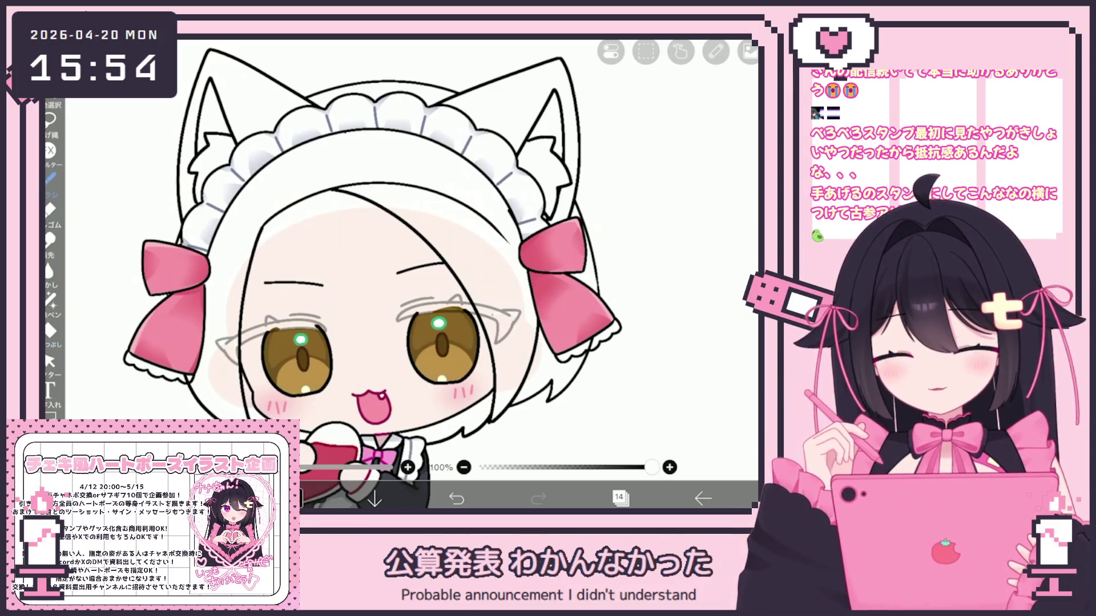
Zoom in, ink a line along the top of the iris, and redraw the upper eyelid line
scroll(456, 303, "up", 5)
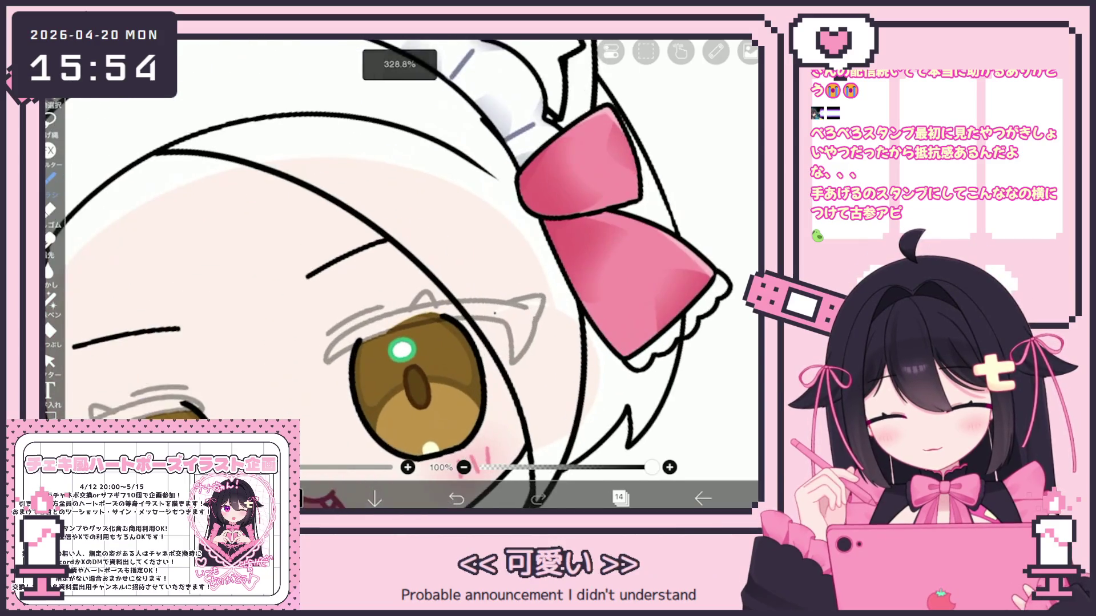
scroll(399, 320, "up", 3)
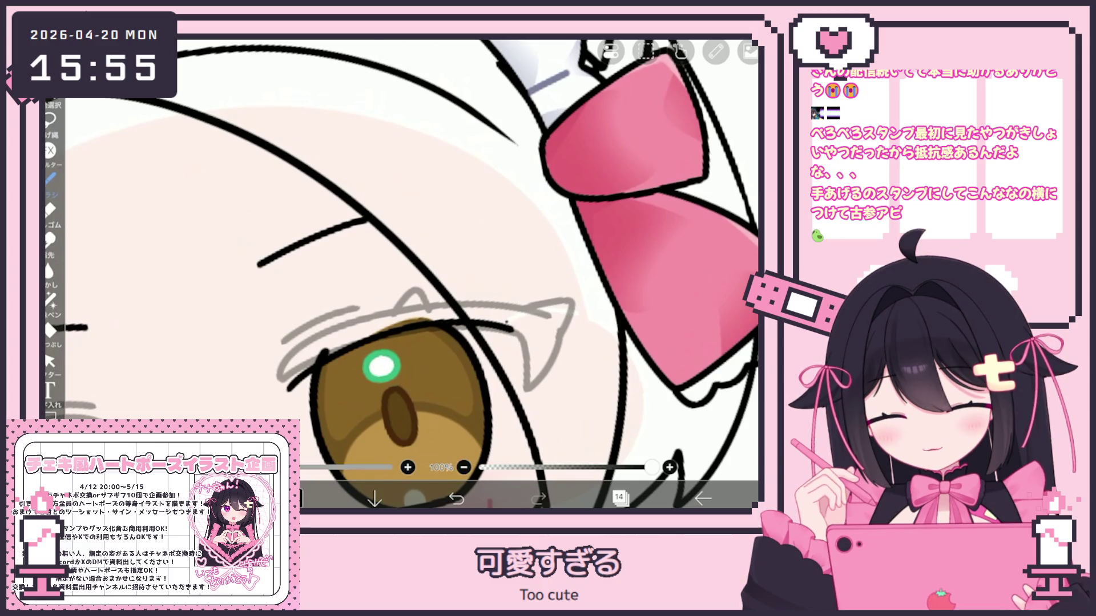
scroll(411, 274, "up", 3)
left_click_drag(361, 341, 494, 349)
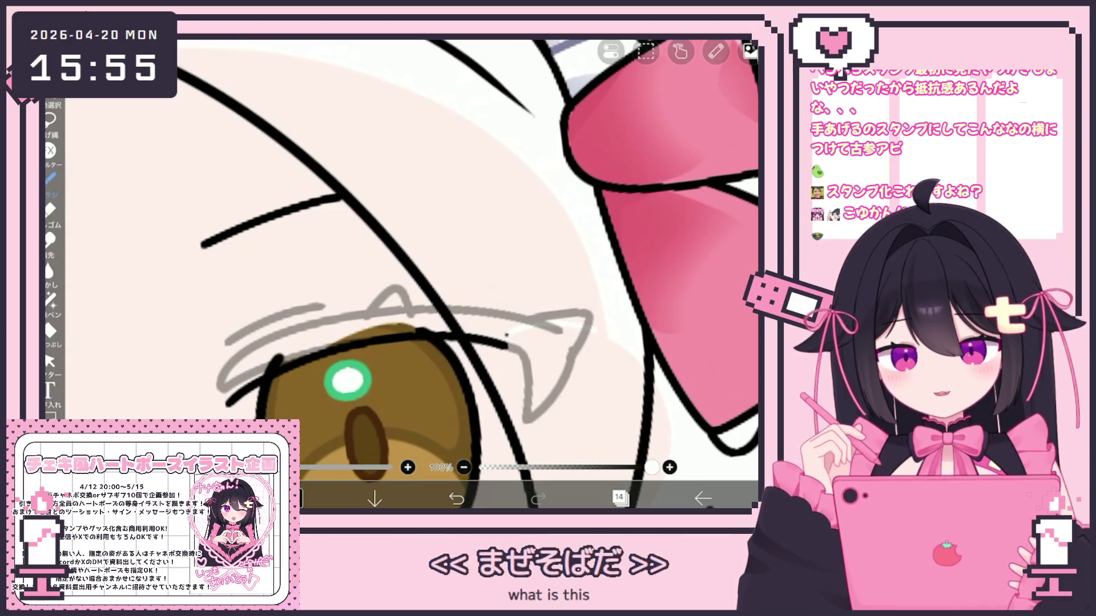
left_click_drag(224, 399, 312, 321)
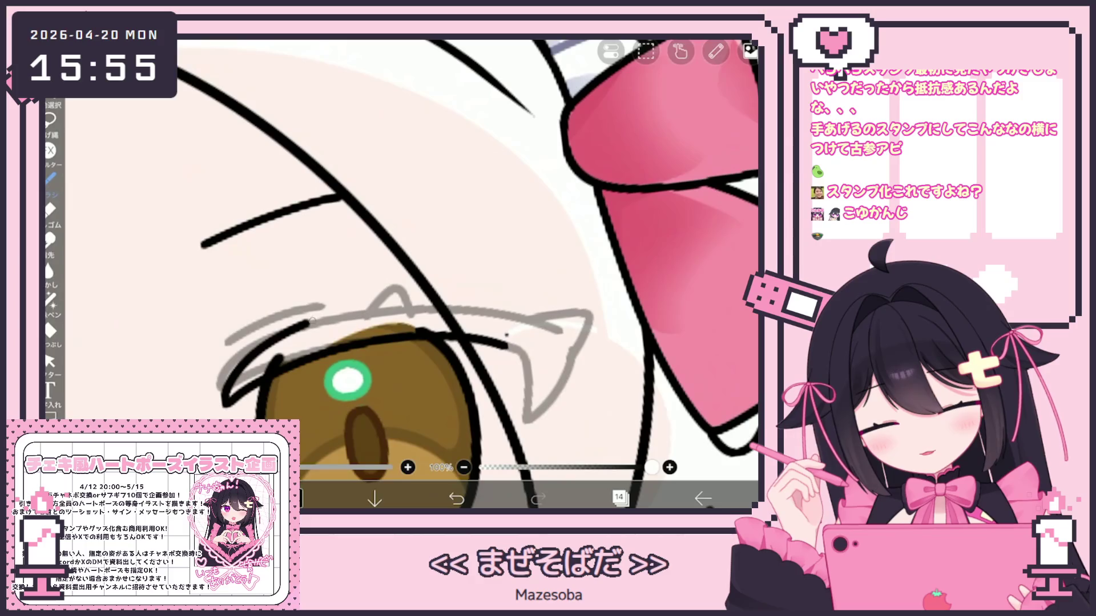
key("ctrl+z")
mouse_move(228, 408)
left_mouse_down()
mouse_move(239, 369)
mouse_move(502, 306)
left_mouse_up()
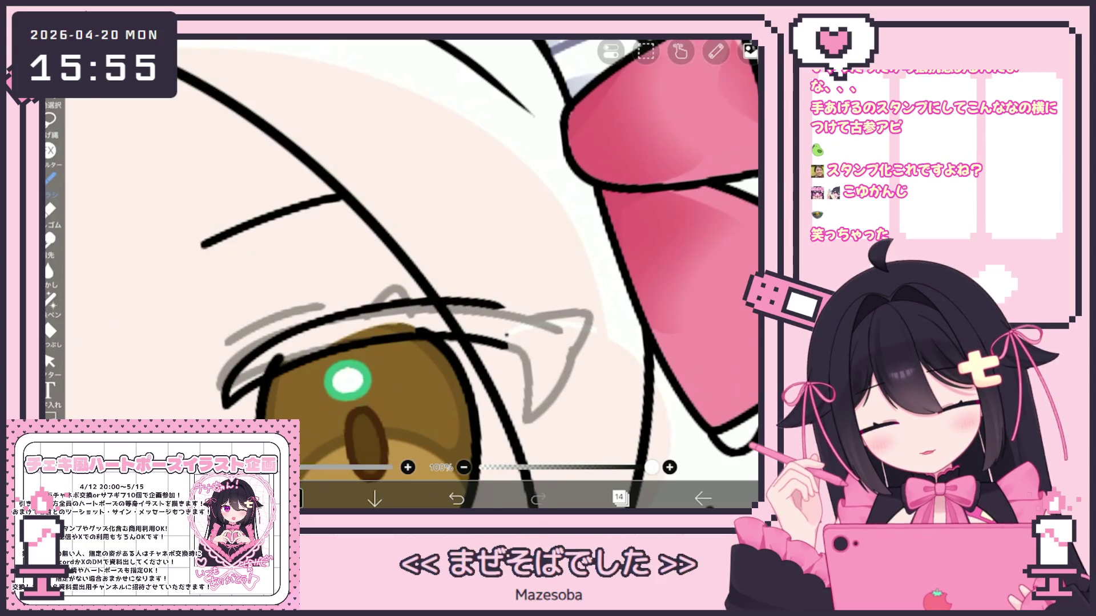
Extend the eyelid line at the outer corner, undoing the last extension stroke
mouse_move(348, 380)
left_mouse_down()
mouse_move(244, 293)
mouse_move(226, 291)
left_mouse_up()
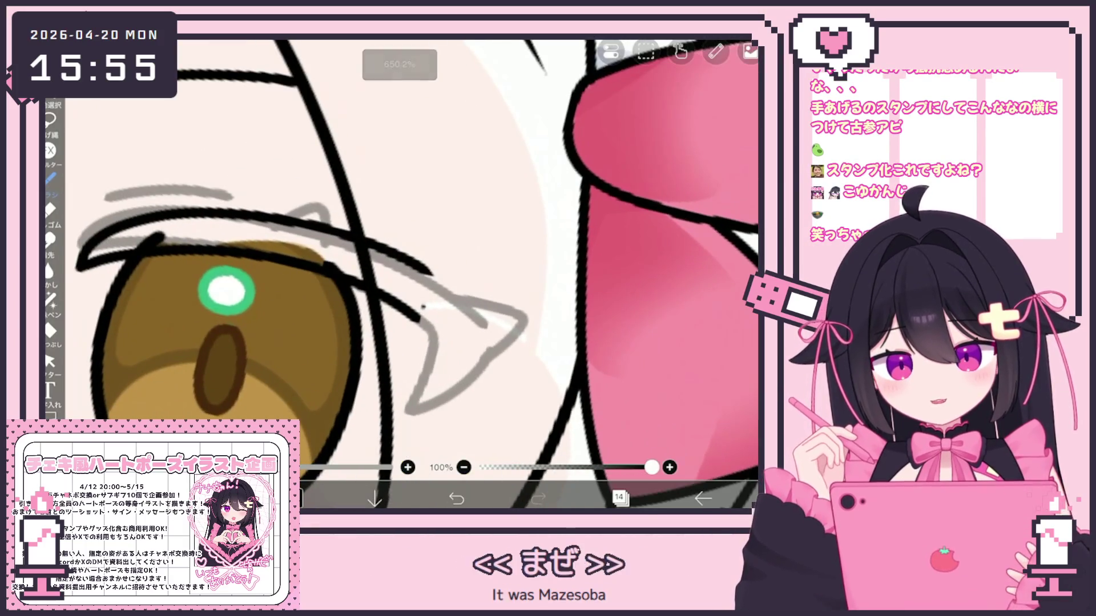
left_click_drag(421, 315, 425, 341)
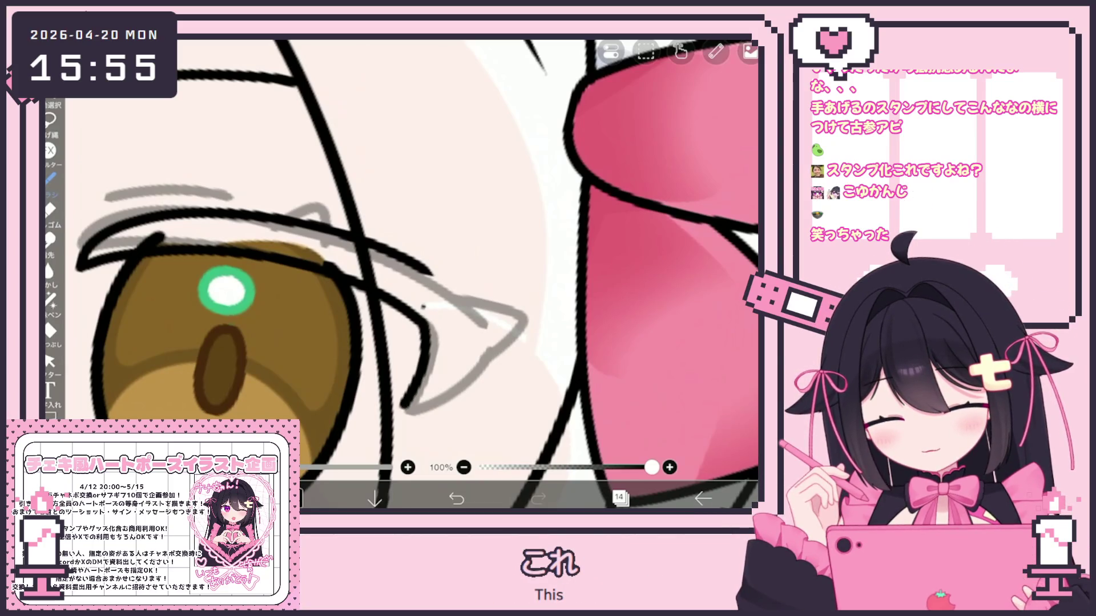
left_click_drag(429, 268, 458, 296)
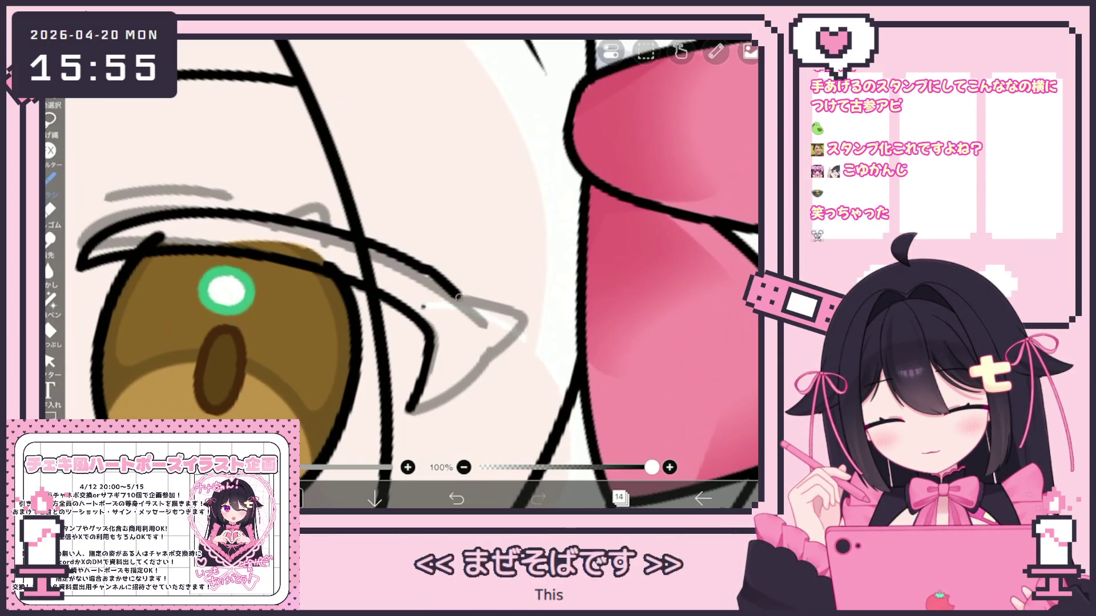
scroll(416, 274, "down", 2)
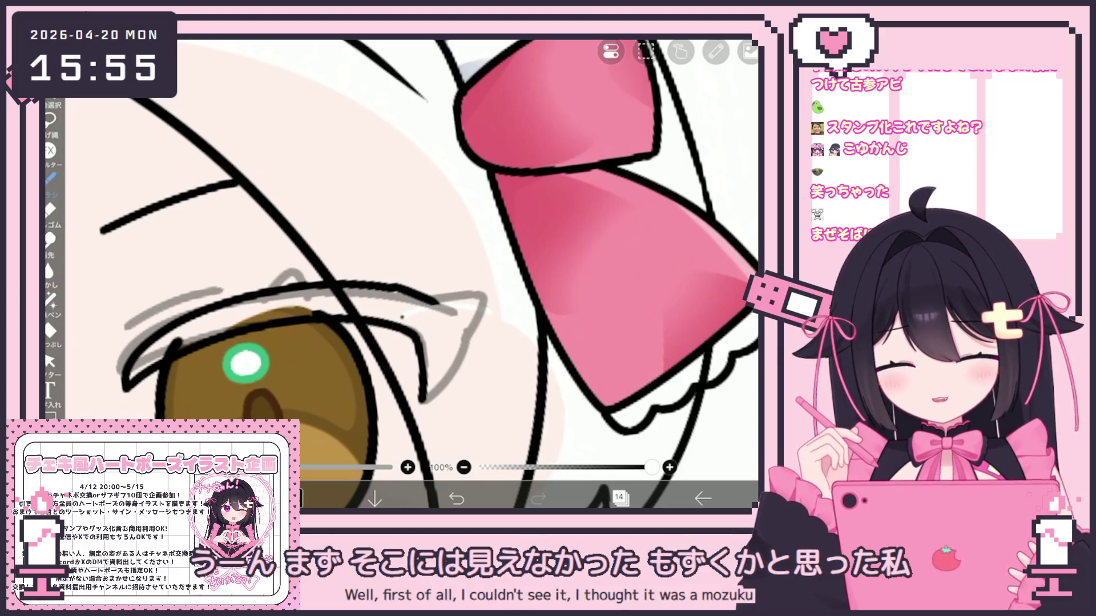
key("ctrl+z")
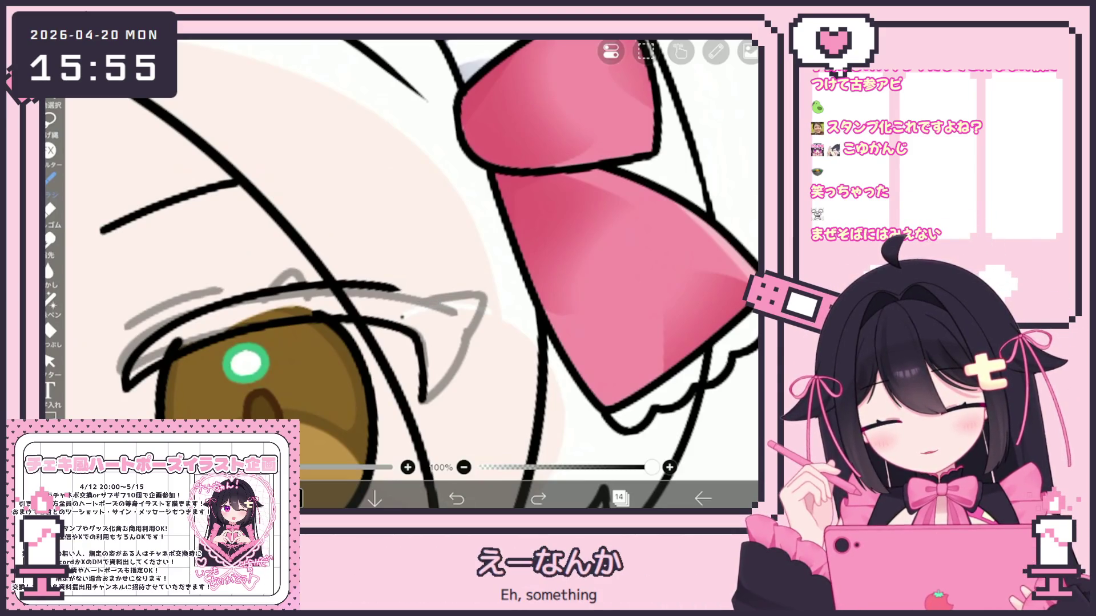
left_click(50, 360)
Undo the end of the eyelid stroke and a newly inked eyelash stroke
left_click(256, 298)
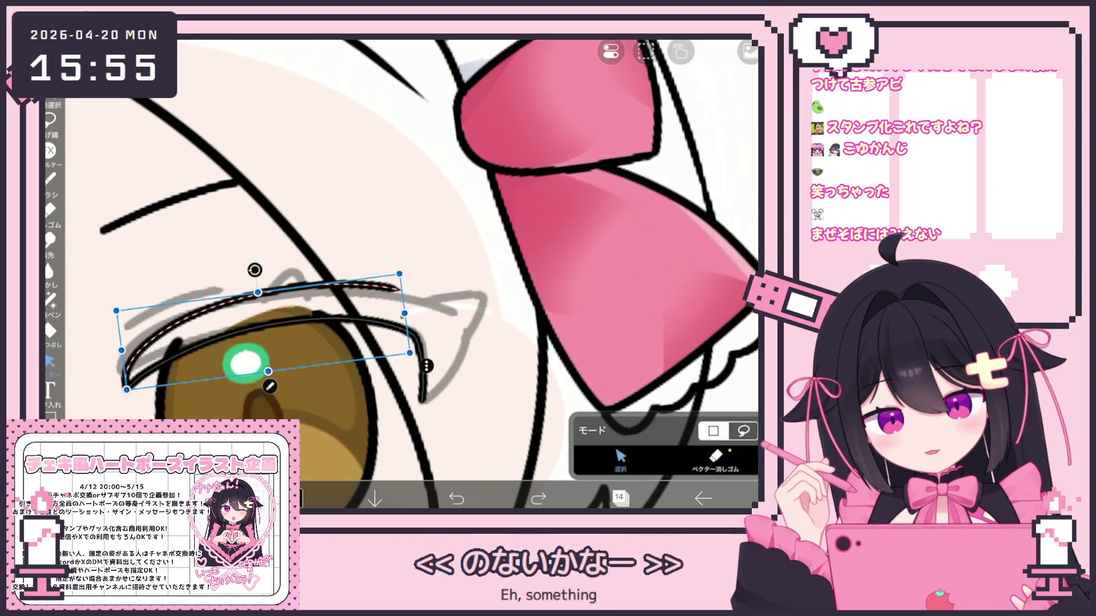
left_click(50, 178)
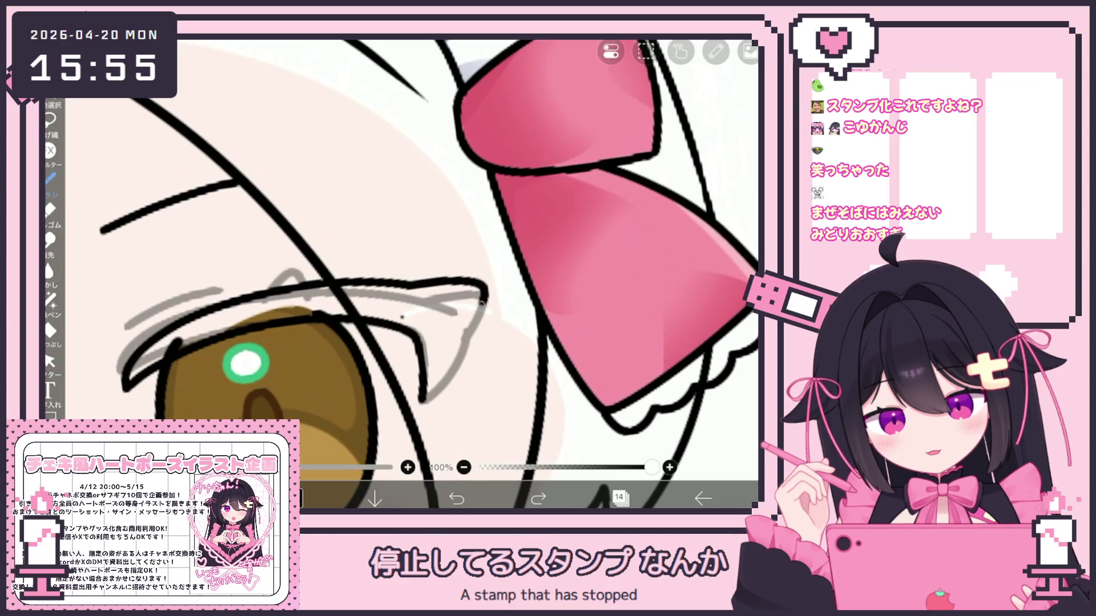
key("ctrl+z")
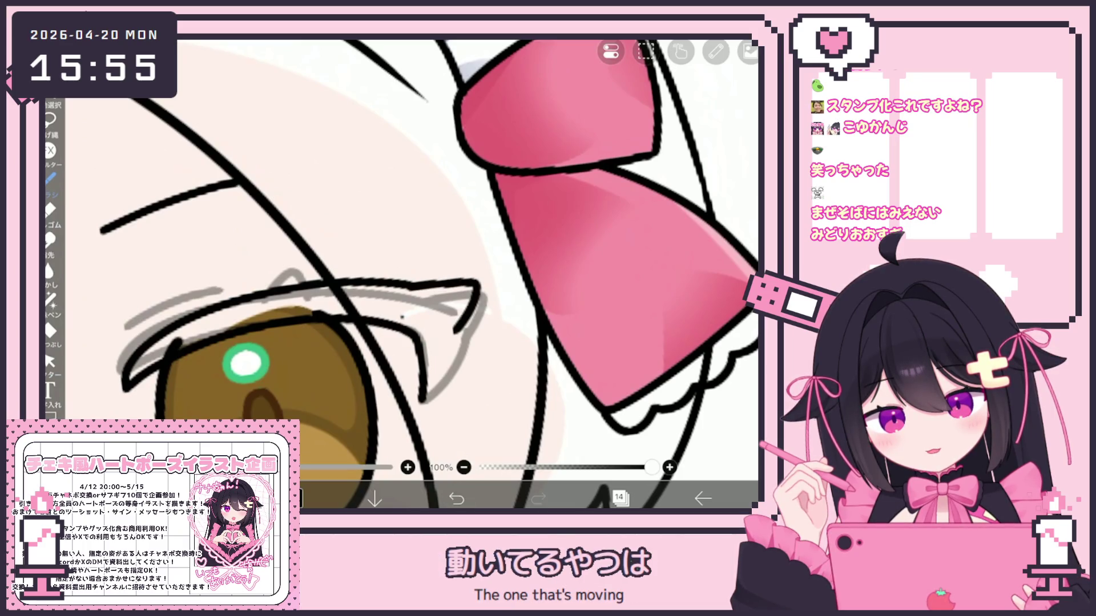
left_click_drag(461, 332, 423, 399)
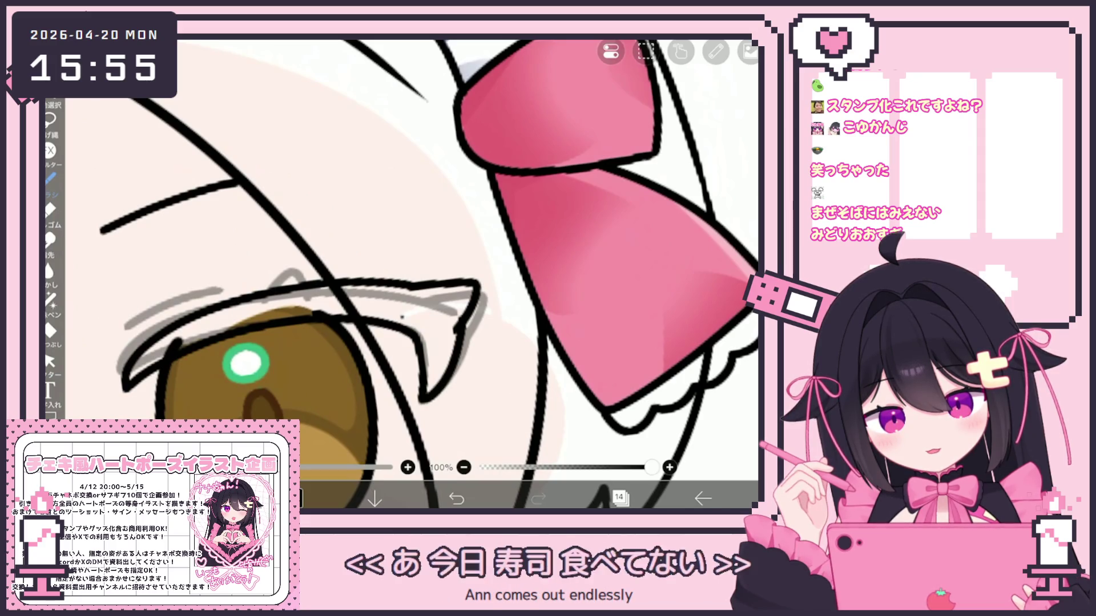
scroll(400, 274, "down", 5)
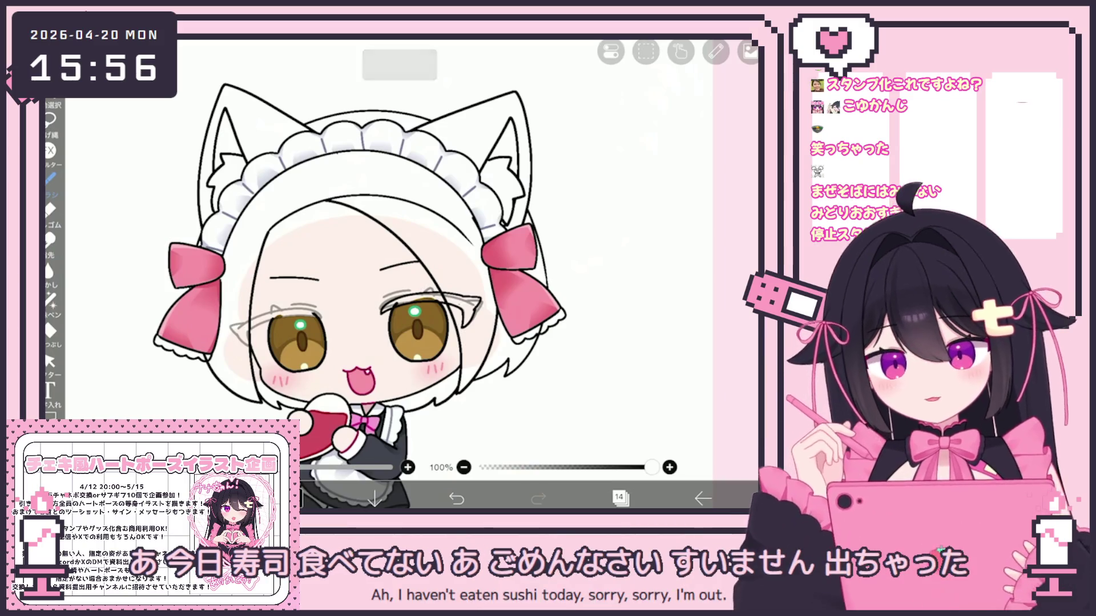
scroll(265, 303, "up", 10)
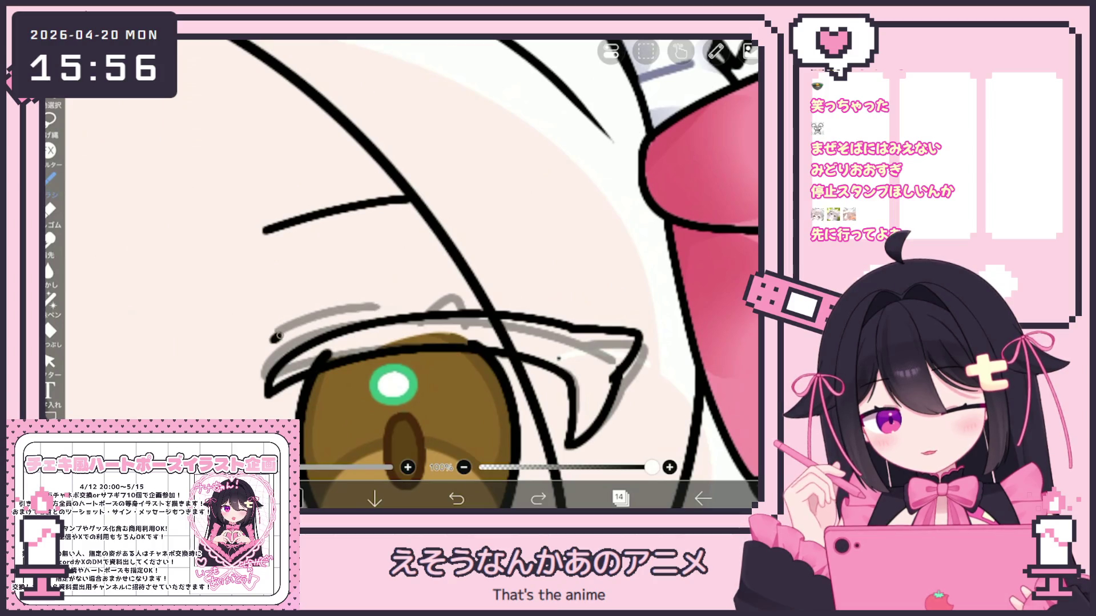
key("ctrl+z")
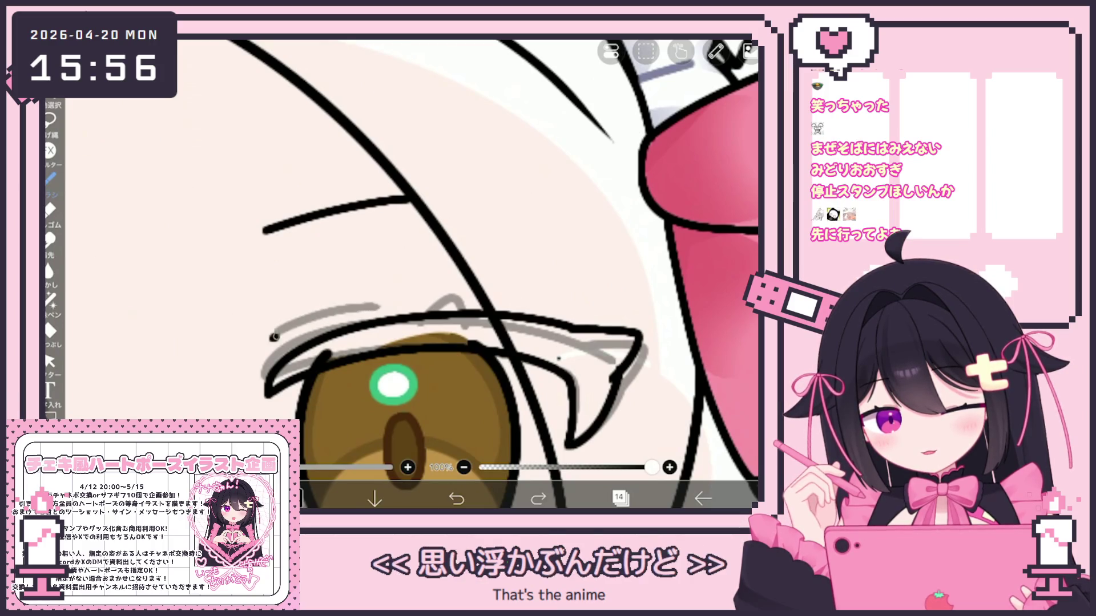
Switch to vector editing and make layer 16 the active layer
left_click(51, 361)
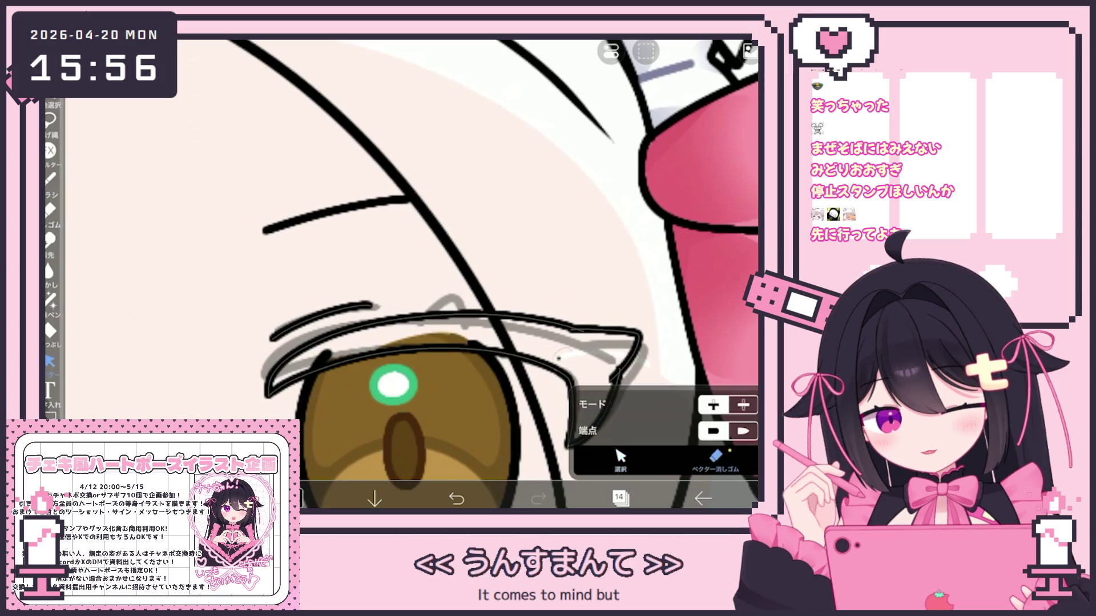
left_click(619, 498)
left_click(639, 294)
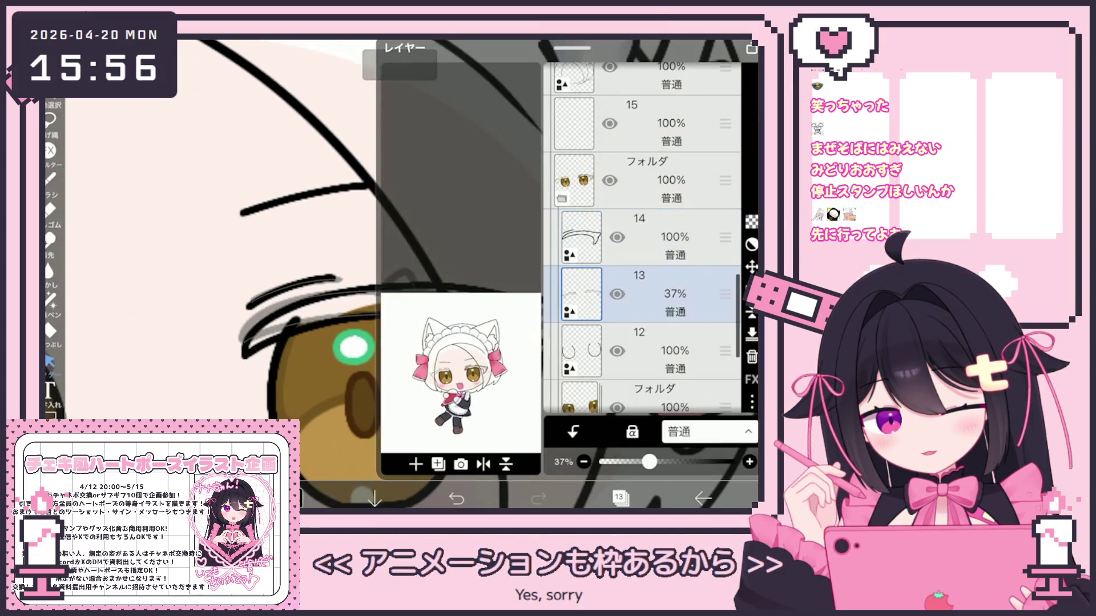
scroll(640, 228, "up", 3)
left_click(639, 254)
left_click(619, 499)
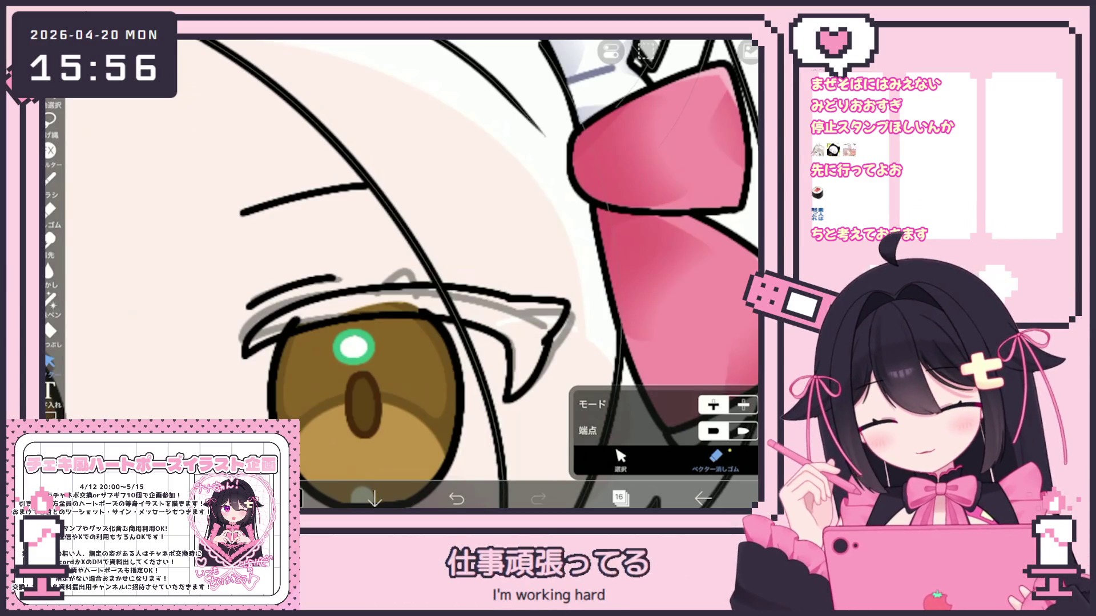
Duplicate layer 14 as a new layer 15
scroll(400, 274, "down", 5)
left_click(619, 497)
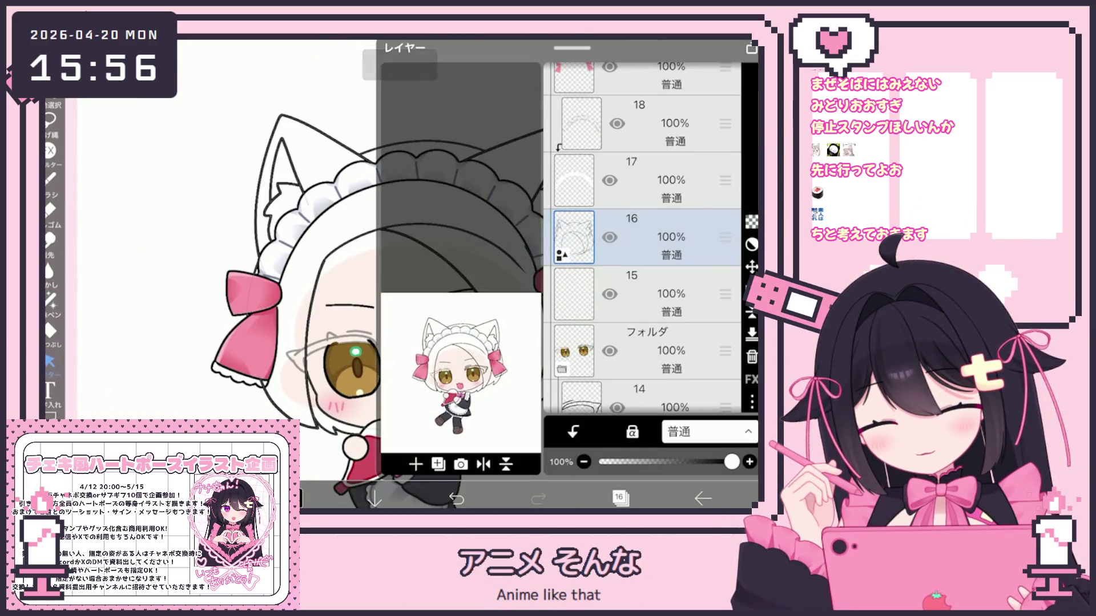
scroll(645, 257, "down", 3)
left_click(656, 281)
left_click(438, 464)
left_click(417, 409)
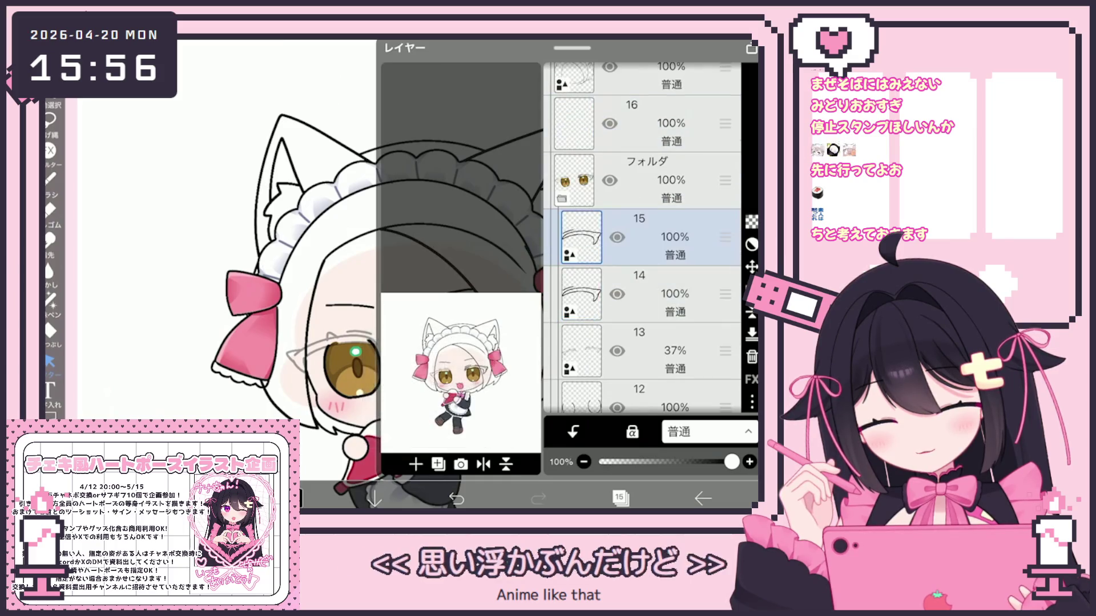
left_click(619, 498)
Move the copied eyelid stroke down-left, tilt it -14°, and clear the selection
scroll(360, 343, "up", 5)
left_click(366, 302)
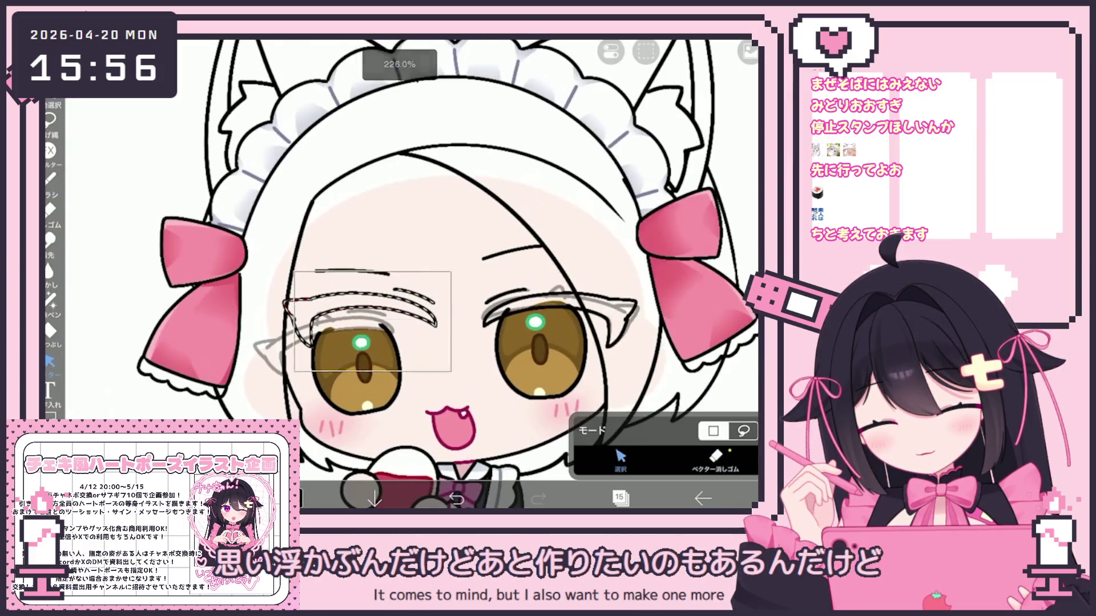
mouse_move(371, 322)
left_mouse_down()
mouse_move(339, 336)
mouse_move(314, 303)
mouse_move(321, 295)
left_mouse_up()
scroll(409, 274, "down", 5)
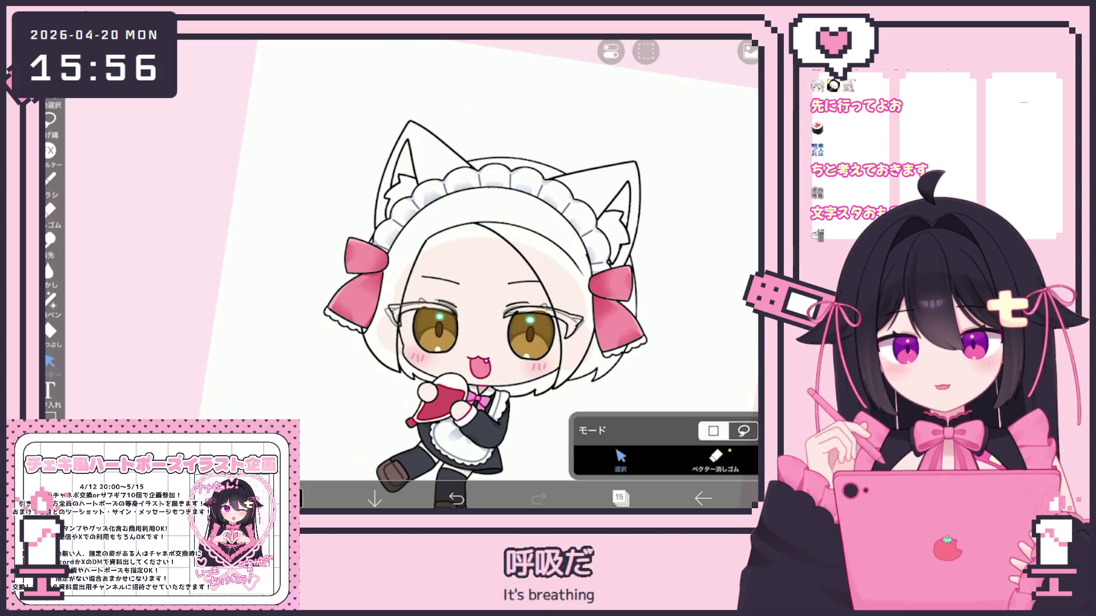
scroll(498, 263, "up", 5)
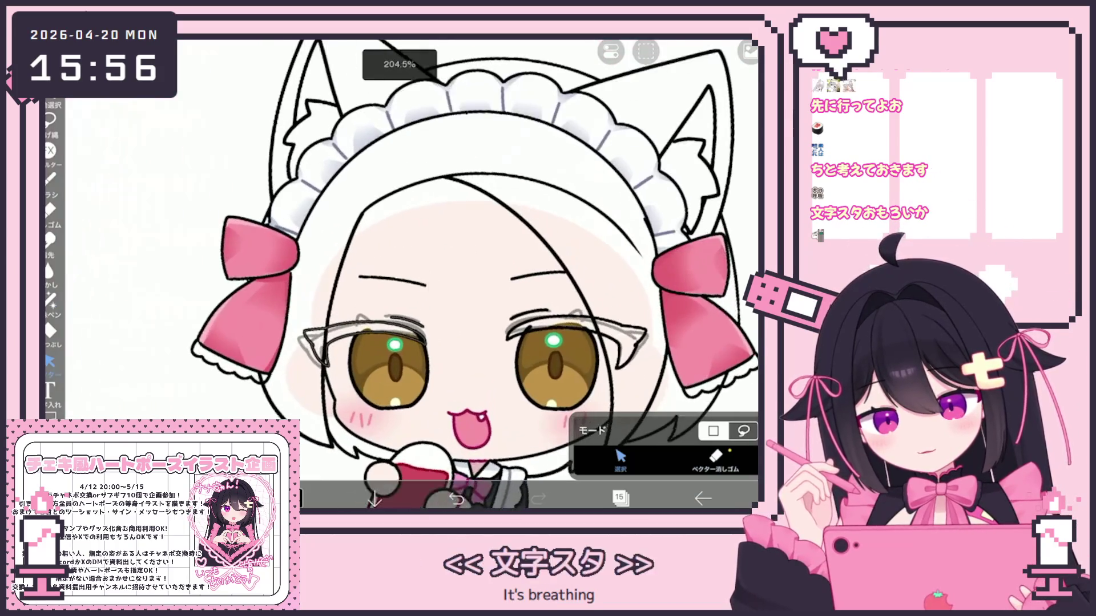
scroll(387, 374, "up", 5)
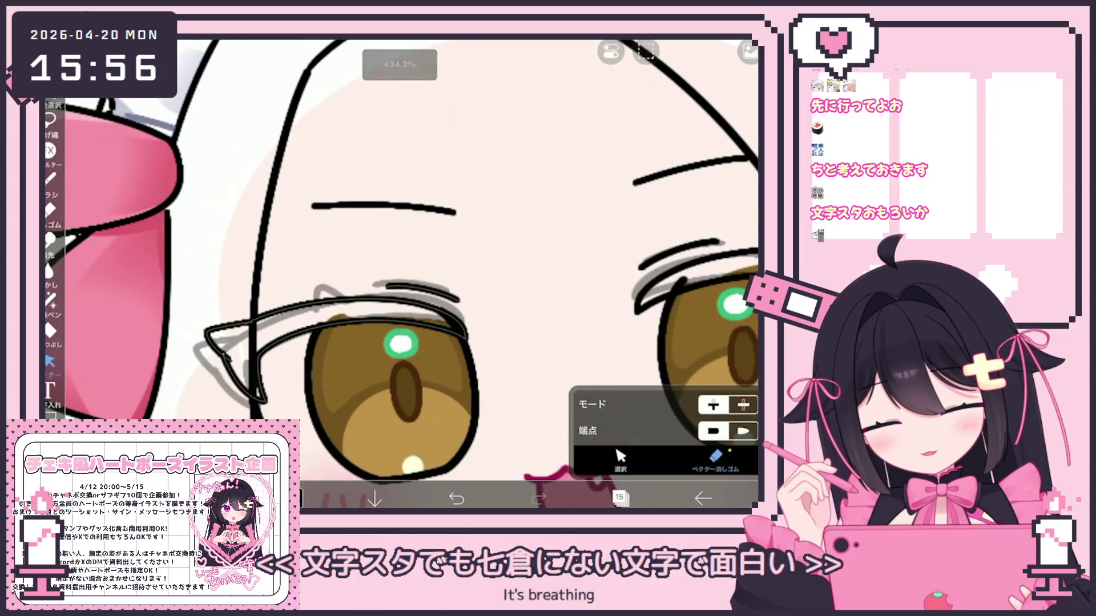
key("Escape")
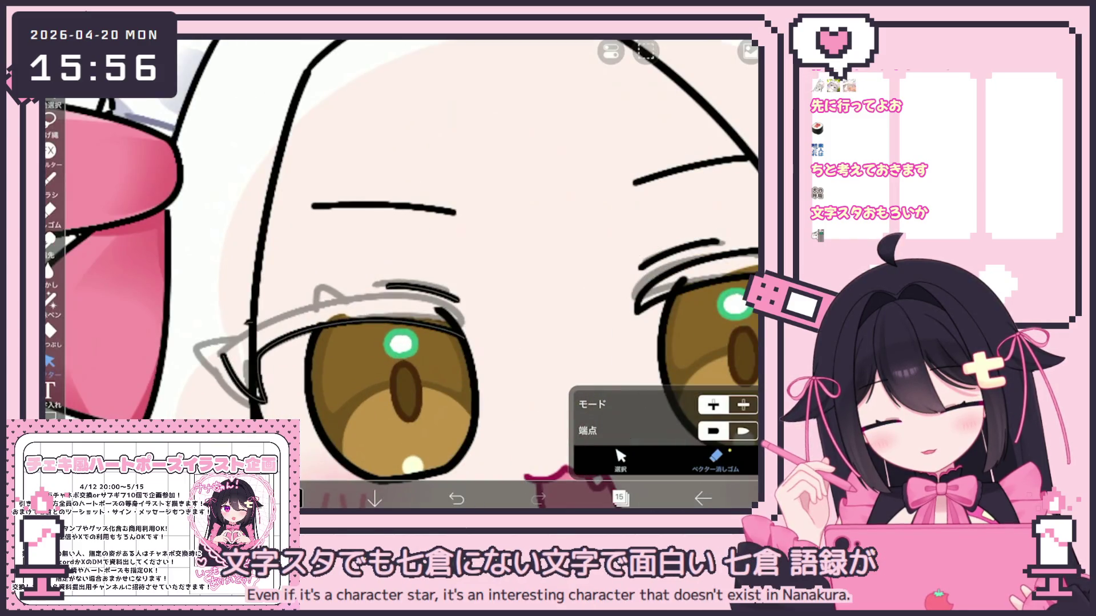
Make layer 14 the active layer in the layer list
scroll(400, 286, "down", 3)
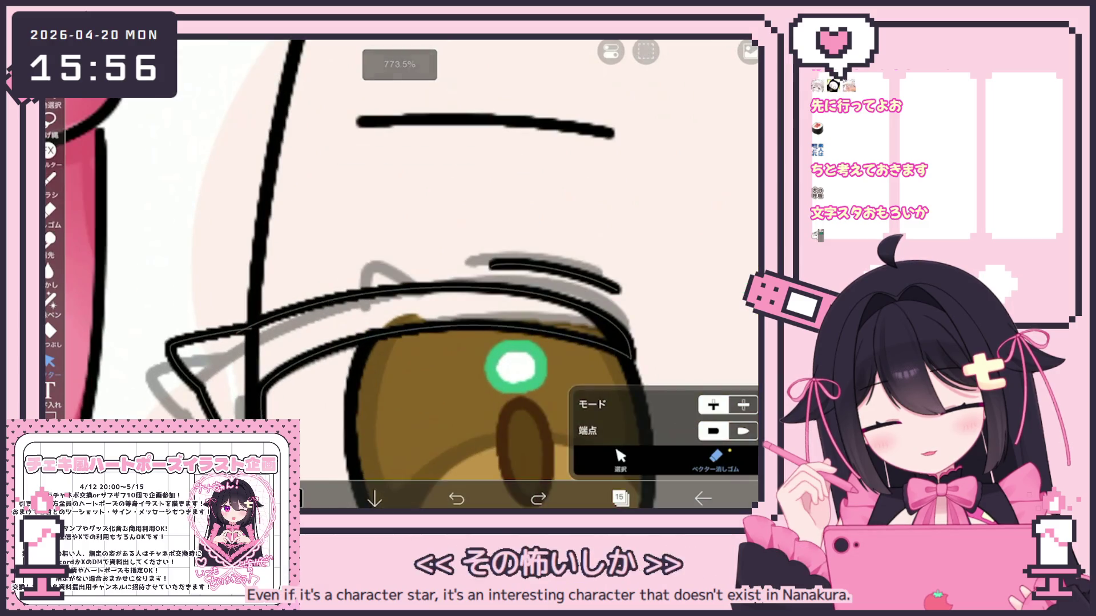
scroll(399, 274, "down", 3)
left_click(619, 497)
left_click(648, 289)
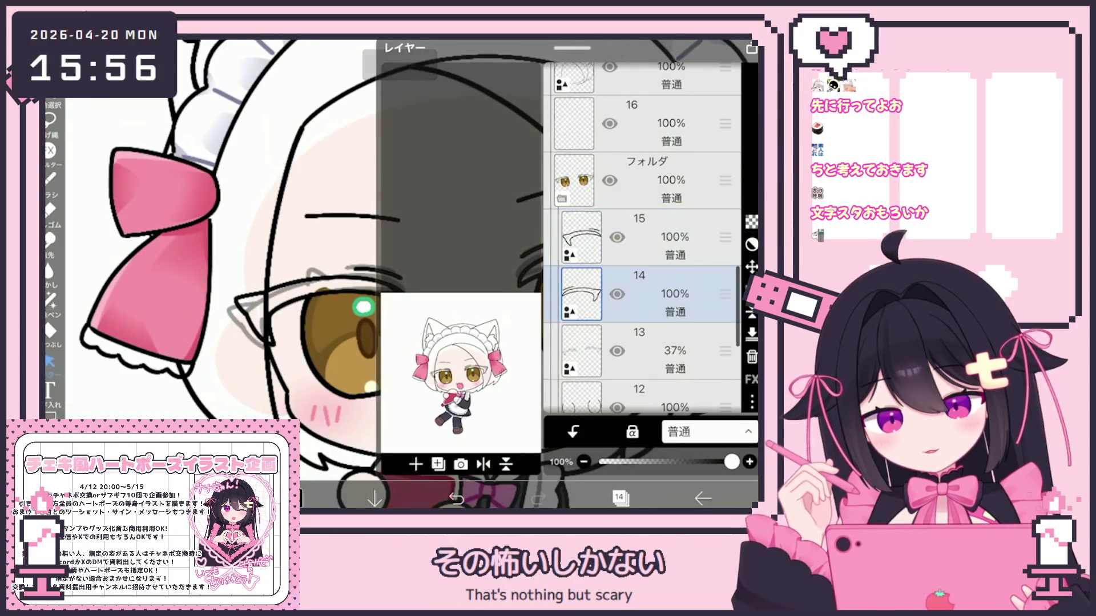
Make layer 13 the active layer in the layer list
left_click(620, 498)
scroll(400, 274, "up", 2)
scroll(485, 274, "up", 5)
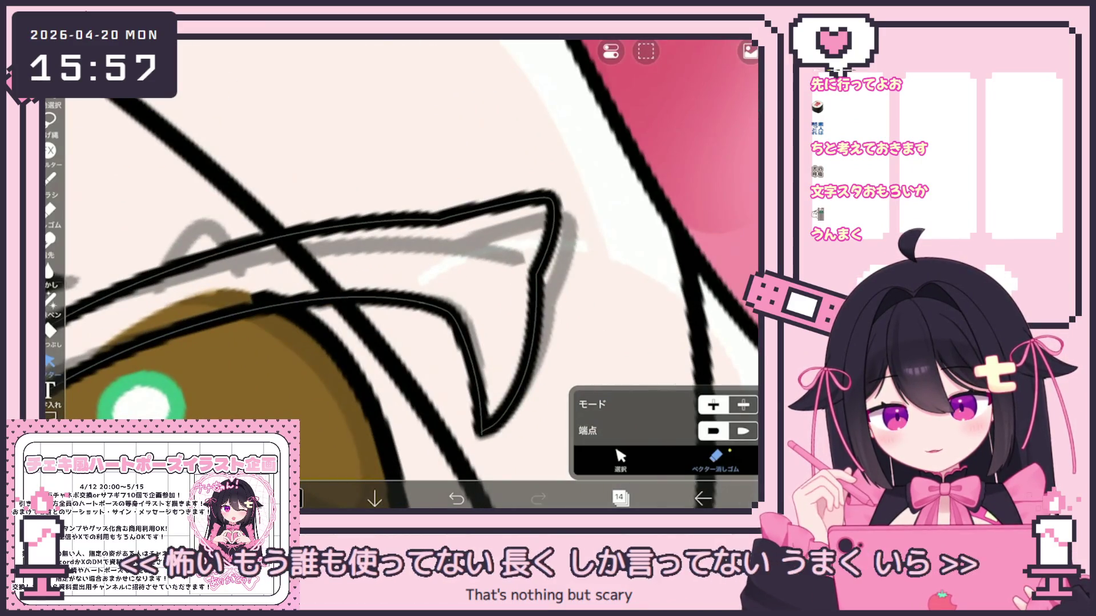
scroll(400, 274, "down", 4)
scroll(399, 274, "down", 3)
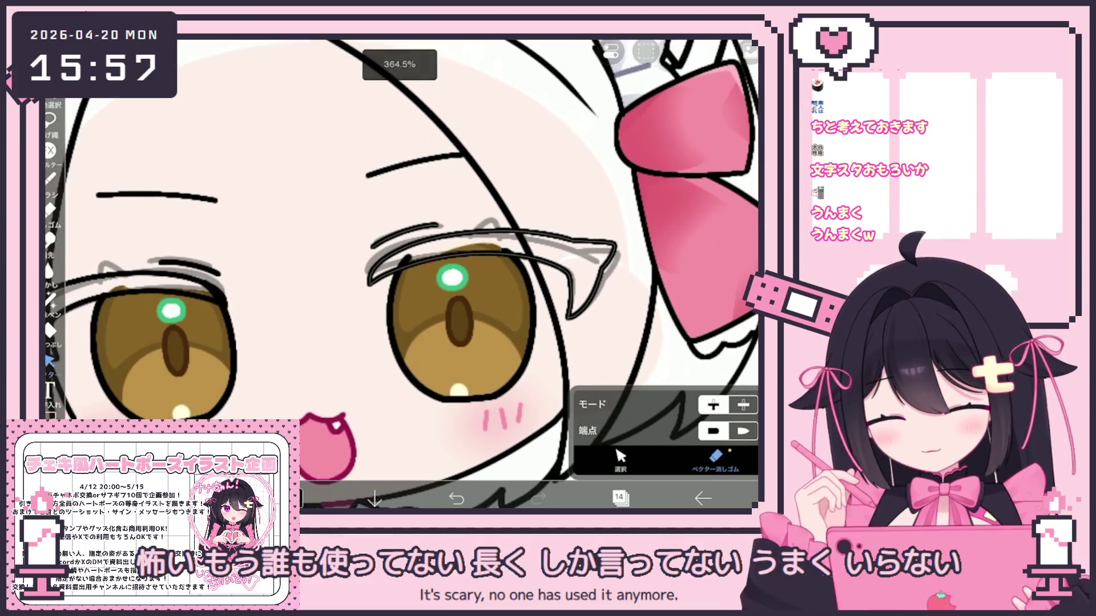
left_click(619, 499)
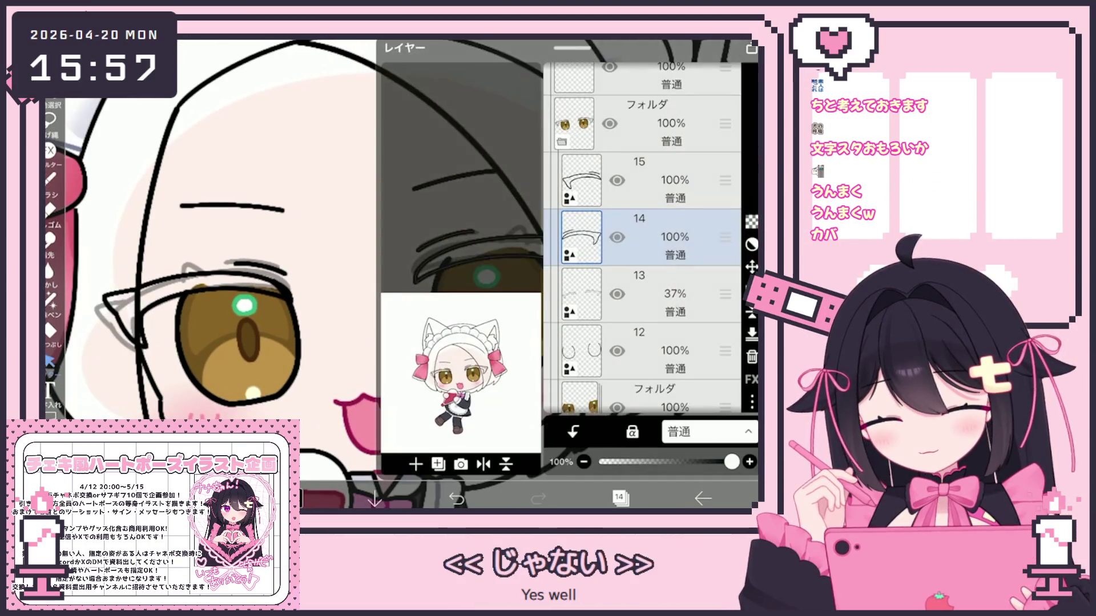
left_click(656, 294)
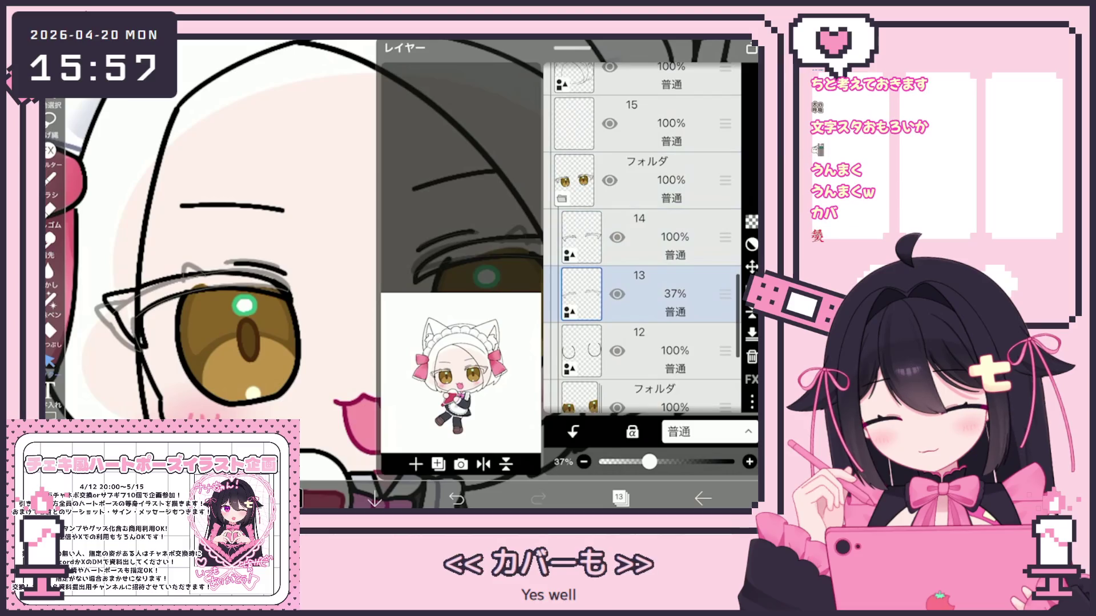
left_click(656, 348)
left_click(618, 498)
scroll(400, 274, "down", 5)
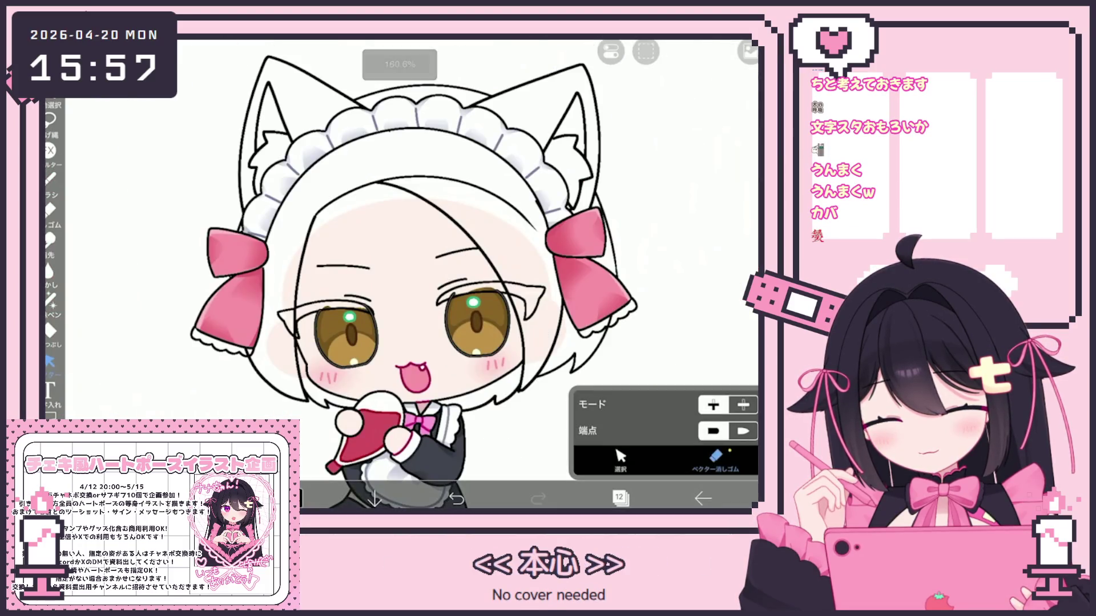
left_click(621, 498)
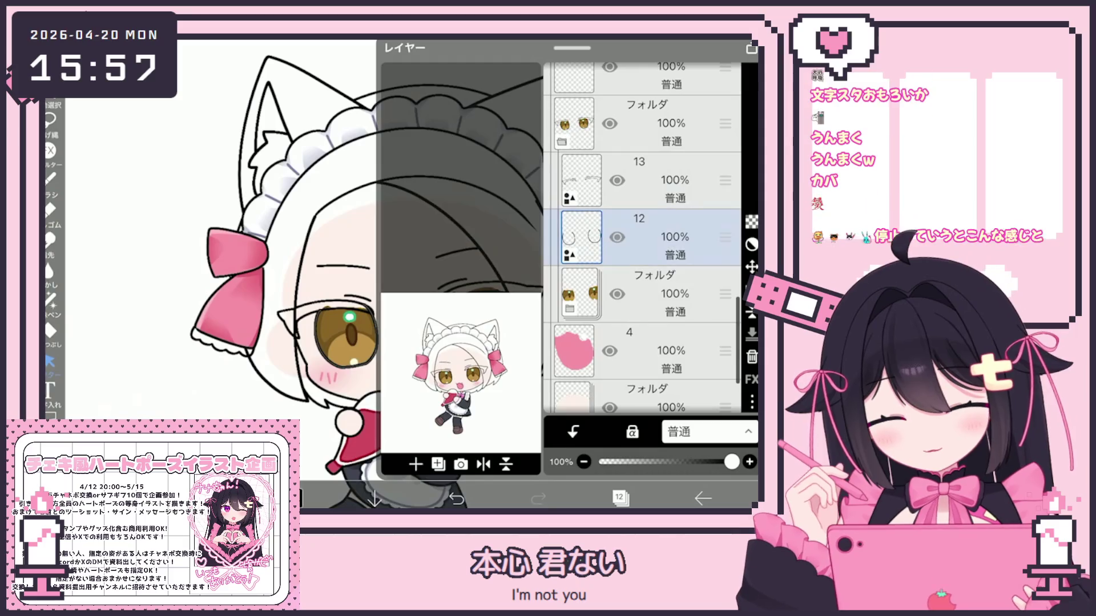
left_click(656, 180)
left_click(621, 499)
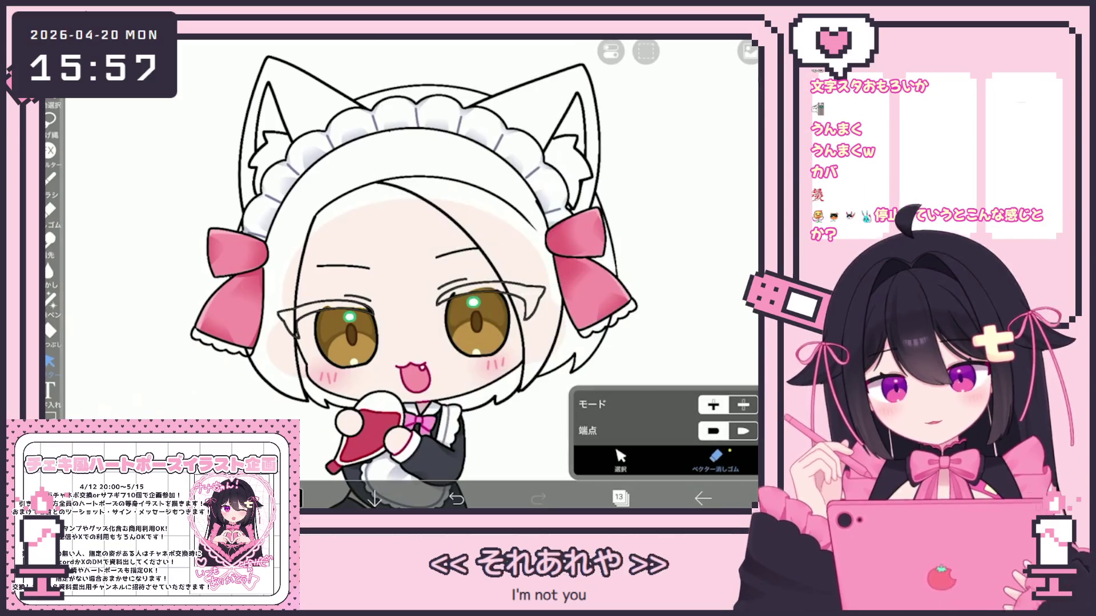
scroll(625, 290, "up", 3)
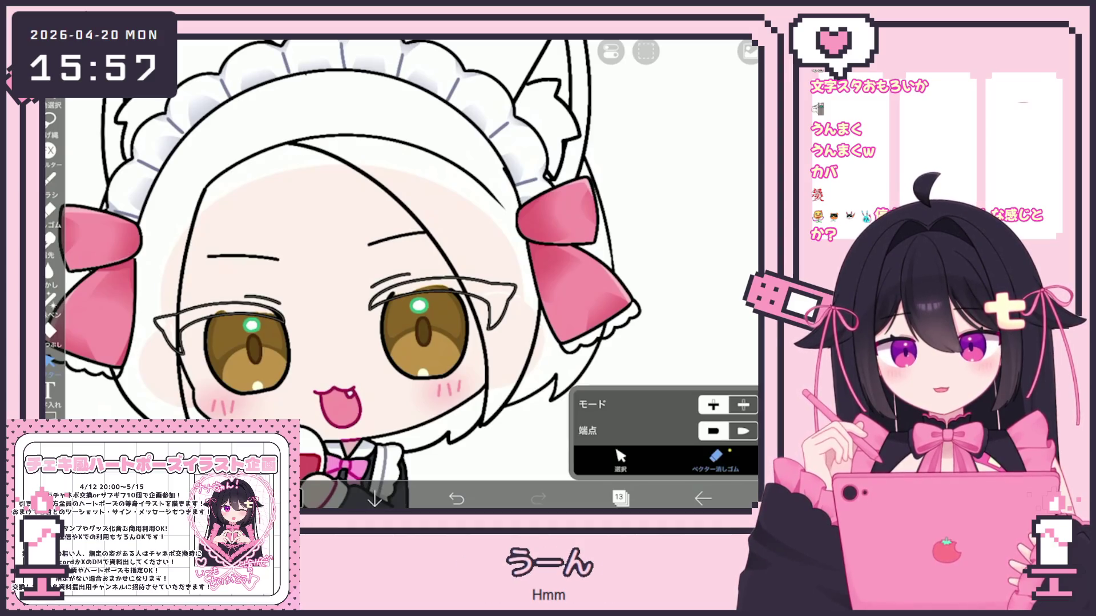
In vector Select mode, pick the left eye's upper eyelid double stroke
left_click(620, 460)
scroll(525, 300, "up", 5)
left_click(438, 328)
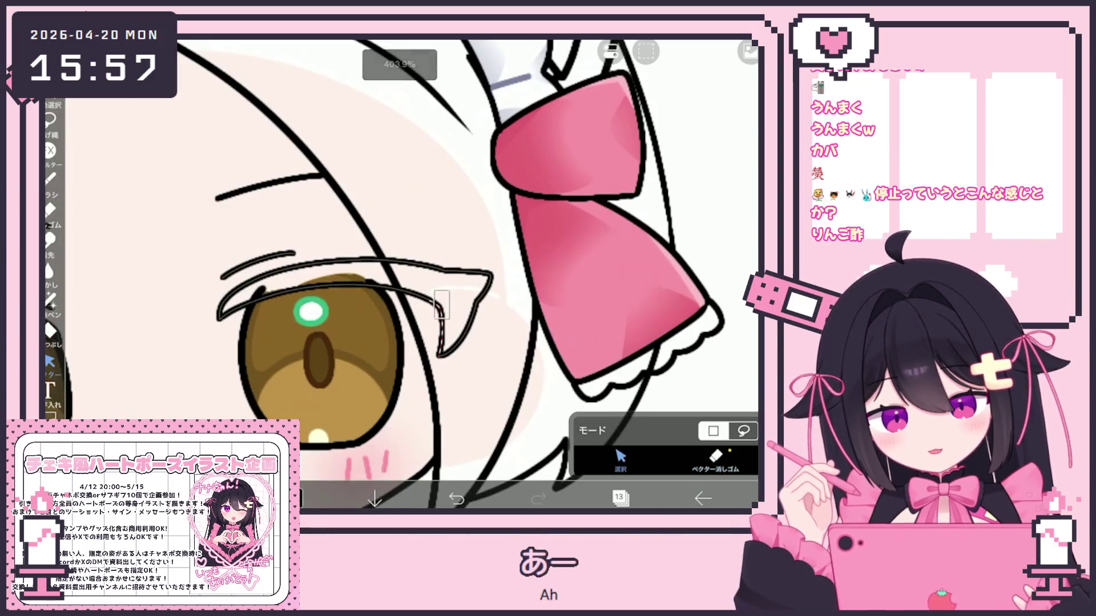
left_click(474, 286)
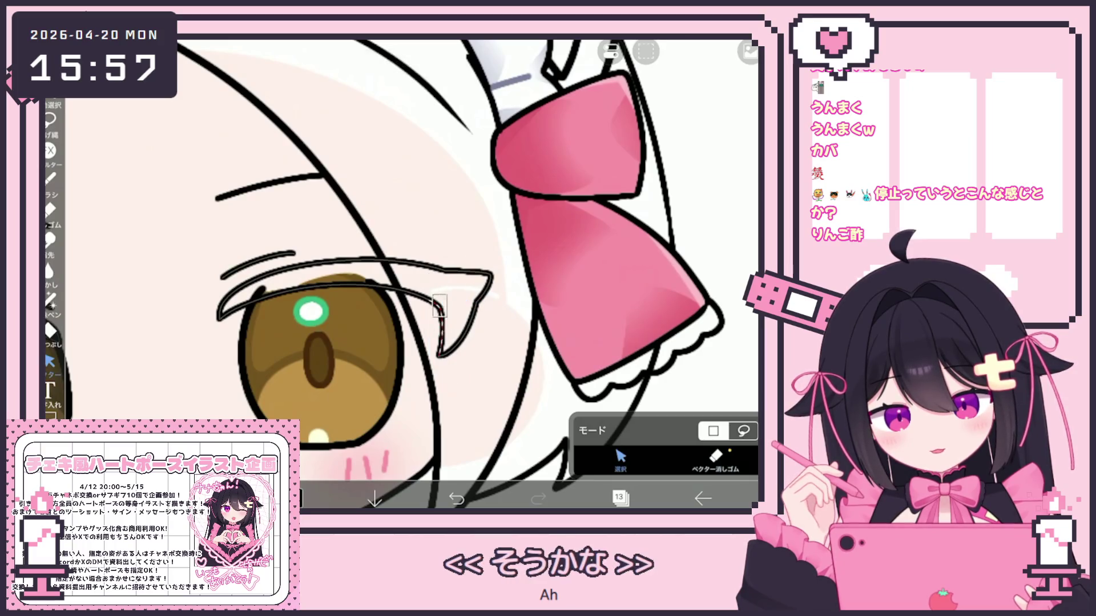
left_click(438, 329)
left_click(474, 285)
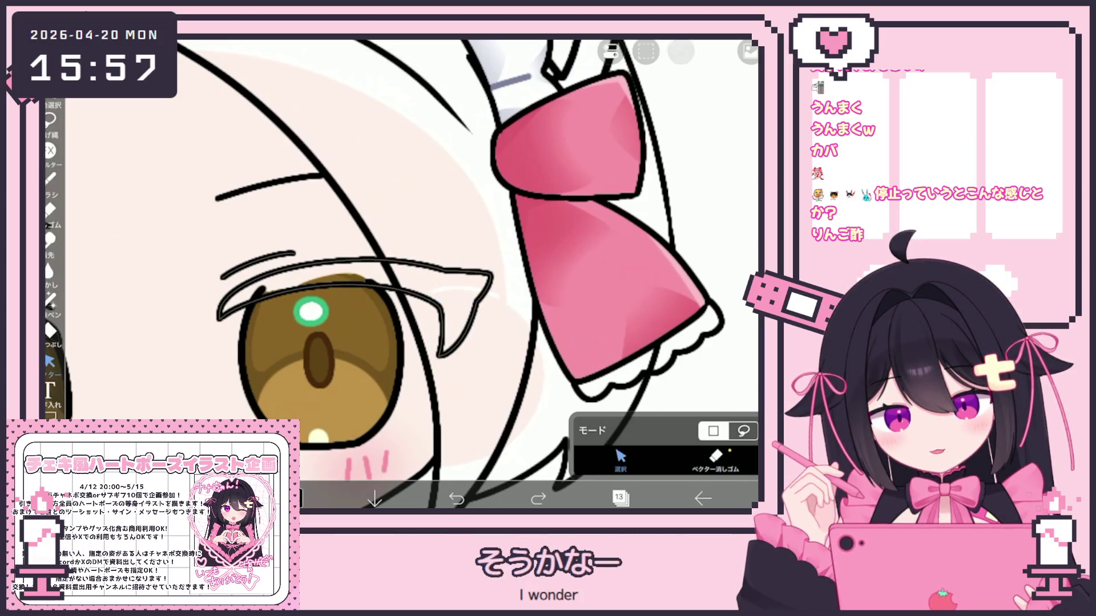
left_click(320, 290)
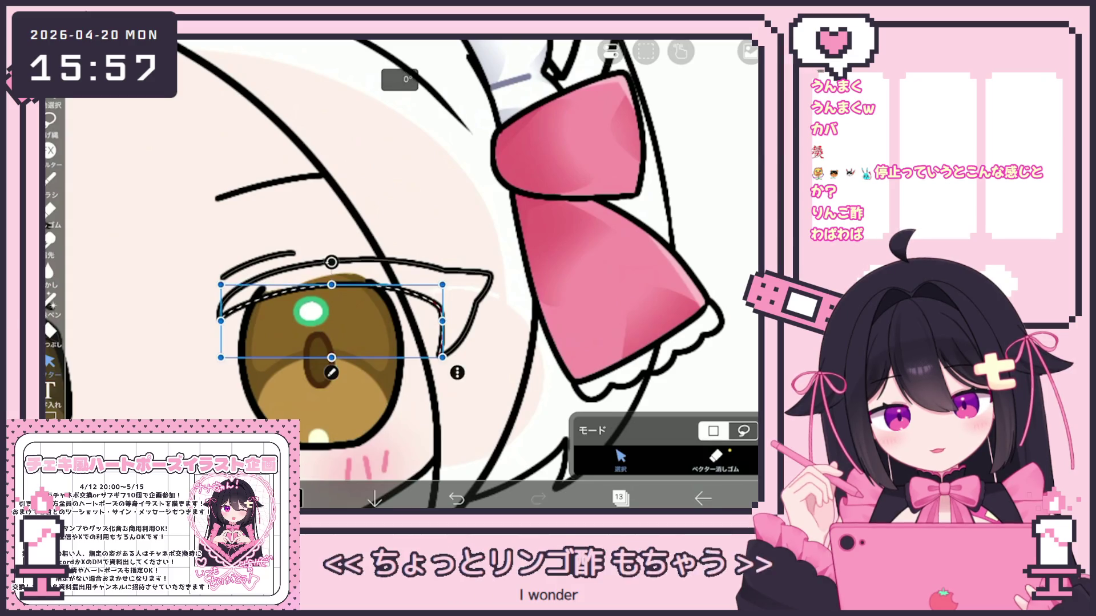
Tilt the eyelid strokes by -2° and stretch them slightly to the right
left_click_drag(331, 262, 329, 262)
left_click_drag(443, 317, 446, 316)
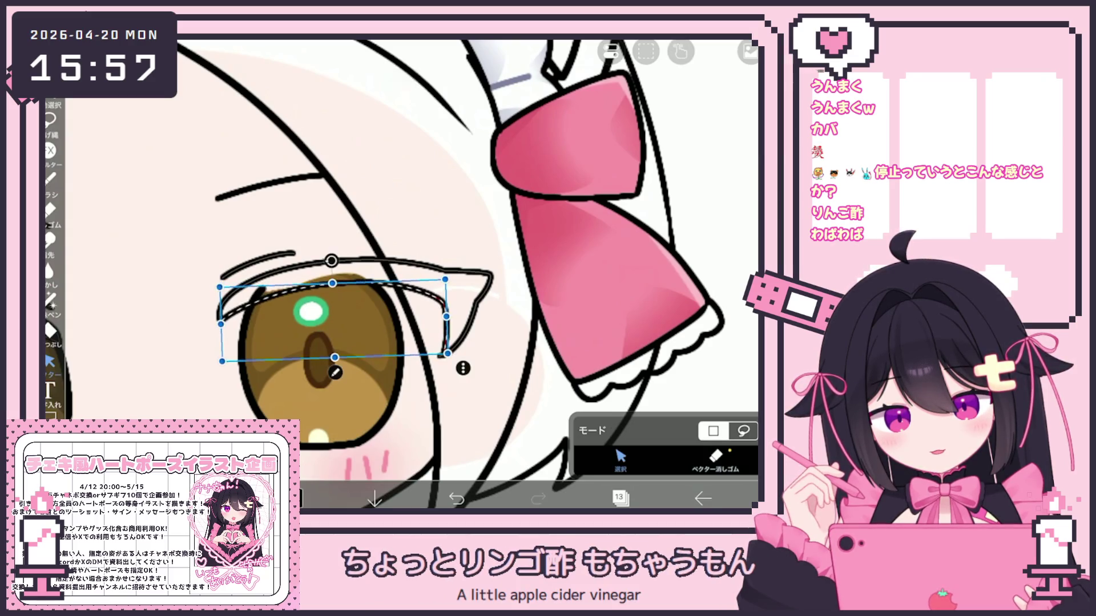
left_click(371, 171)
left_click(444, 320)
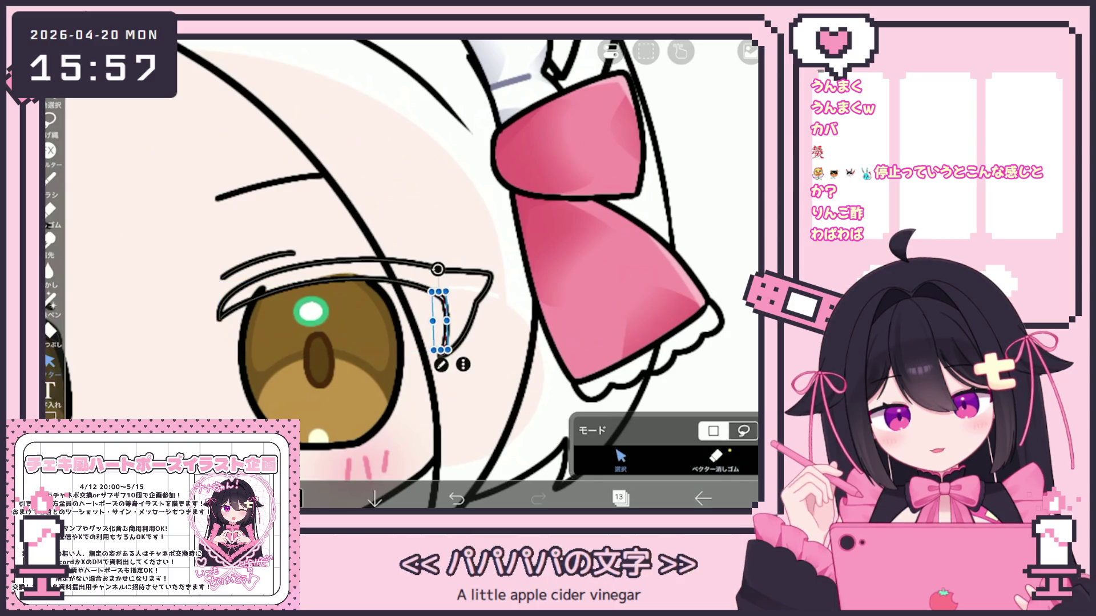
left_click(371, 171)
Erase the stray stroke and small leftover mark at the eye's outer corner
scroll(511, 302, "up", 3)
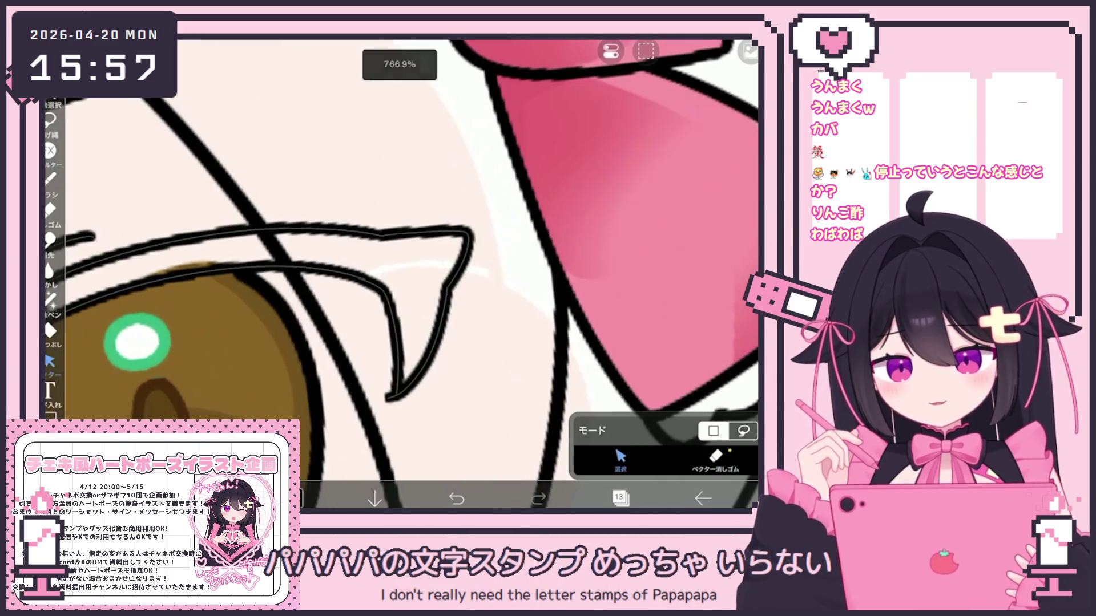
left_click(398, 360)
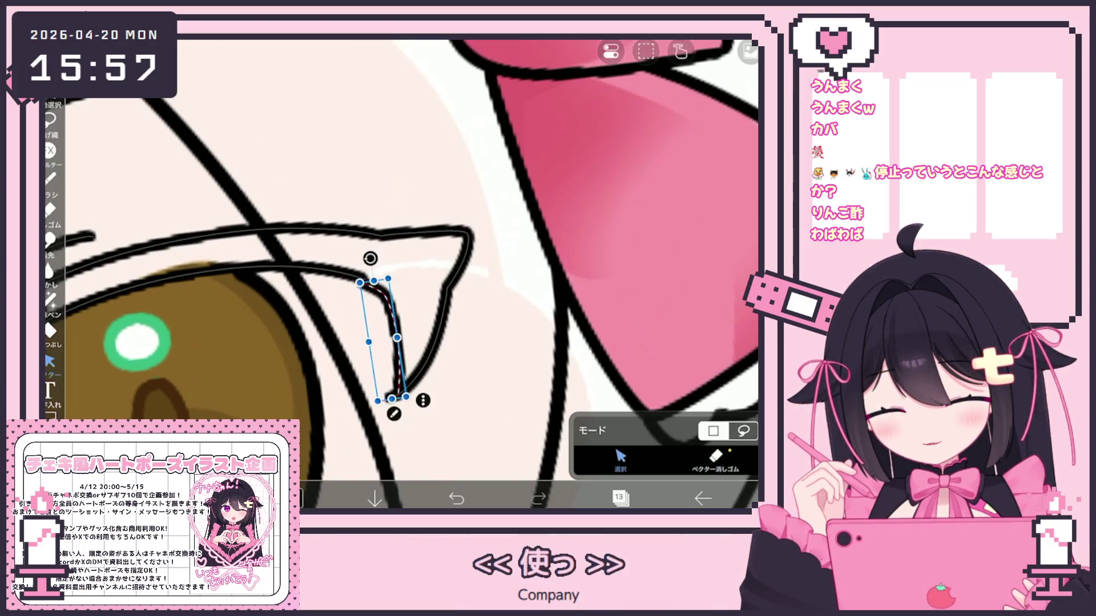
scroll(473, 298, "up", 3)
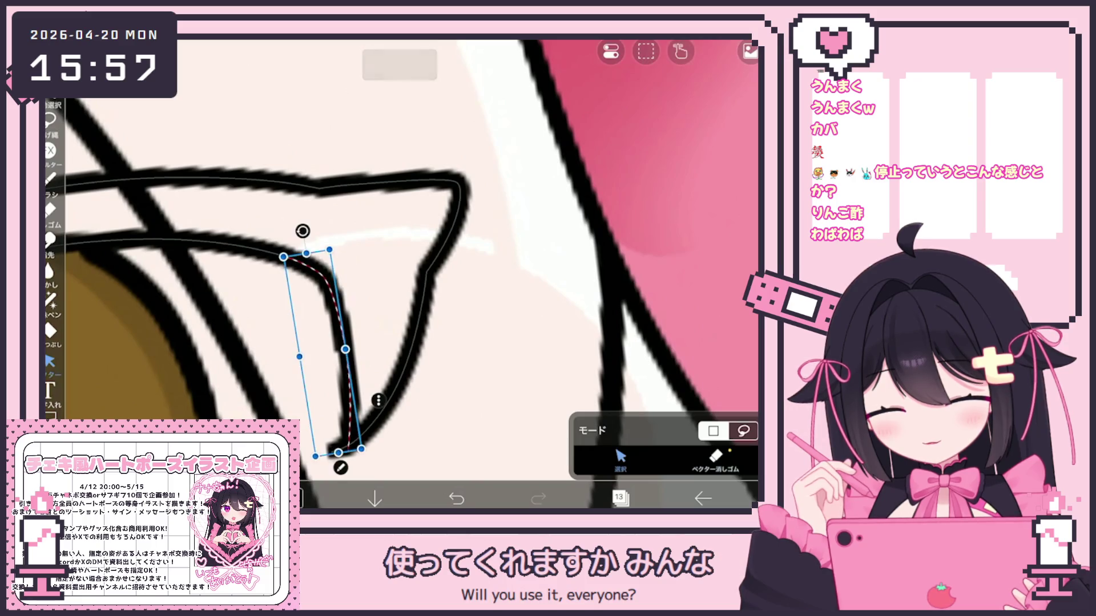
left_click(715, 457)
left_click(337, 353)
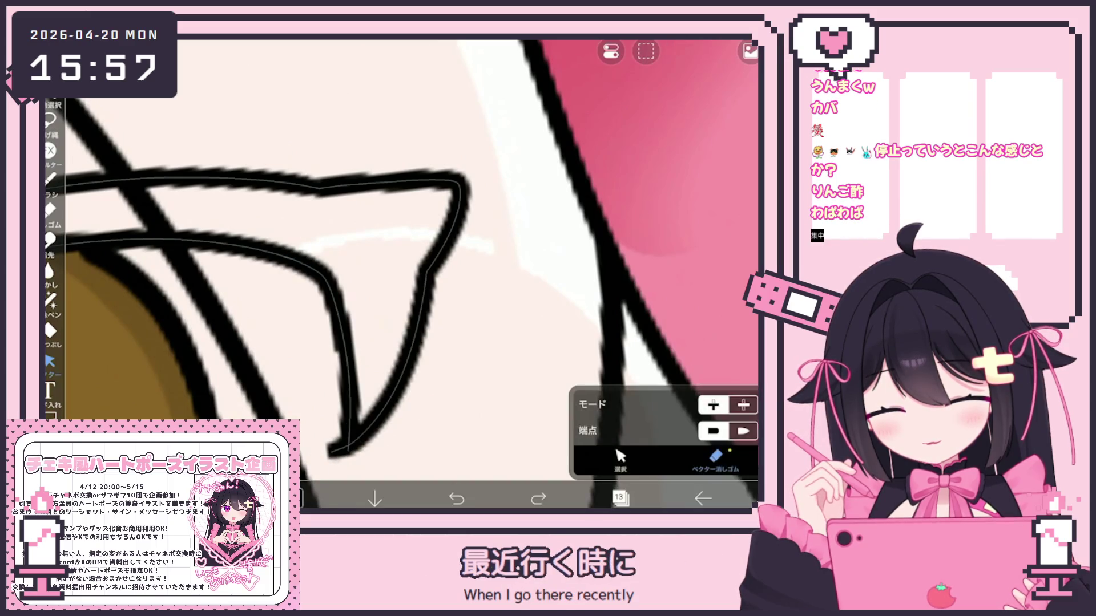
left_click(340, 448)
scroll(411, 274, "down", 5)
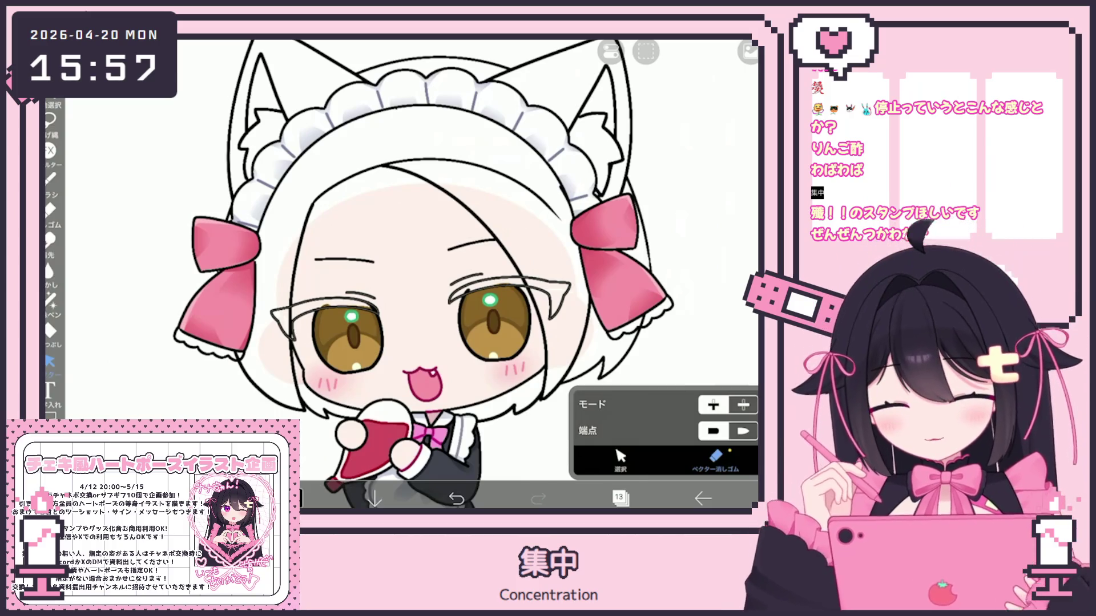
Select the eye-line layer and pick dark brown #5A4239
scroll(612, 244, "up", 3)
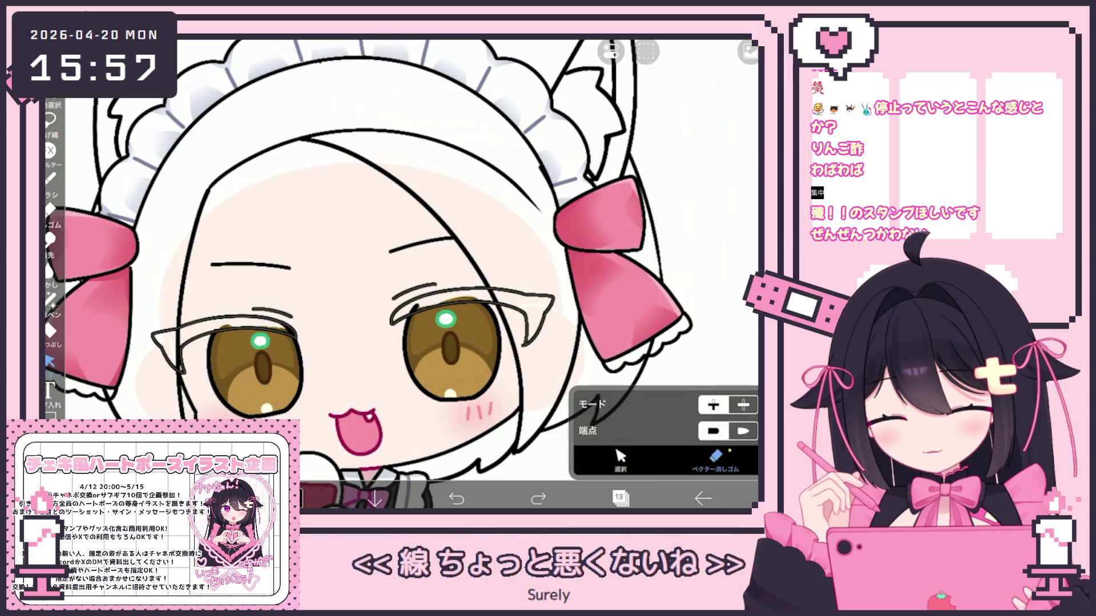
left_click(619, 498)
left_click(639, 294)
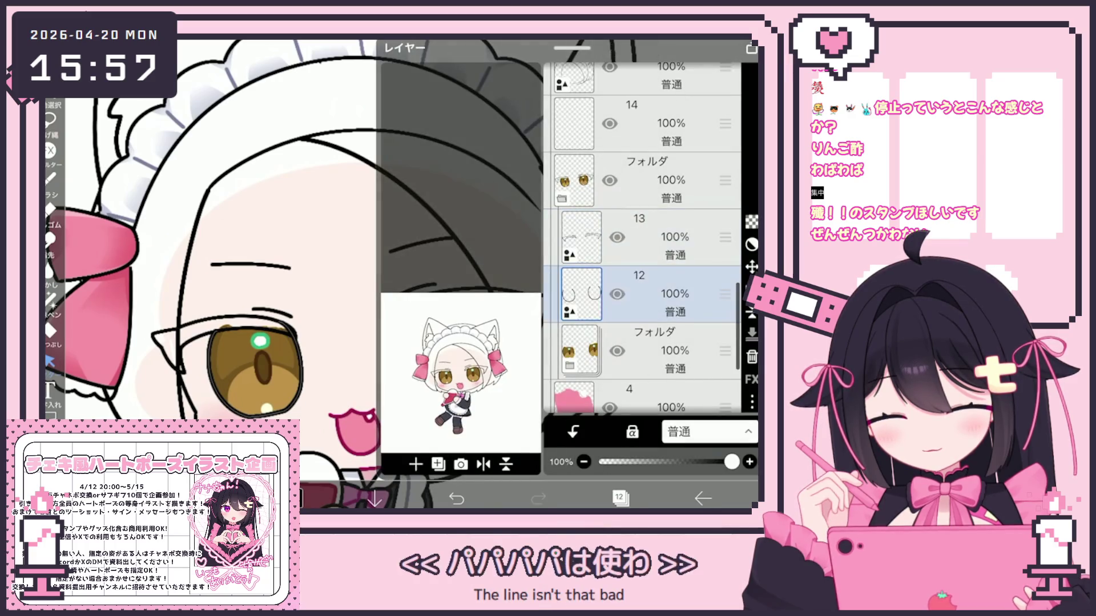
left_click(639, 236)
left_click(619, 498)
left_click_drag(391, 179, 386, 201)
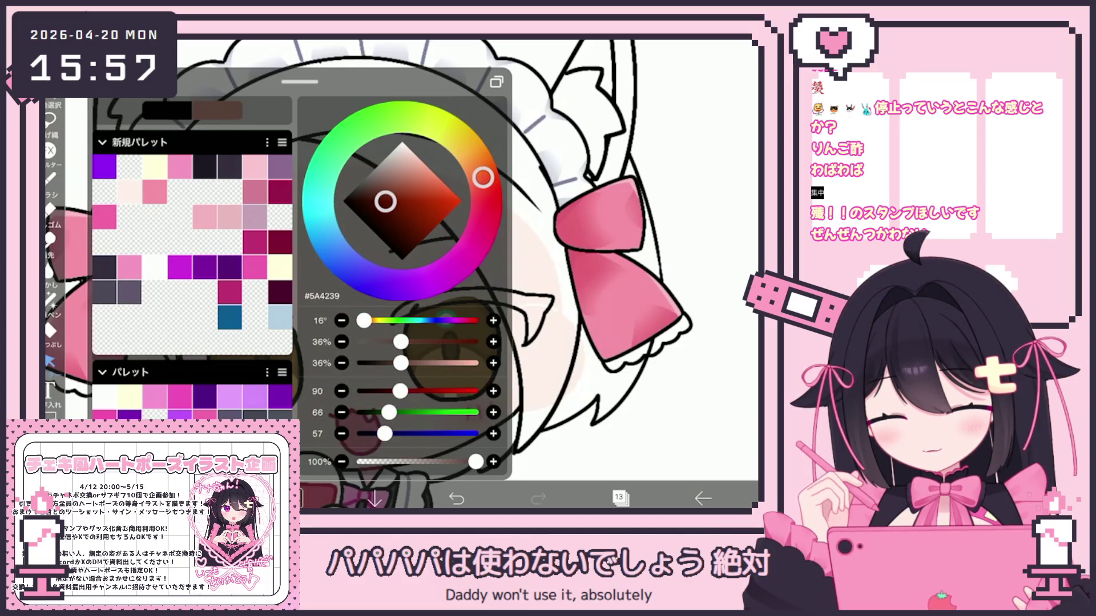
Fill both eyelash shapes with dark brown, with the fill referencing another layer
left_click(50, 330)
left_click(50, 330)
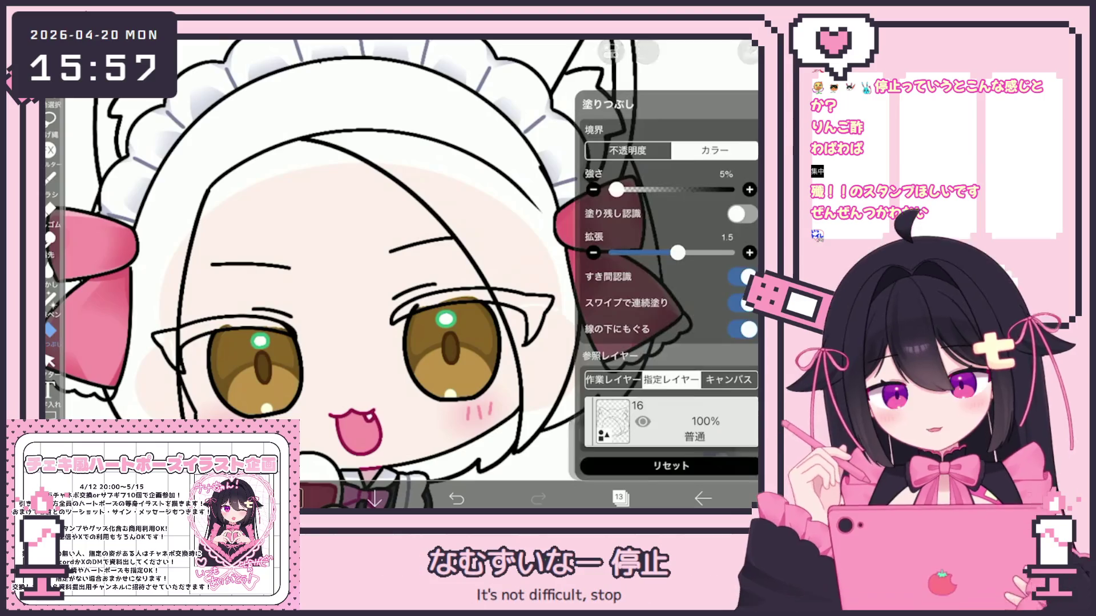
left_click(610, 421)
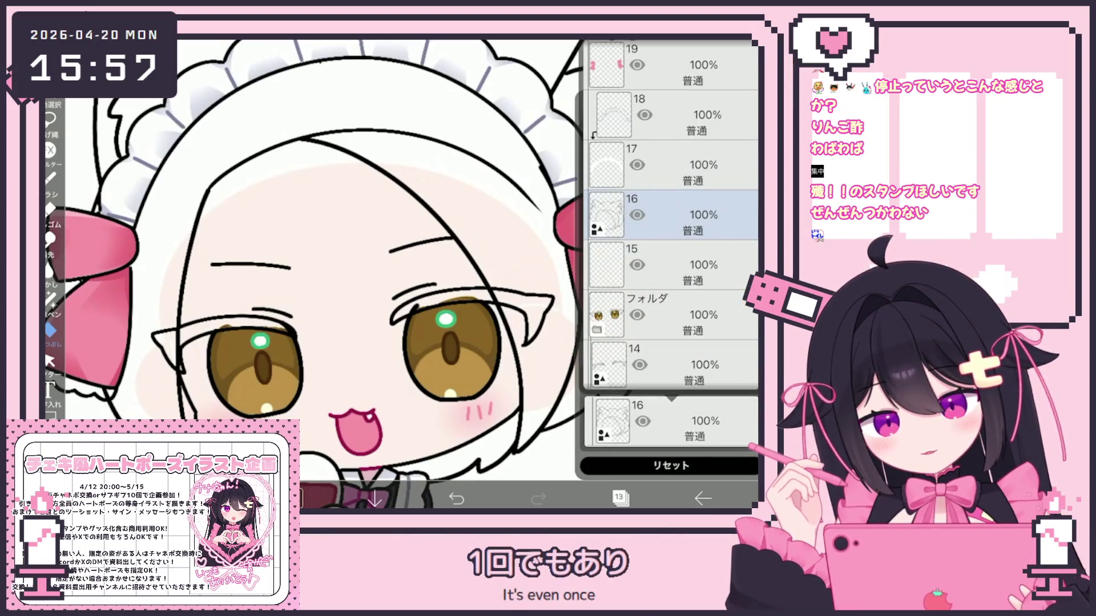
left_click(514, 300)
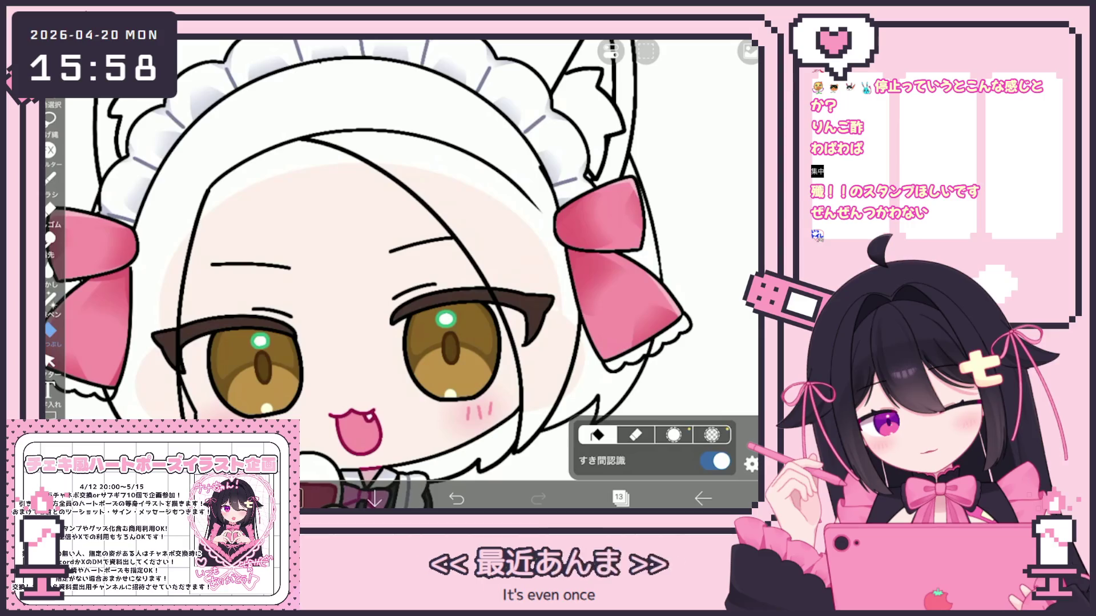
Switch the working layer to layer 14
left_click(619, 499)
left_click(673, 179)
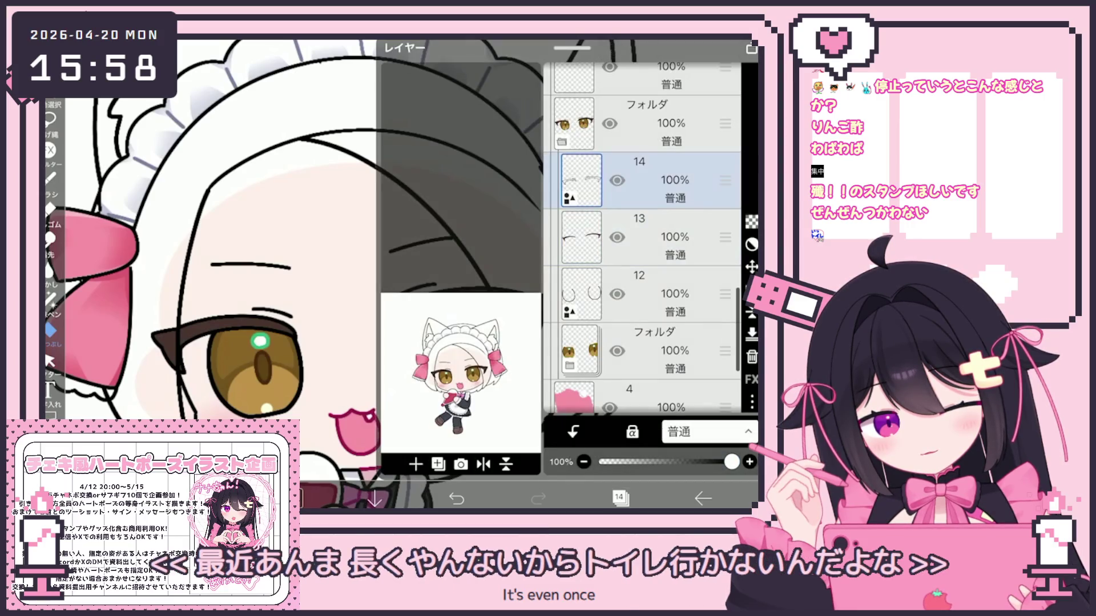
left_click(620, 498)
scroll(400, 257, "up", 5)
left_click(621, 457)
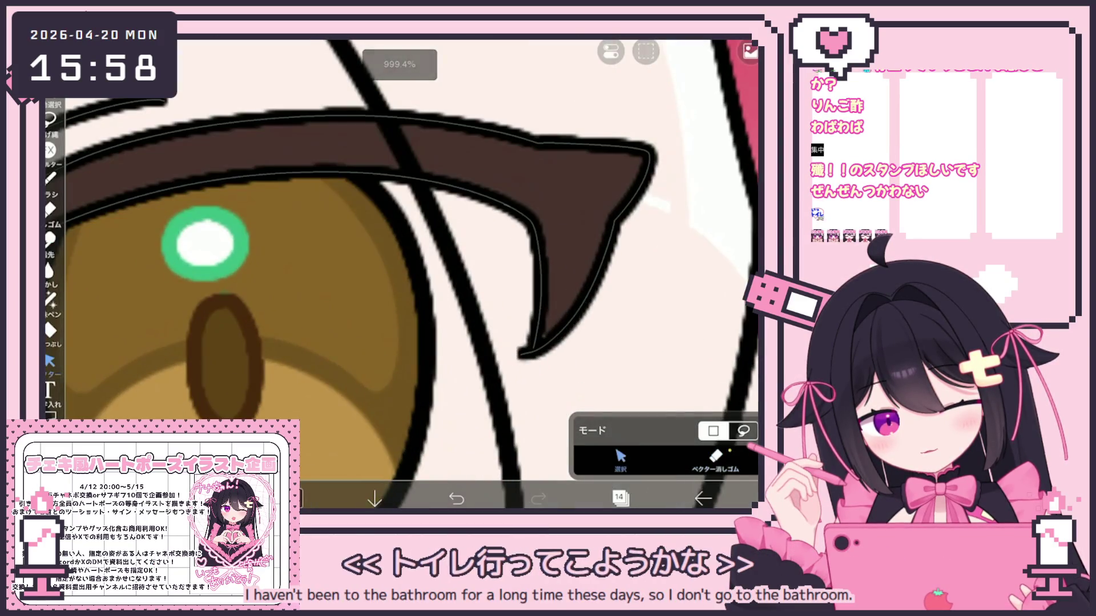
Select the leftover vector stroke at the right eyelash tip and erase it with the Vector Eraser
scroll(400, 257, "up", 2)
left_click(517, 268)
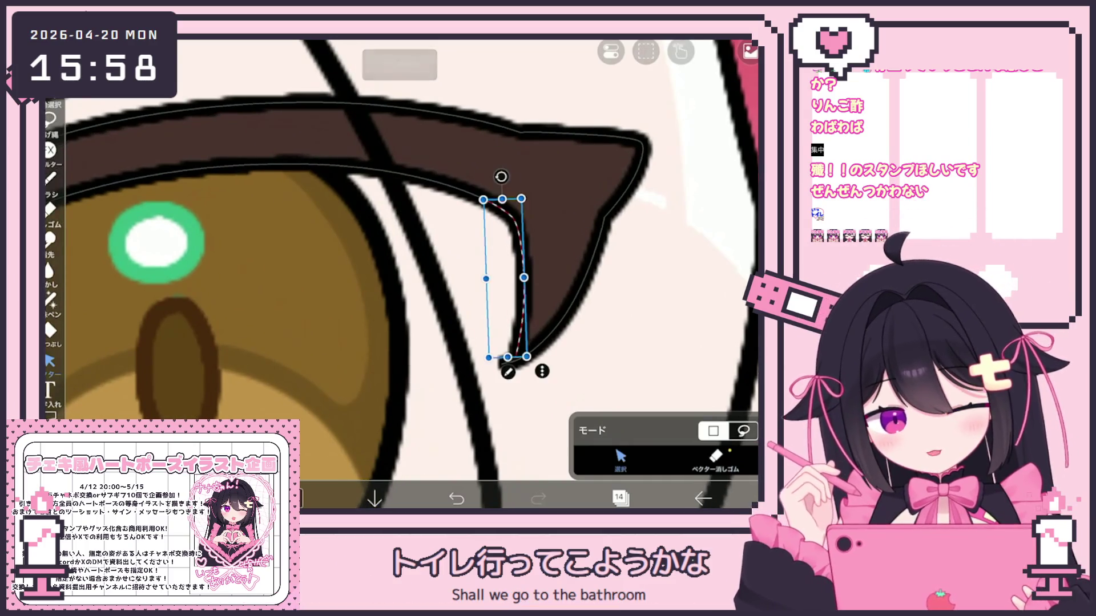
left_click(715, 456)
scroll(400, 257, "down", 5)
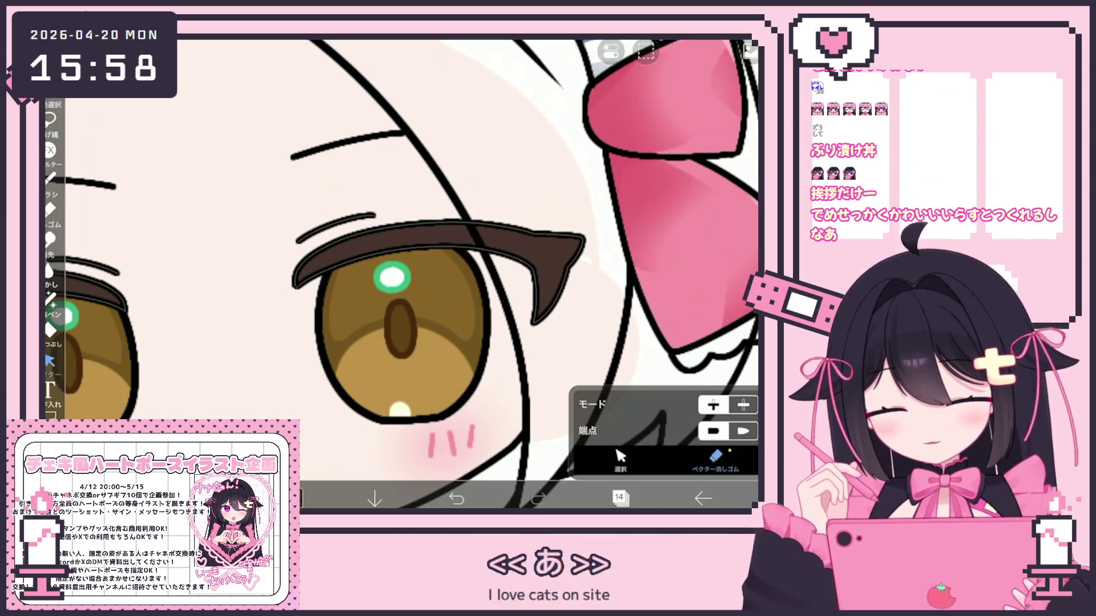
scroll(399, 273, "down", 5)
left_click(640, 294)
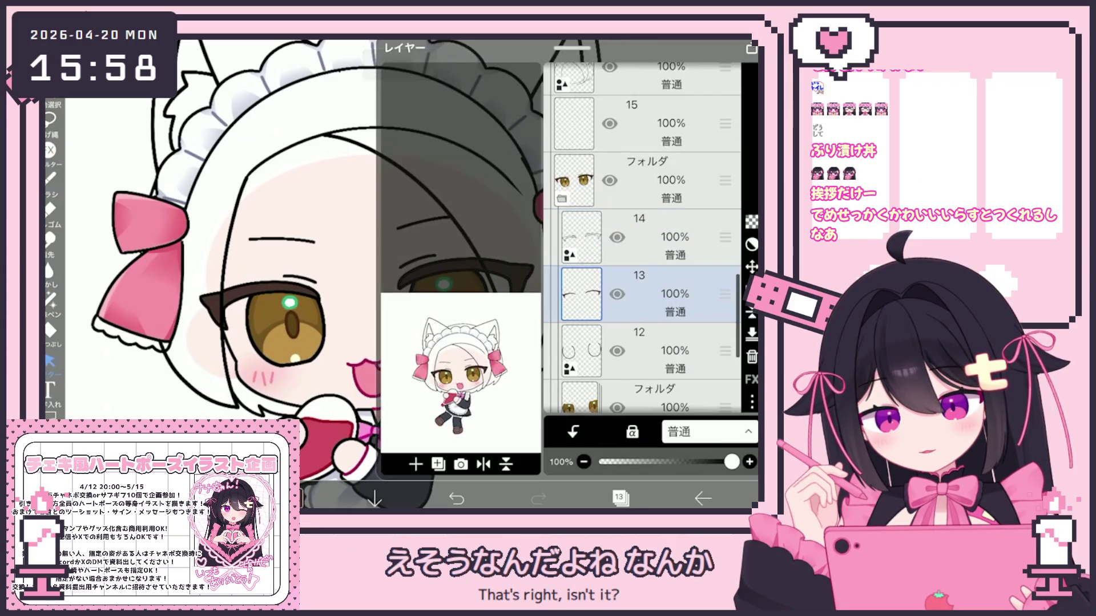
On layer 13, lasso-fill the left eye's outer corner with dark red
left_click(619, 498)
left_click(50, 331)
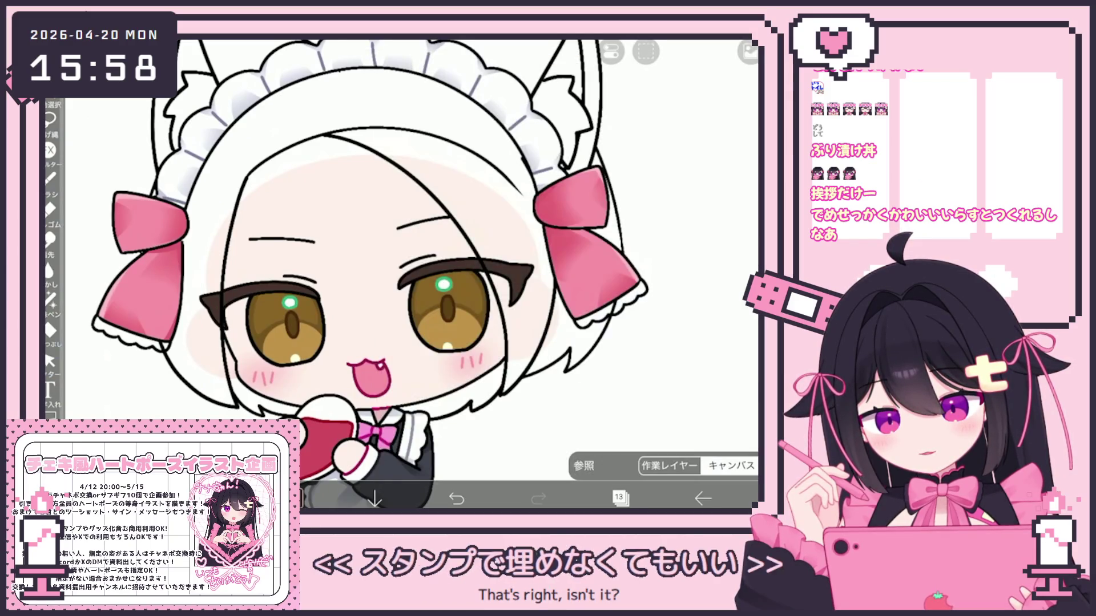
left_click(50, 178)
left_click(292, 498)
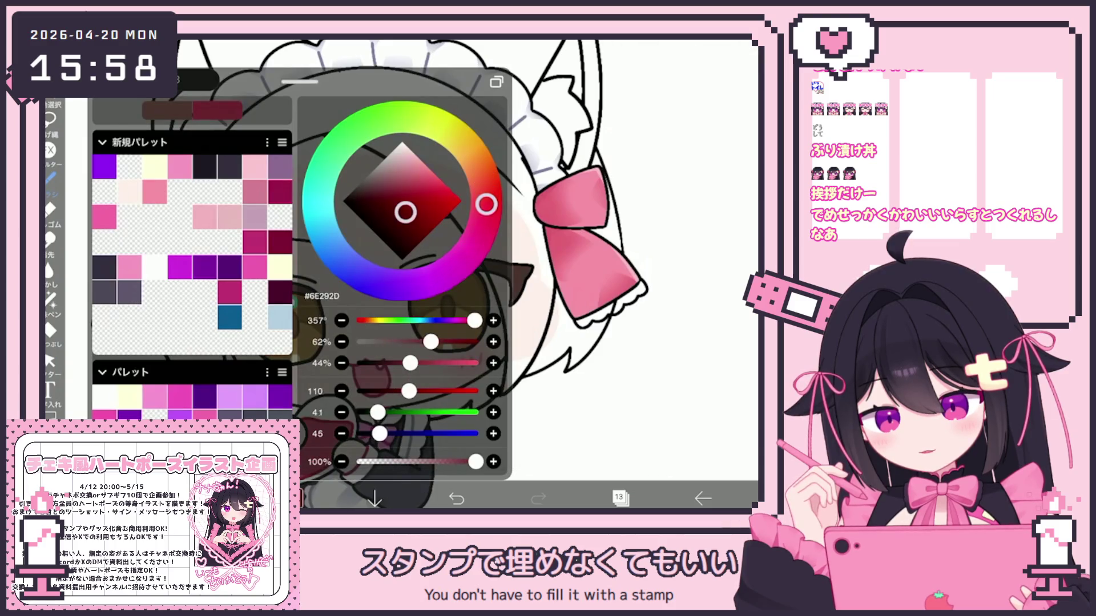
left_click(50, 298)
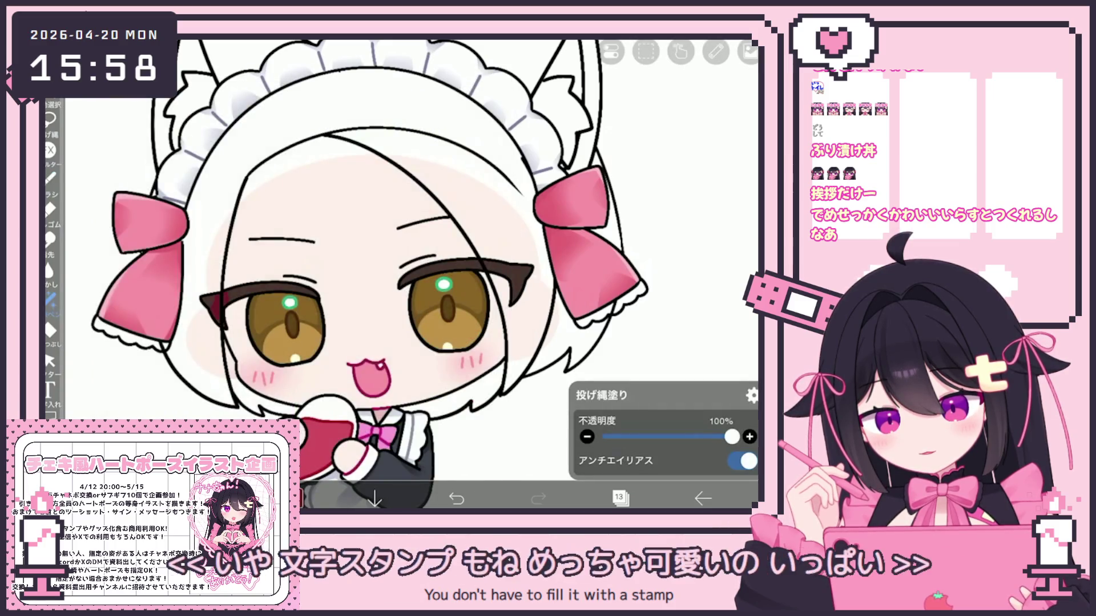
left_click(293, 498)
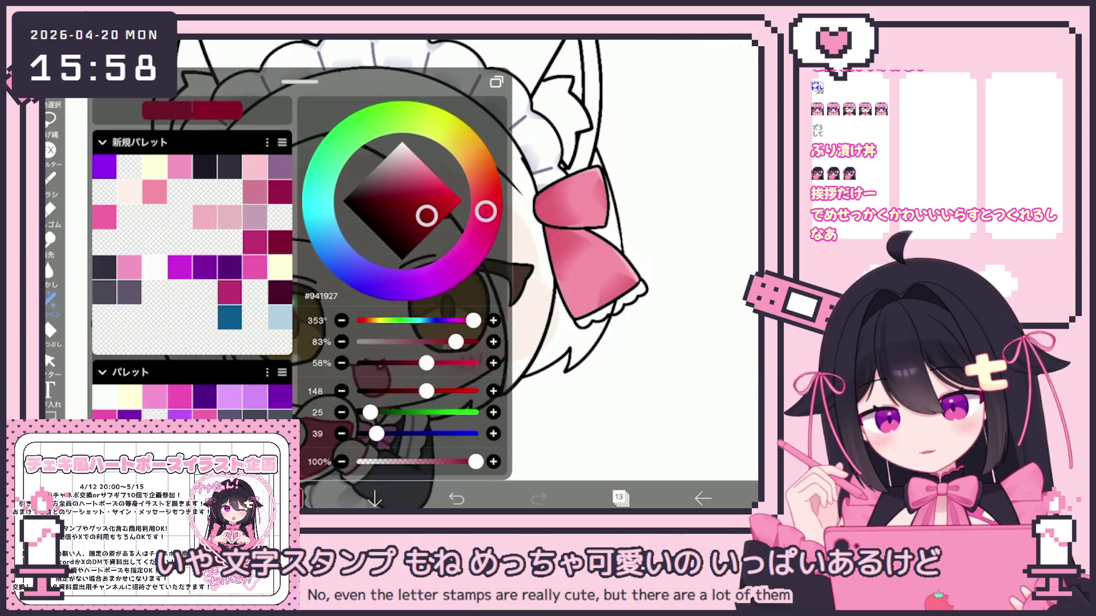
left_click(292, 499)
left_click_drag(206, 297, 221, 311)
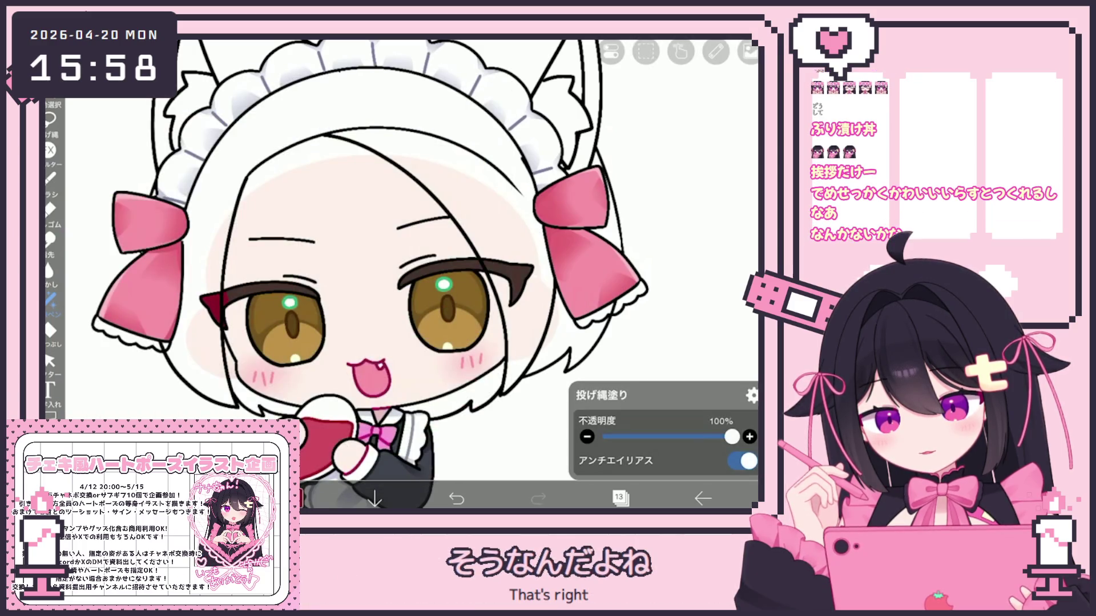
Tint the left eyelash's outer tip with brighter and warmer orange-red lasso fills
left_click(292, 498)
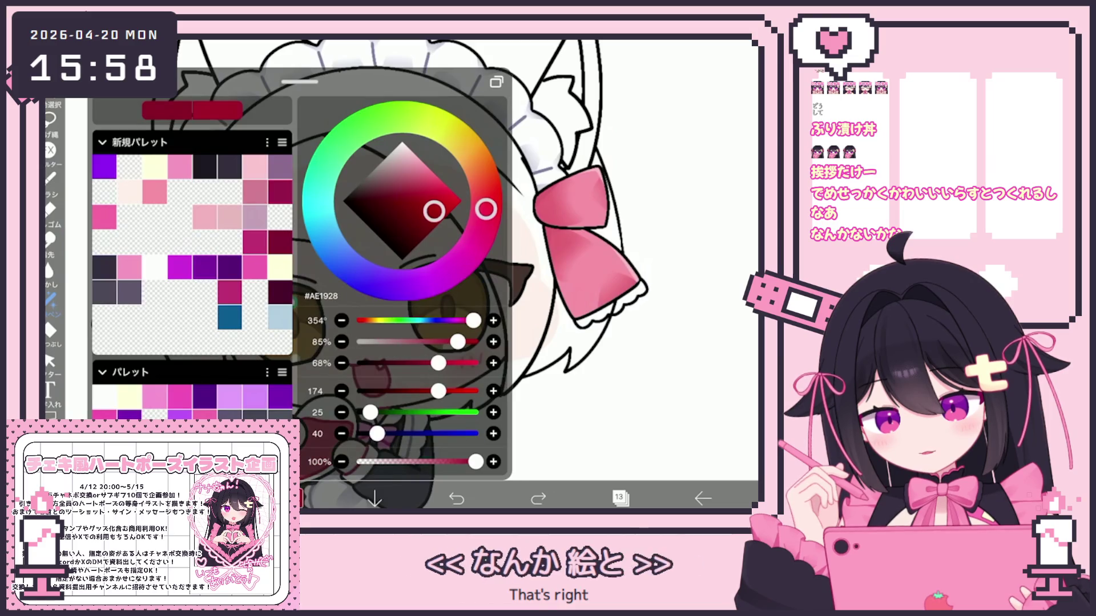
left_click(292, 498)
left_click_drag(207, 297, 222, 311)
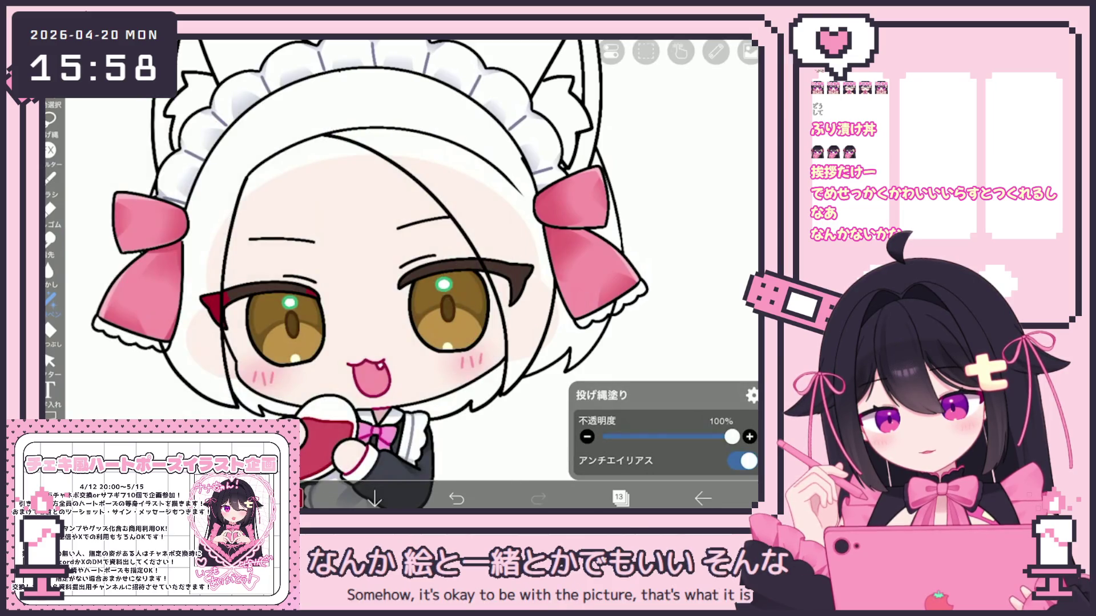
left_click(293, 499)
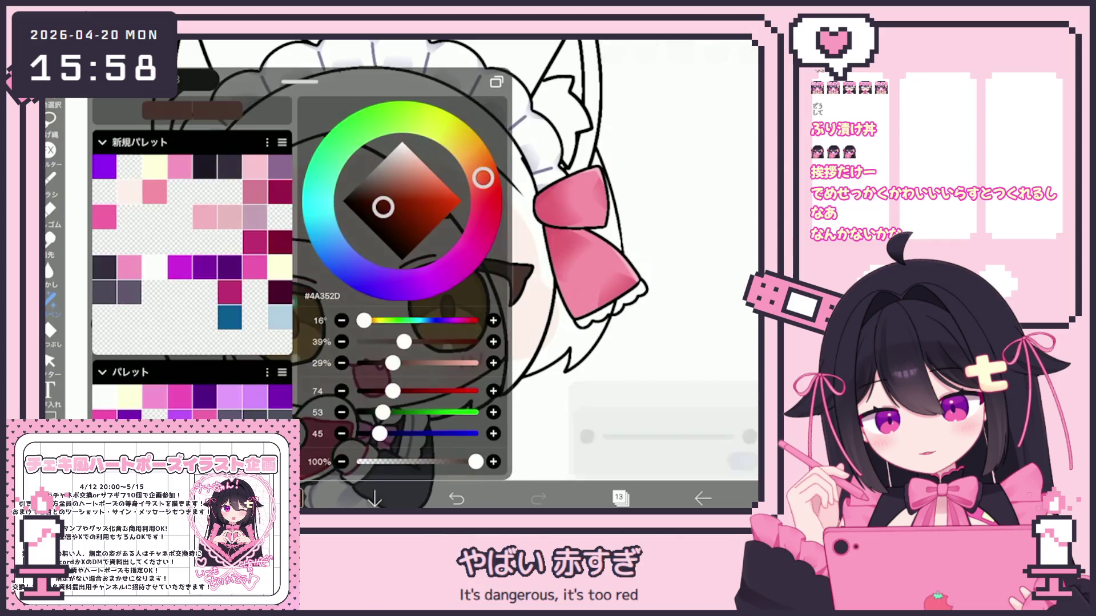
left_click(435, 217)
left_click(292, 498)
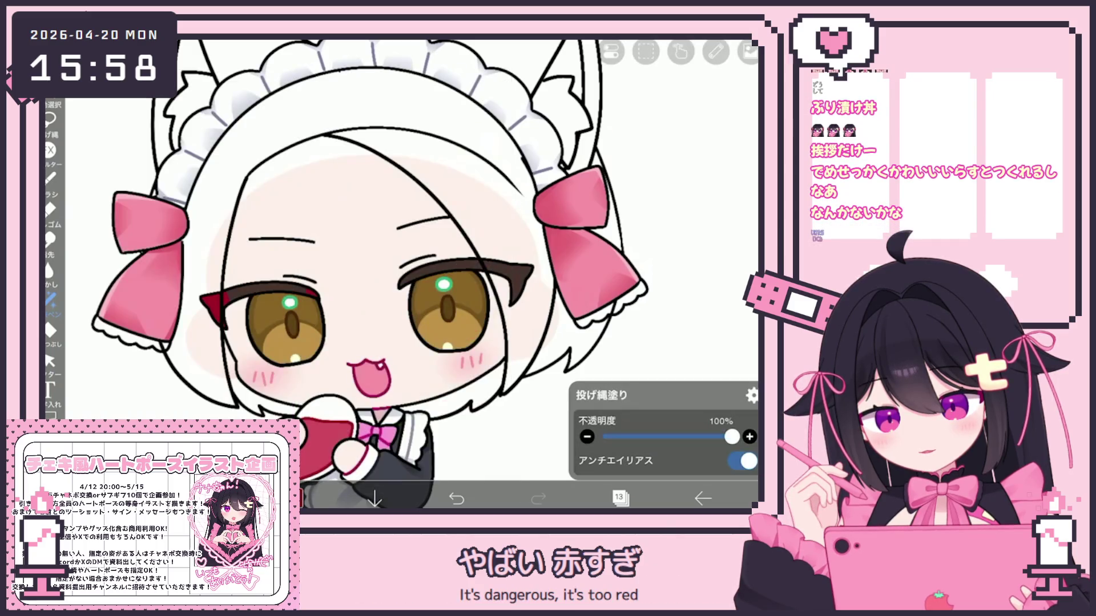
left_click_drag(200, 294, 220, 314)
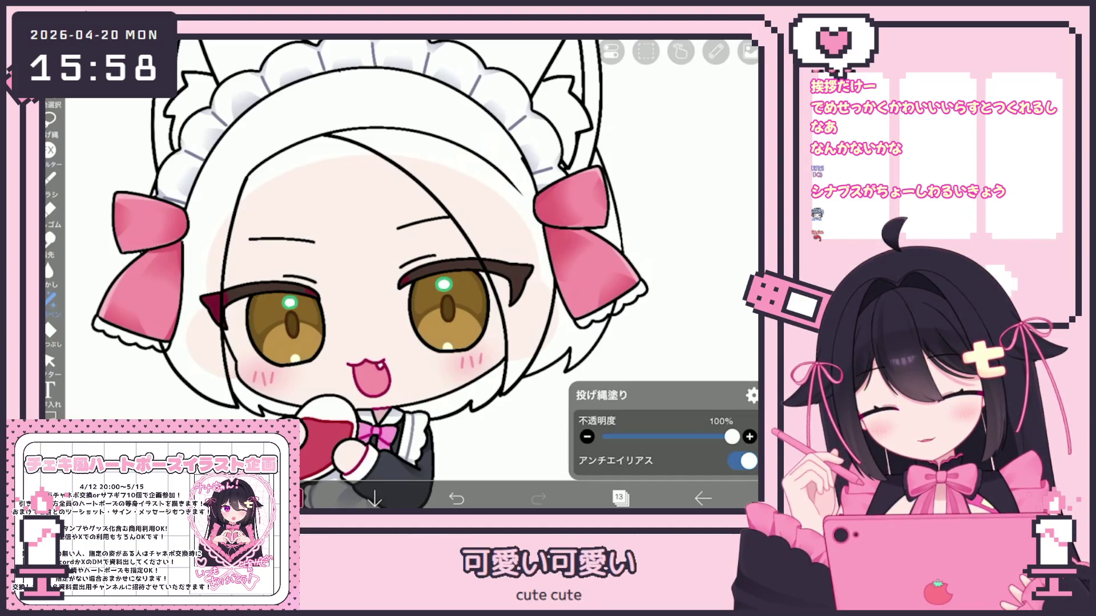
Add a new layer above layer 14 with dark red #550817, then select the eye layers folder
left_click(619, 498)
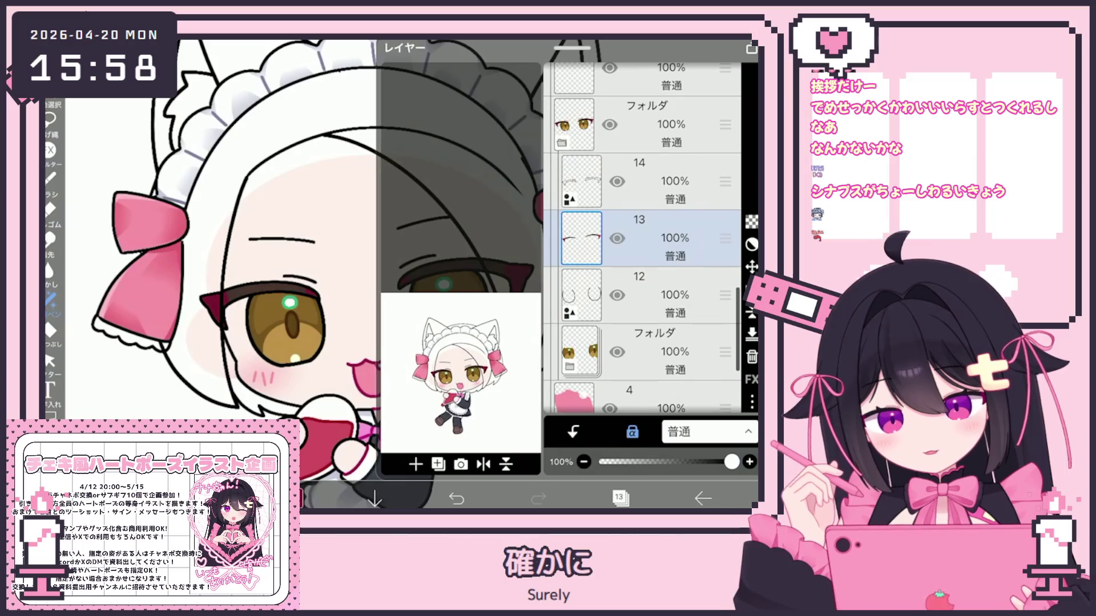
left_click(640, 181)
left_click(438, 464)
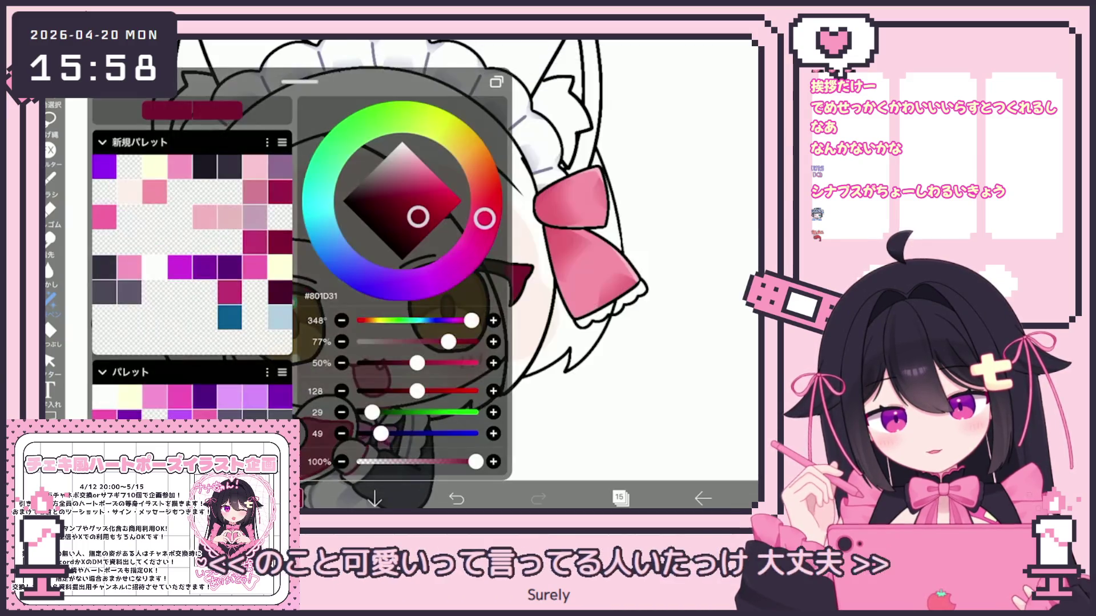
left_click(294, 498)
left_click(293, 498)
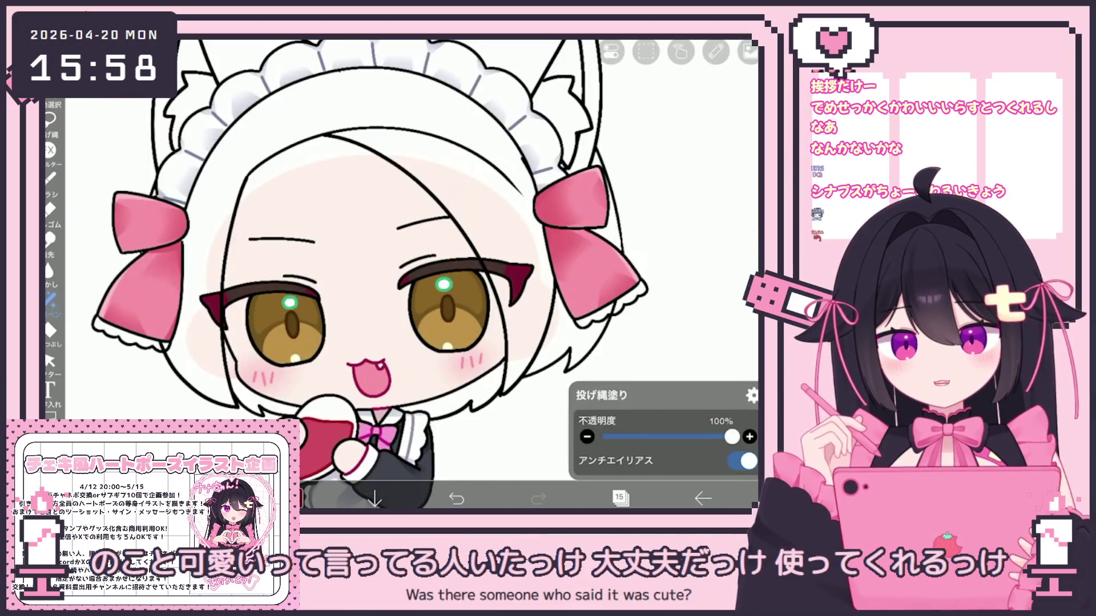
scroll(400, 273, "up", 3)
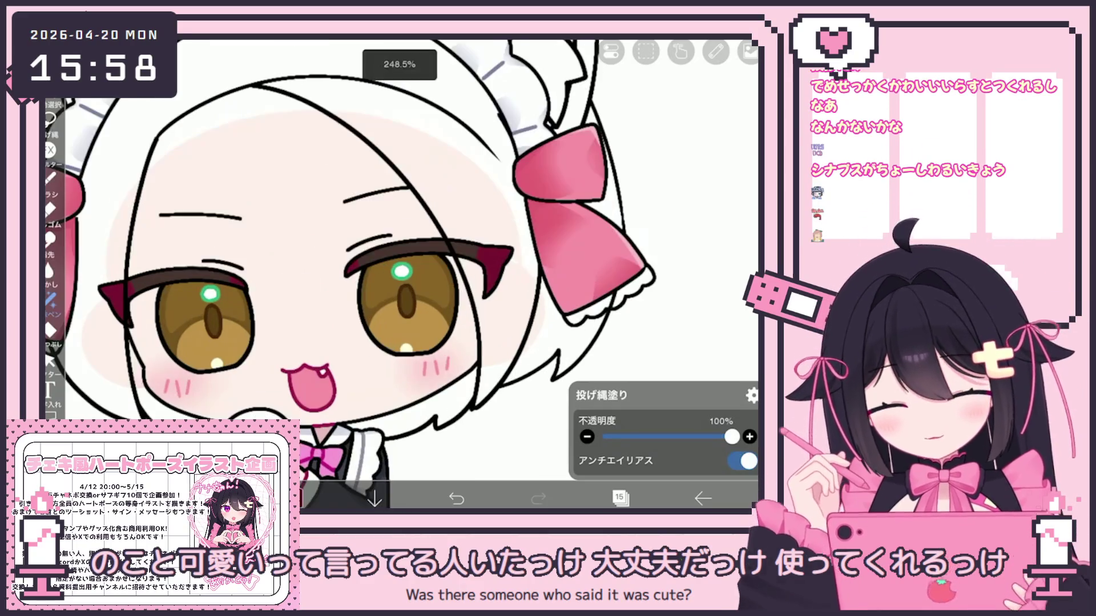
scroll(240, 228, "up", 2)
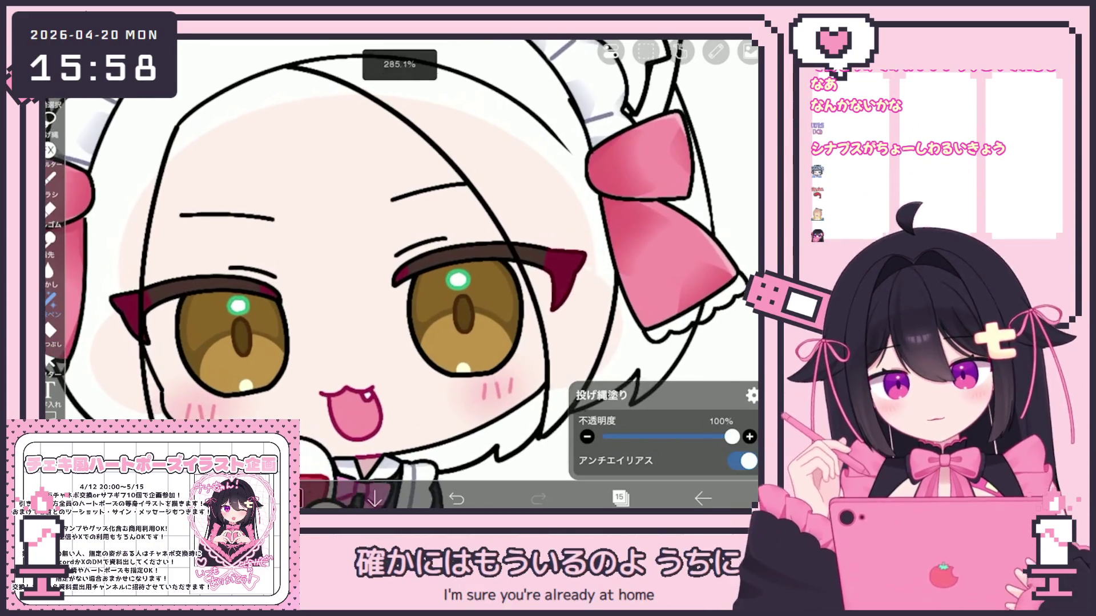
scroll(399, 274, "down", 1)
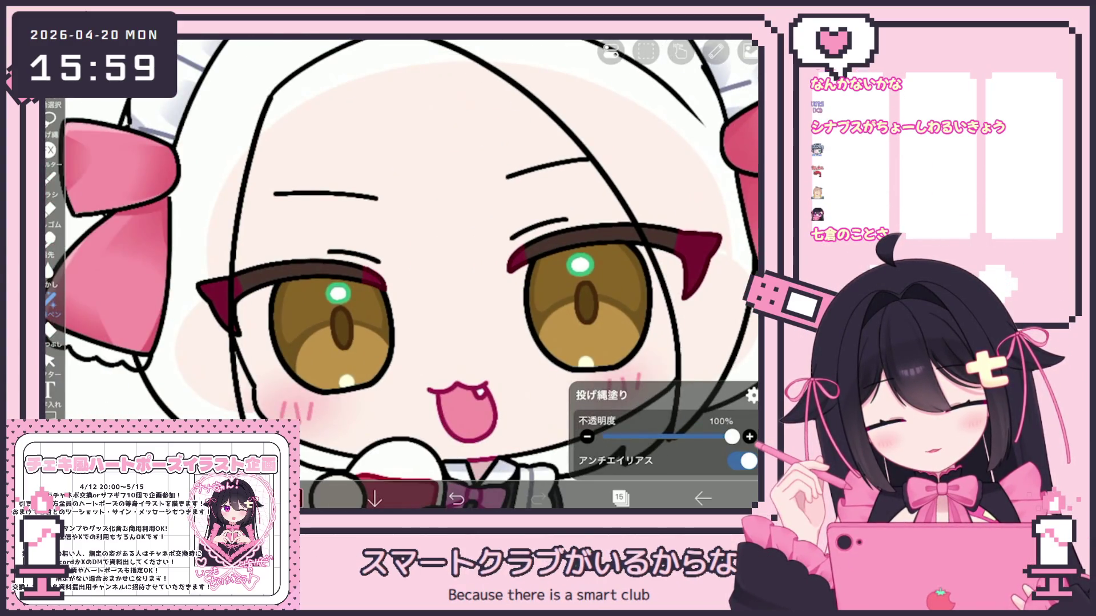
left_click(291, 498)
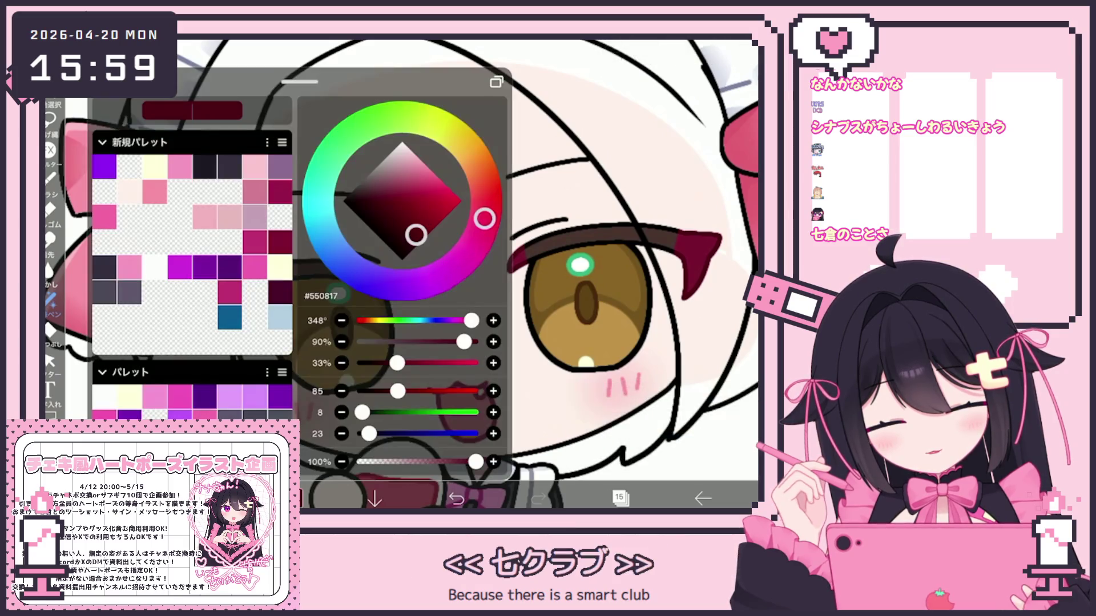
left_click(291, 498)
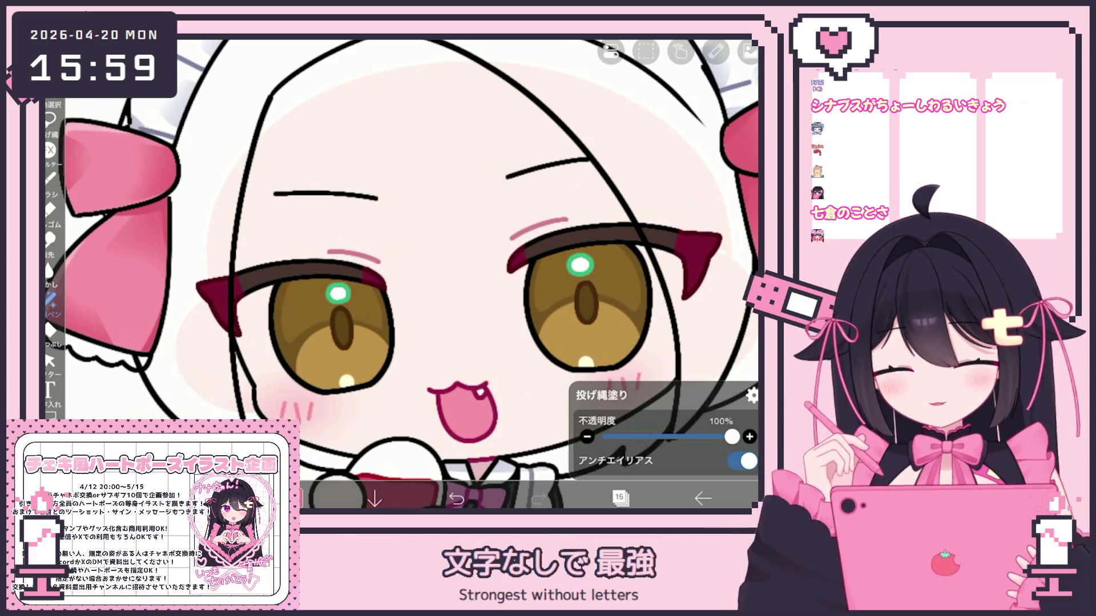
left_click(619, 498)
left_click(633, 311)
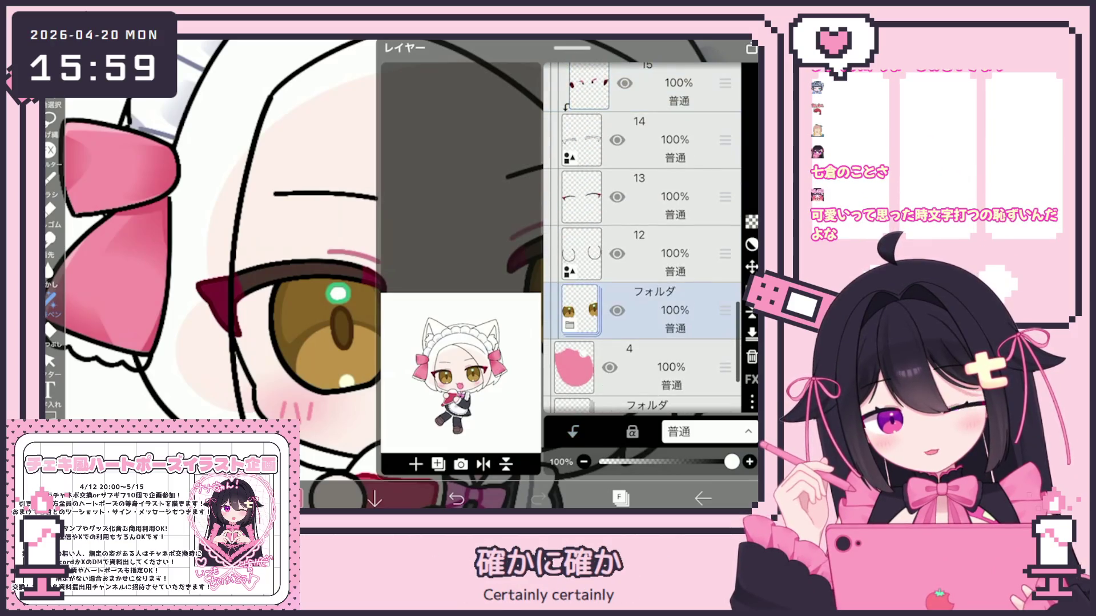
Expand the eye folder, select layer 5 and set a golden brown such as #C49245
left_click(634, 311)
left_click(656, 308)
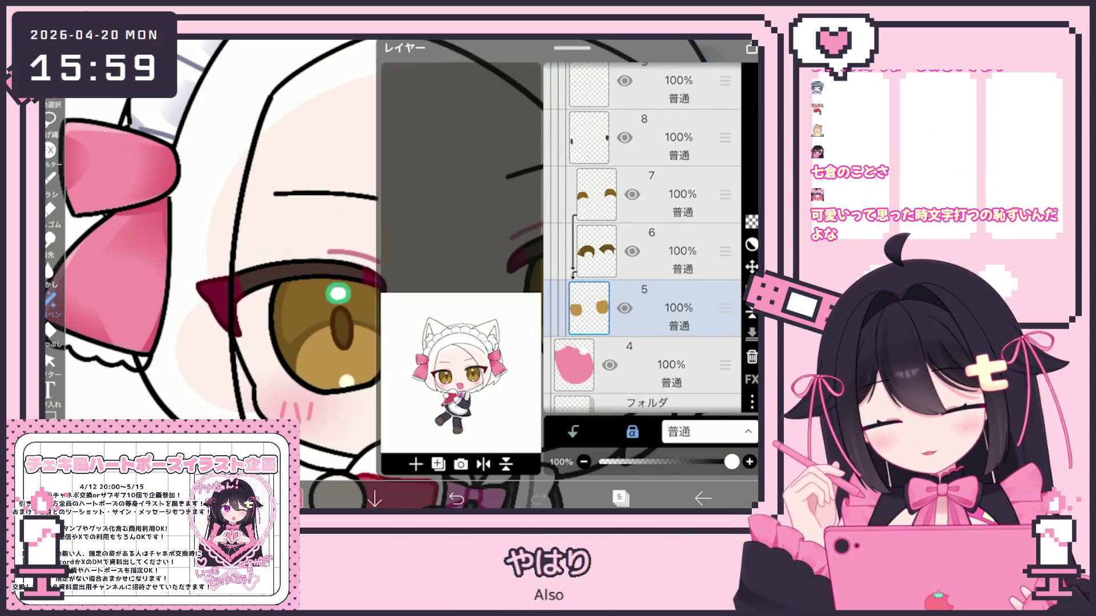
left_click(619, 498)
left_click(293, 498)
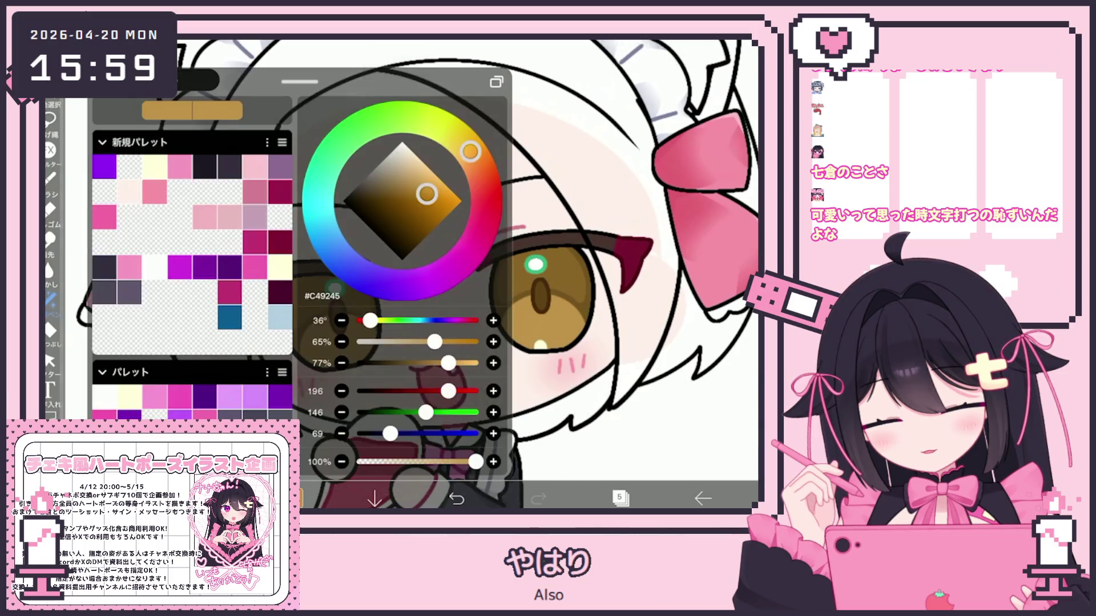
left_click(294, 498)
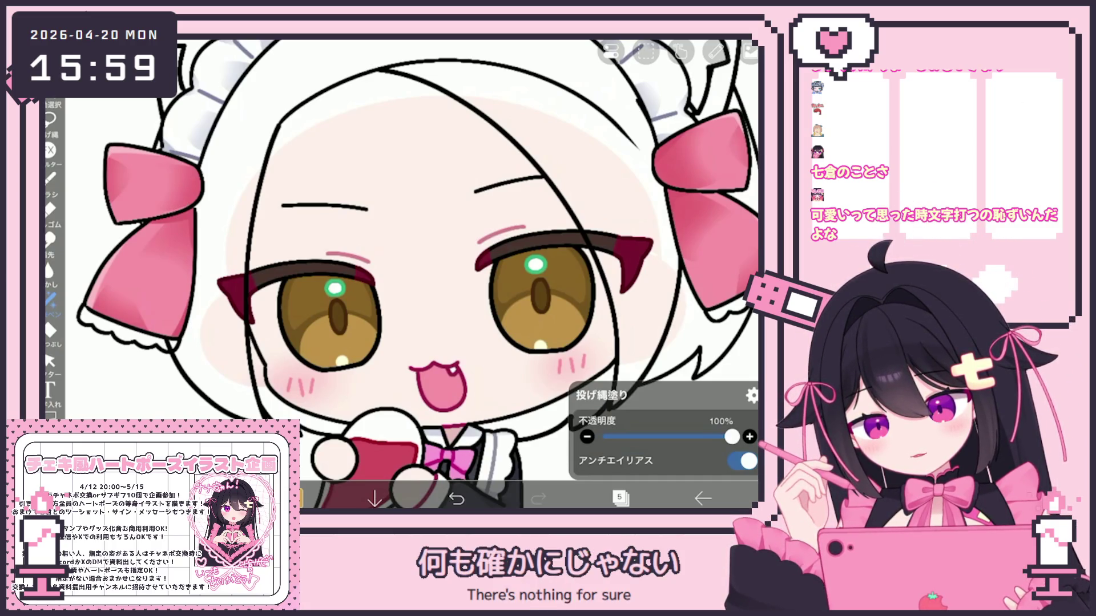
left_click(294, 498)
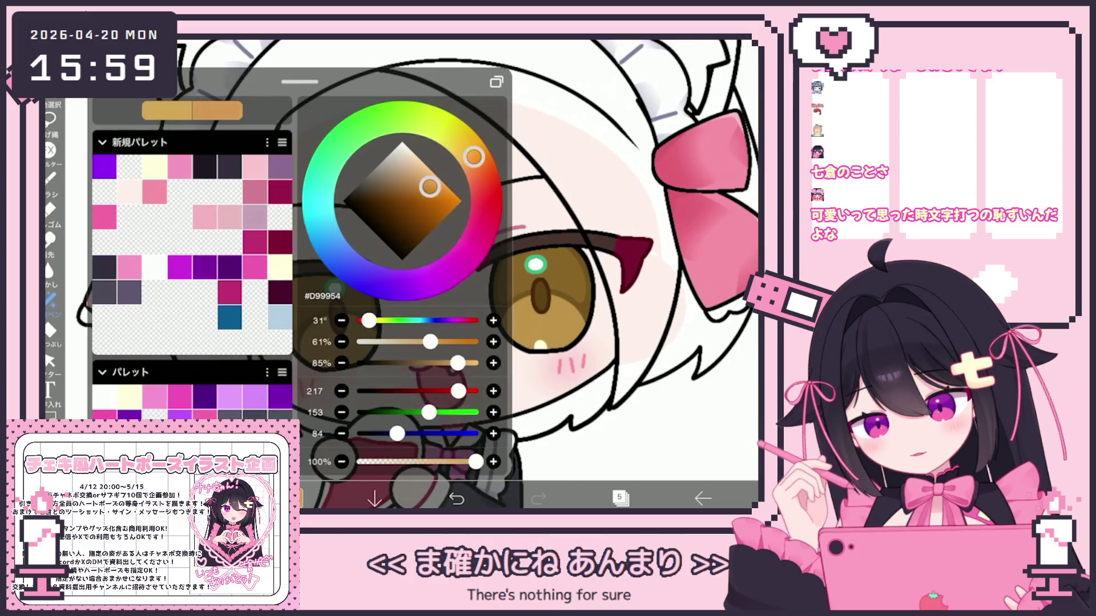
left_click(294, 499)
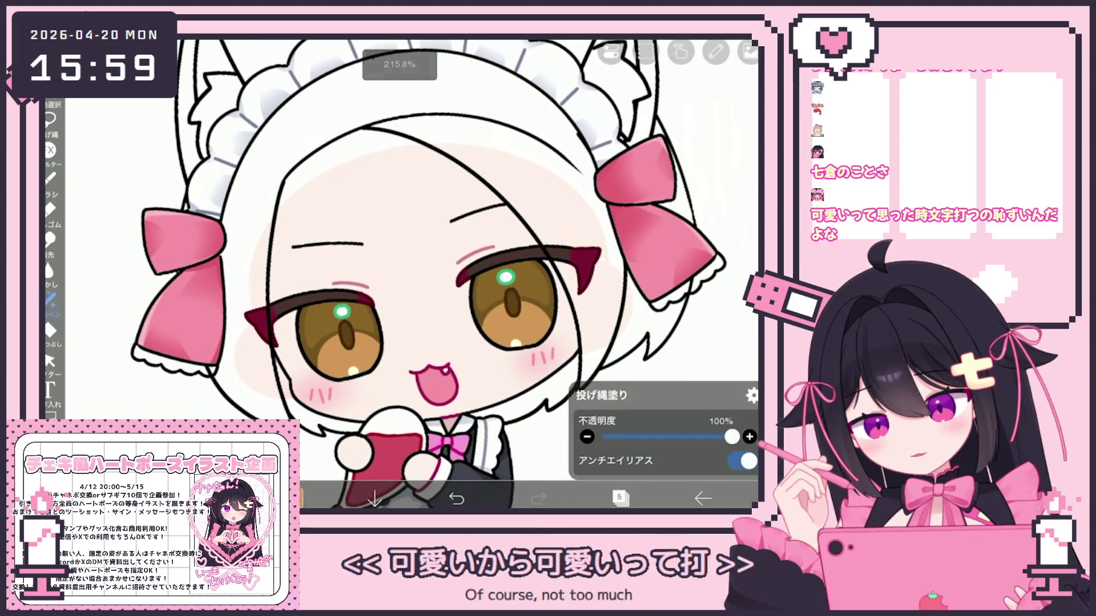
On layer 6, darken the brown to about #A5642B
left_click(620, 498)
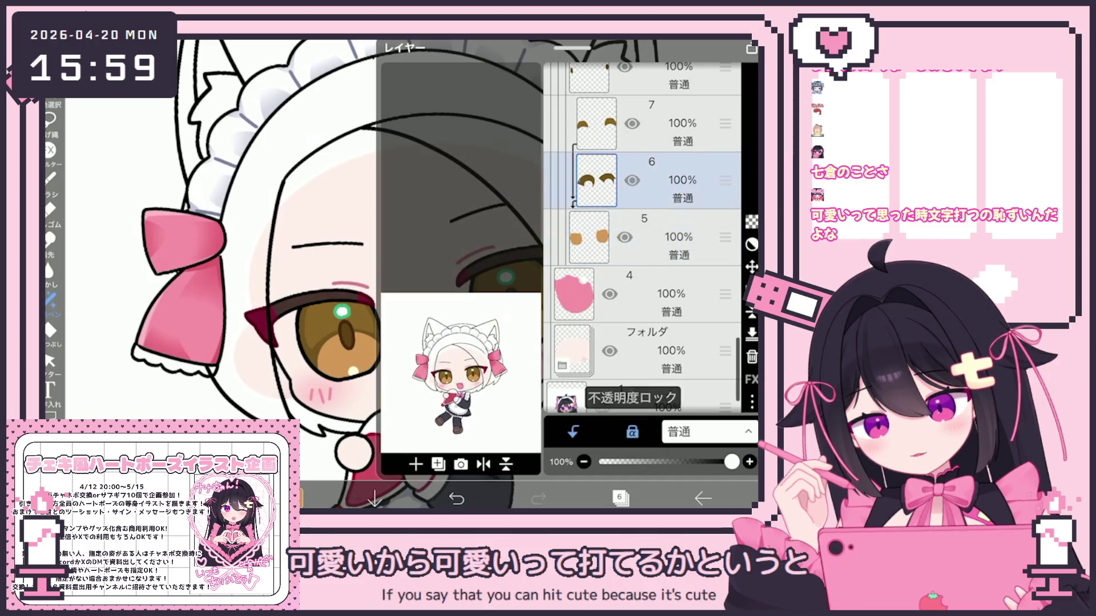
left_click(294, 498)
left_click(294, 499)
left_click(294, 498)
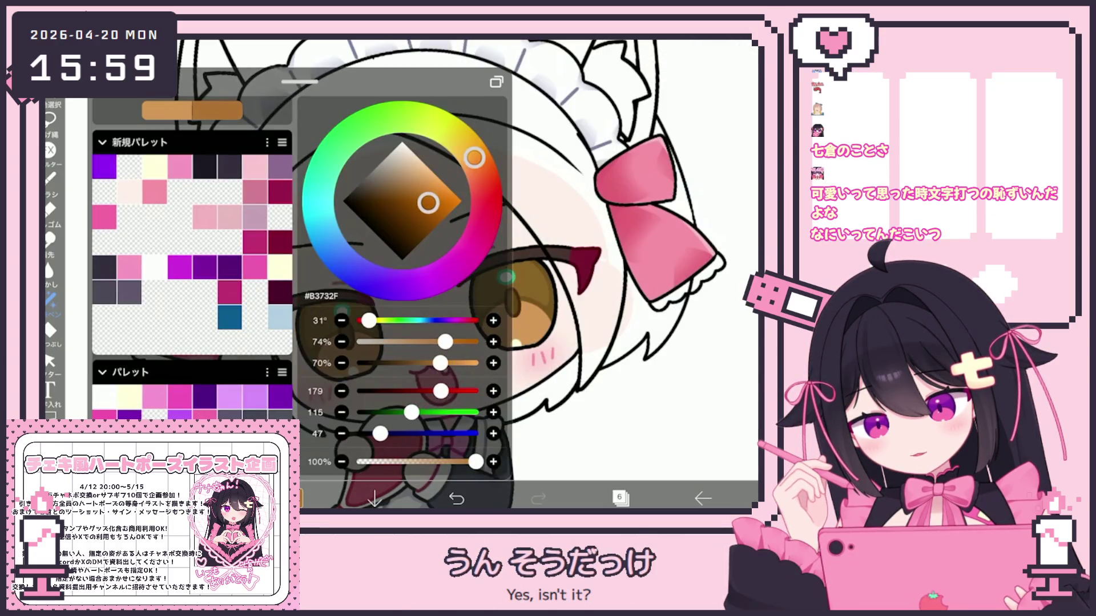
left_click_drag(428, 203, 425, 207)
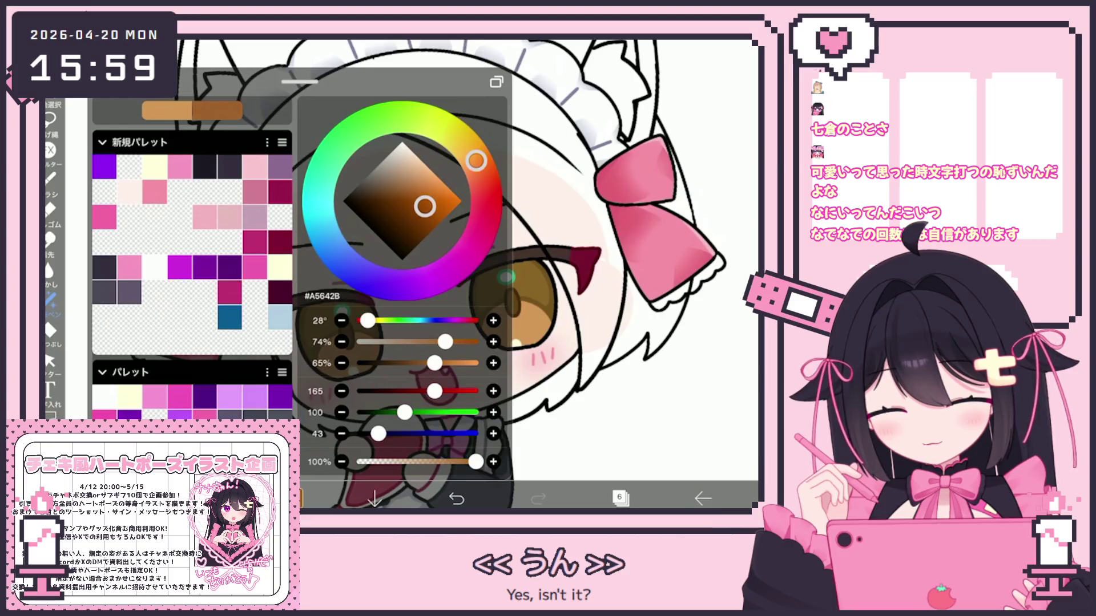
left_click(294, 498)
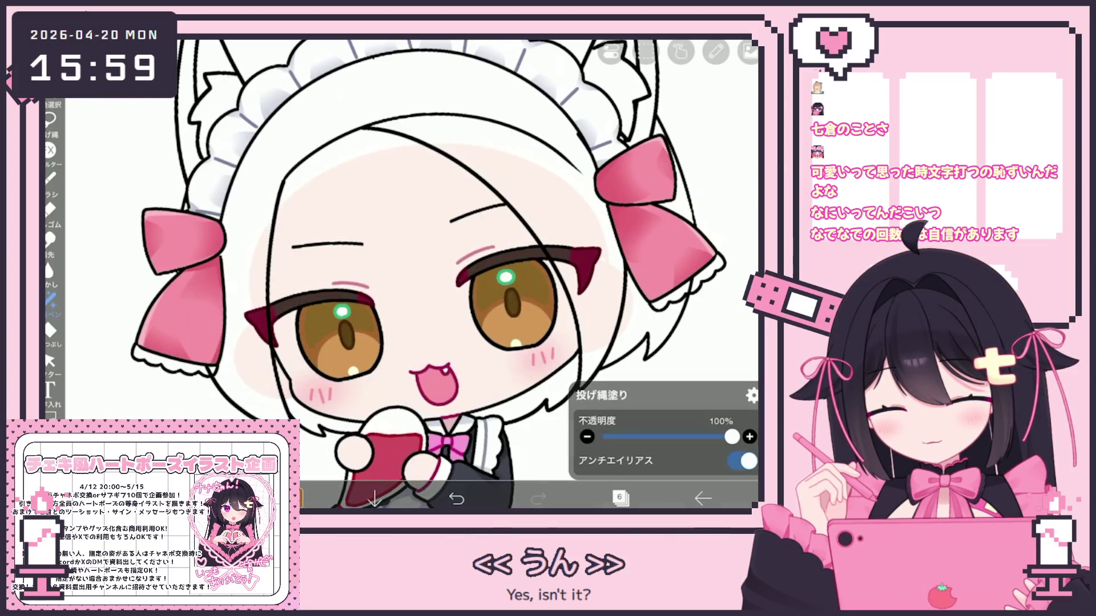
left_click(294, 498)
left_click(425, 208)
left_click(294, 498)
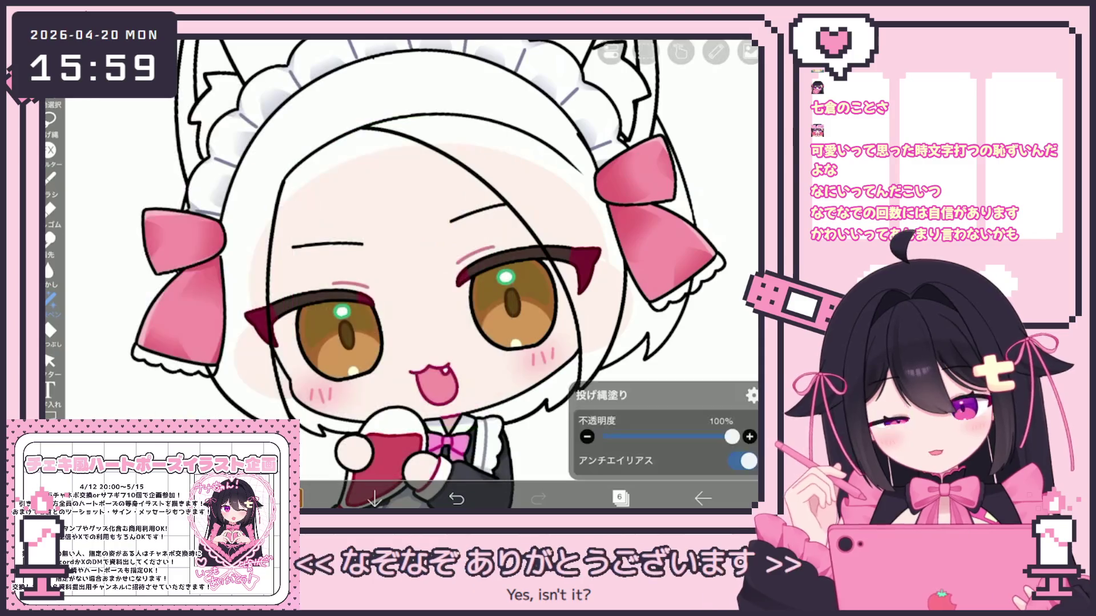
Work on layer 7 with warm brown #AE6626, then move to layer 9
left_click(619, 498)
left_click(657, 179)
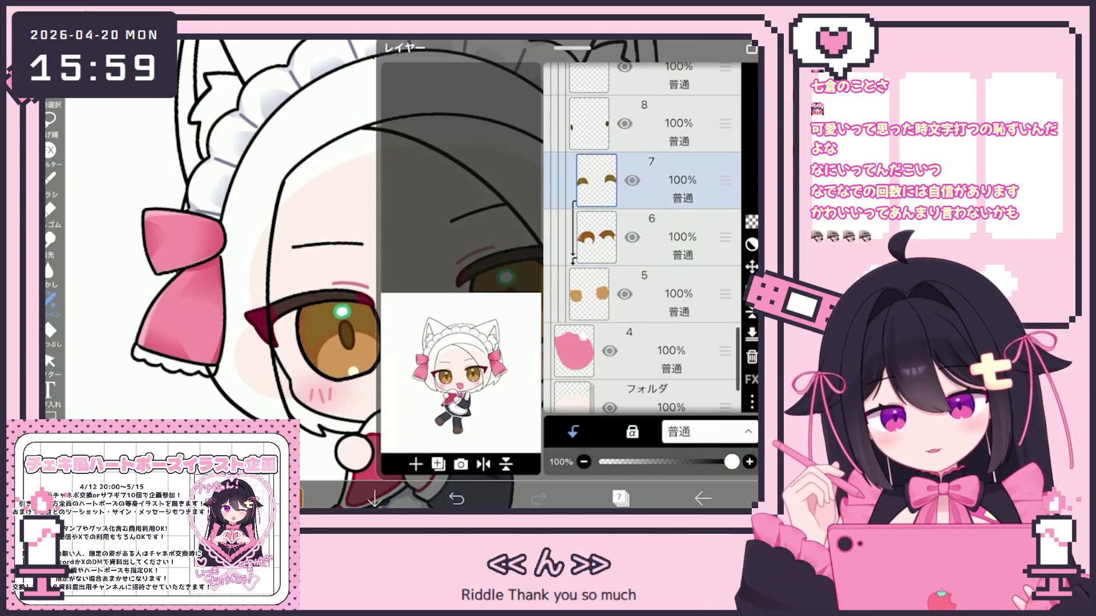
left_click(294, 498)
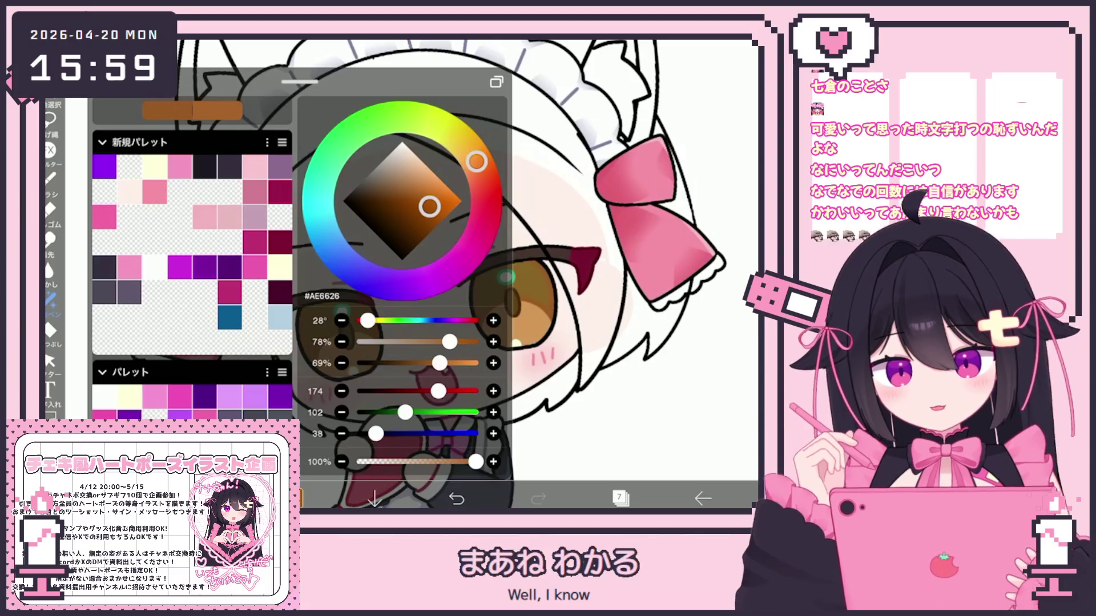
left_click(294, 498)
scroll(425, 274, "down", 2)
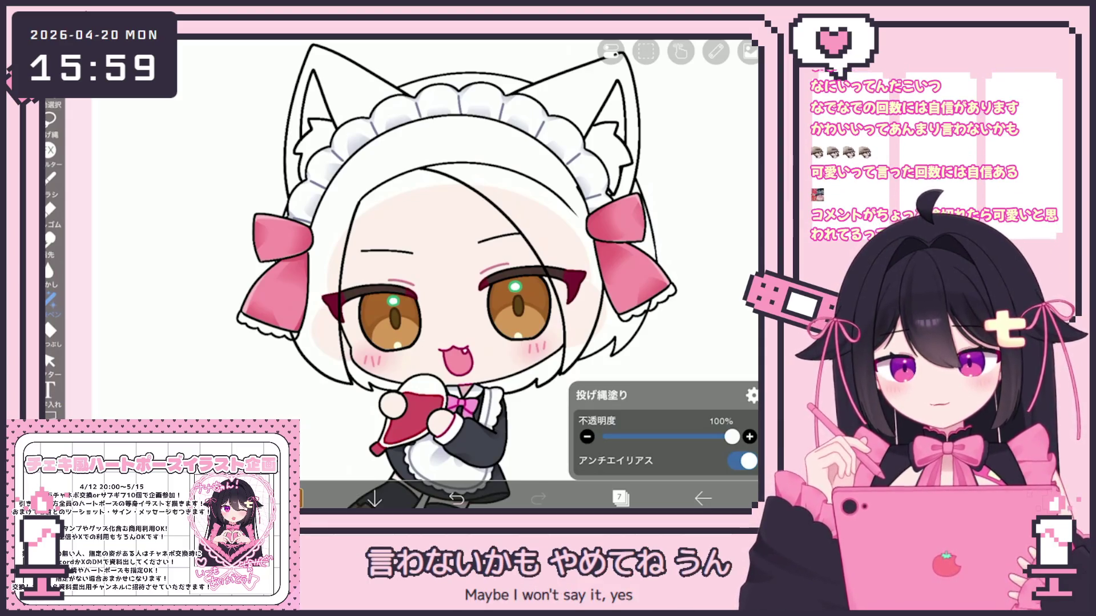
left_click(620, 498)
left_click(645, 242)
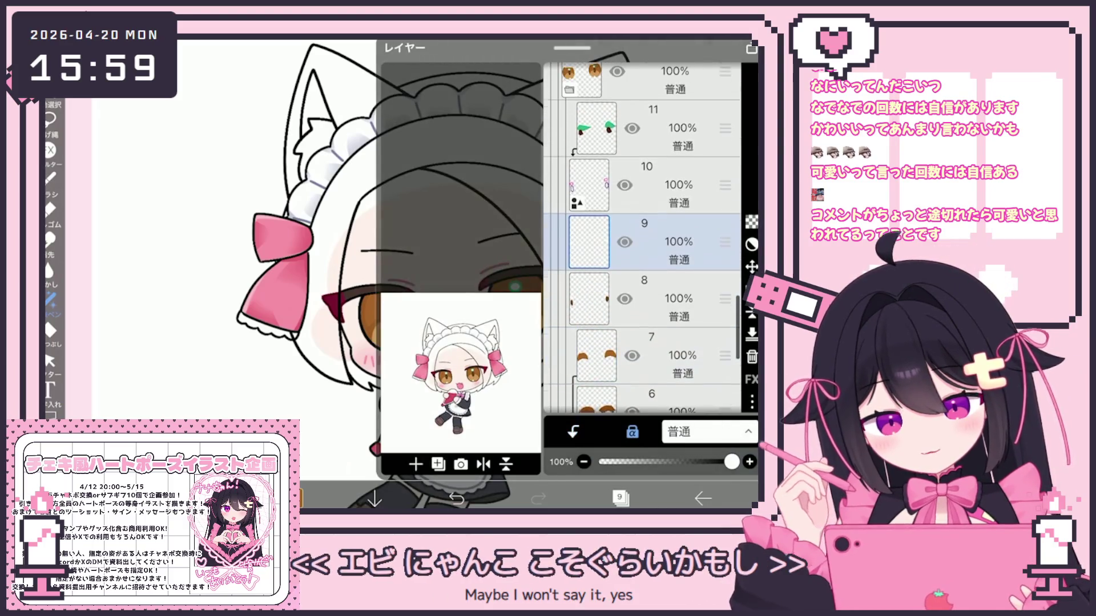
On layer 10, zoom in and select the left eye's highlight shape to inspect it, then deselect
scroll(645, 229, "up", 1)
left_click(645, 222)
left_click(619, 498)
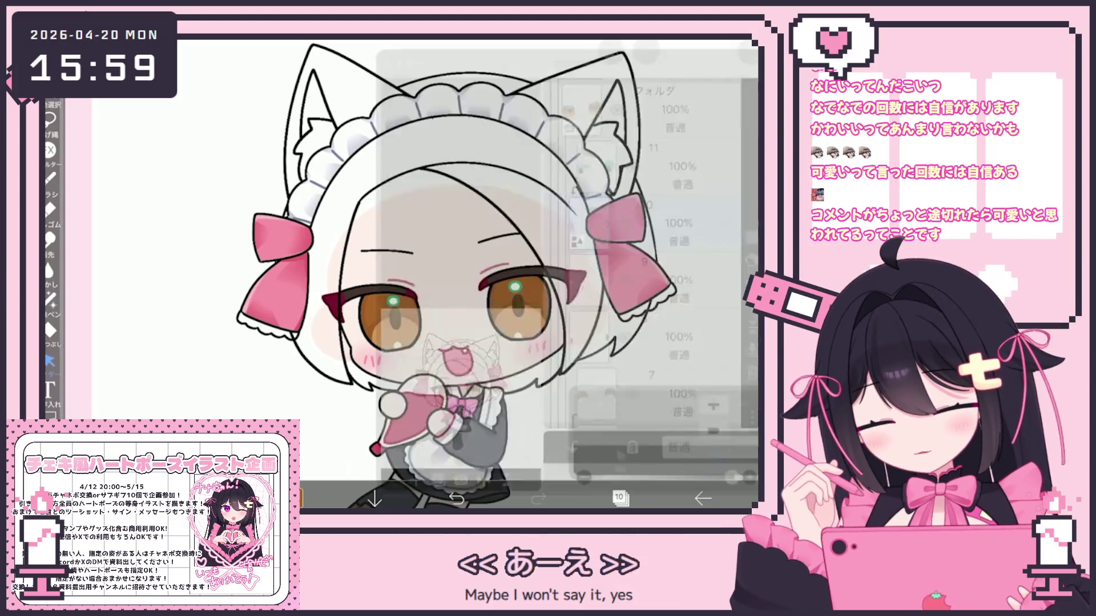
scroll(370, 302, "up", 5)
left_click(367, 303)
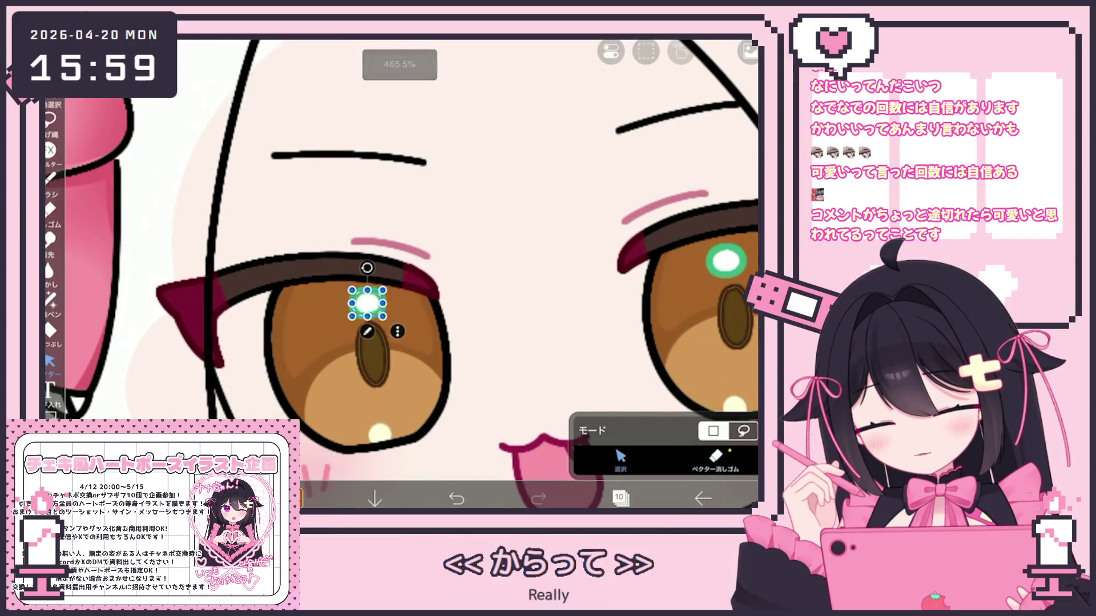
scroll(399, 274, "down", 5)
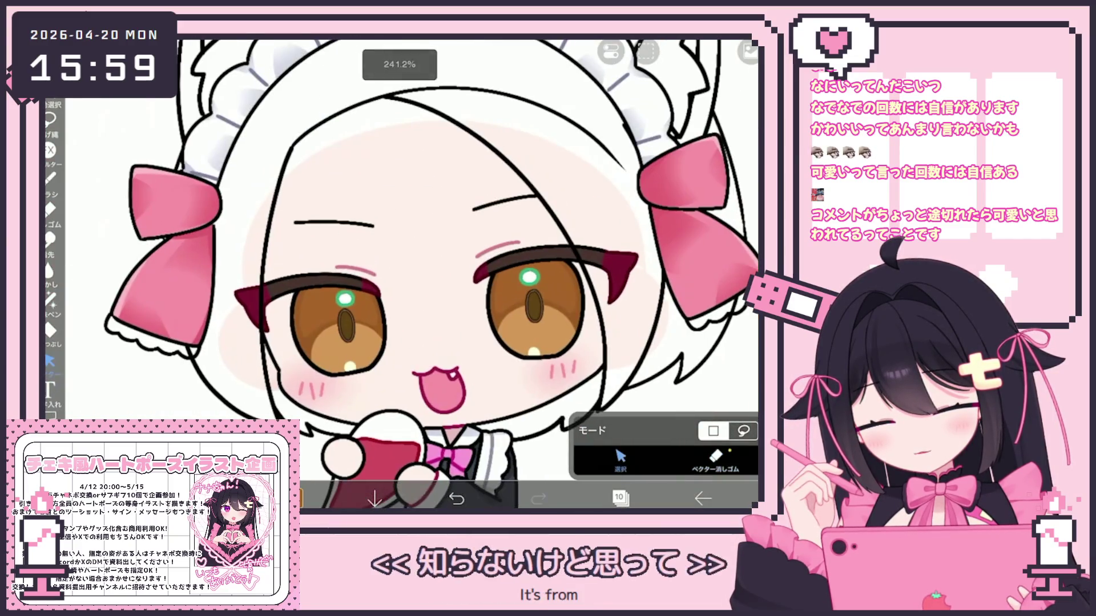
scroll(399, 276, "up", 3)
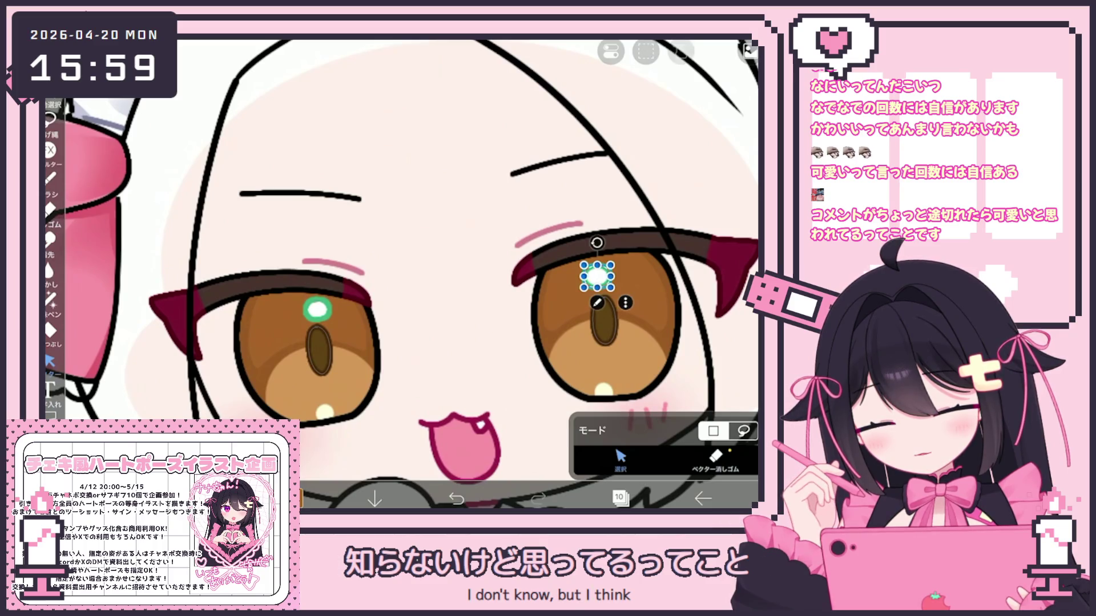
key("Escape")
scroll(400, 274, "down", 3)
Make layer 11, which holds the highlights, the working layer
left_click(619, 498)
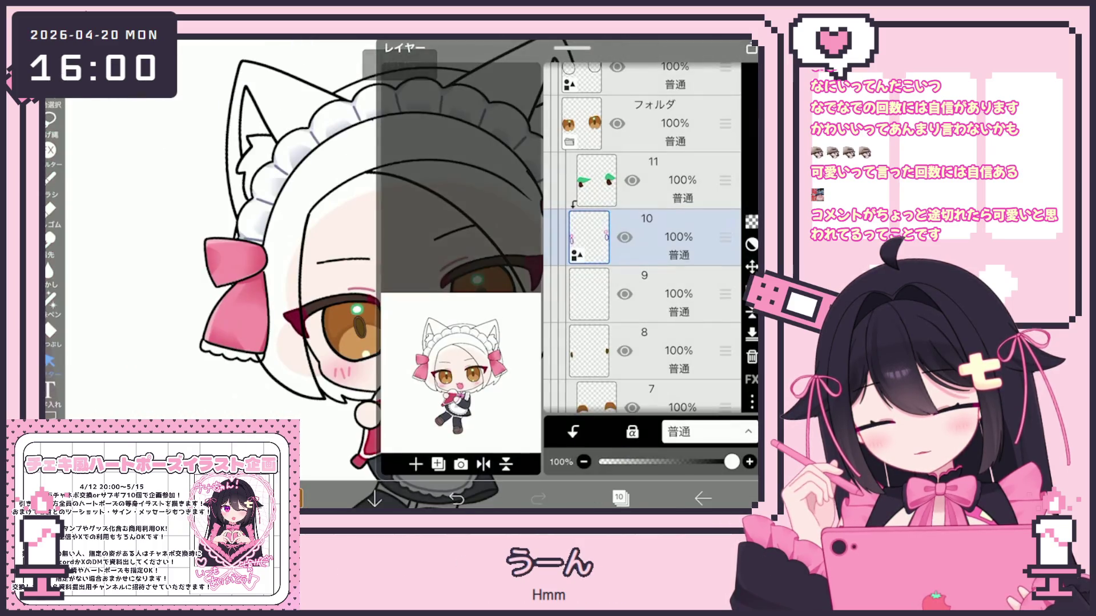
left_click(656, 180)
left_click(619, 498)
scroll(399, 274, "up", 2)
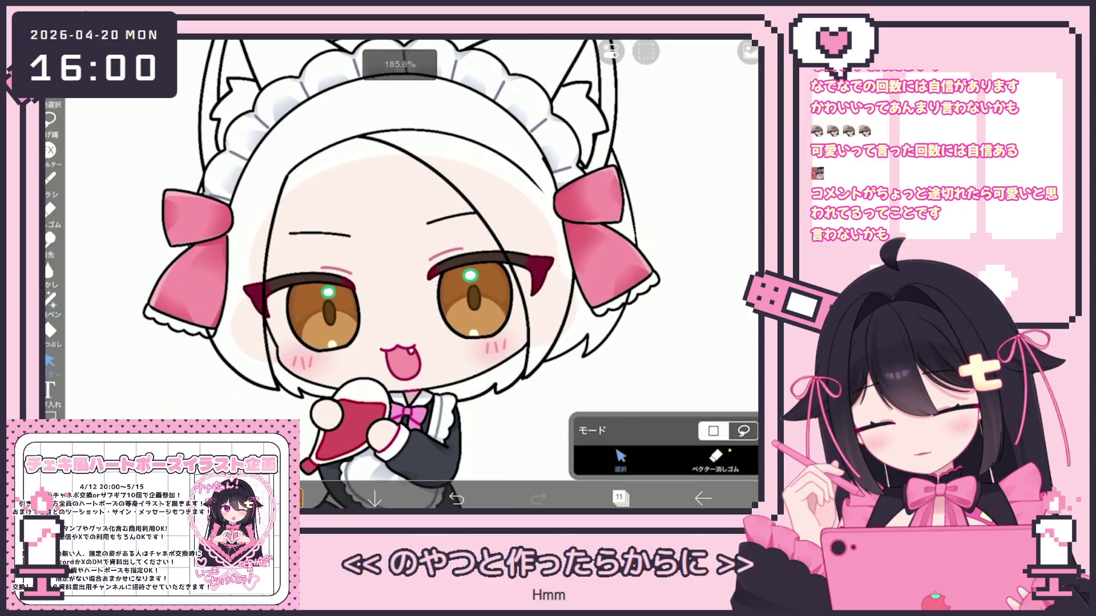
Sample the eye highlight green and brighten it to #40CE9A
left_click(328, 292)
left_click(298, 498)
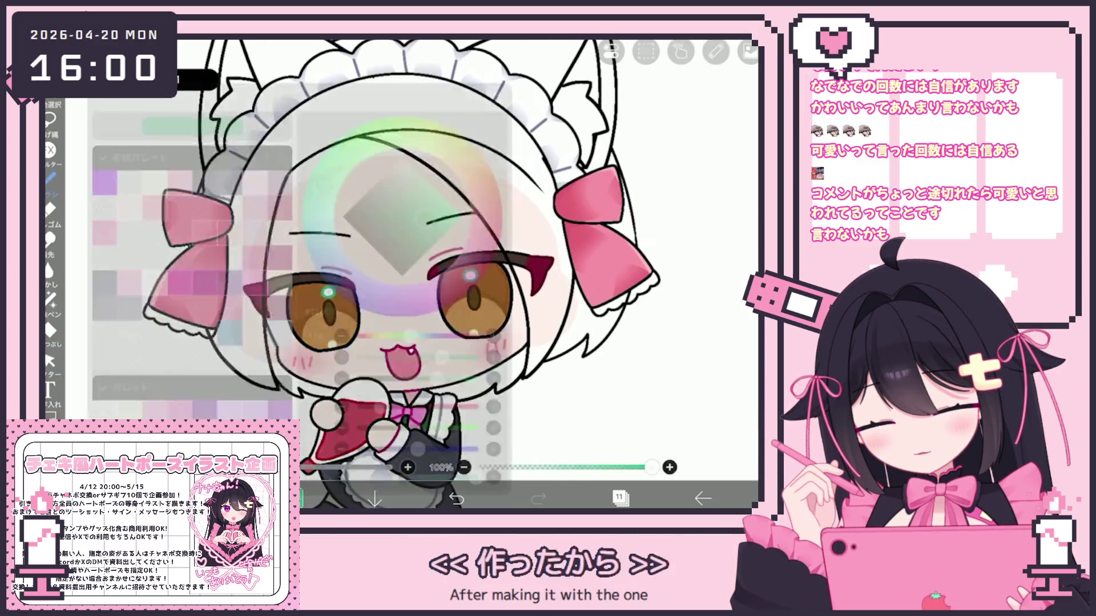
left_click(432, 195)
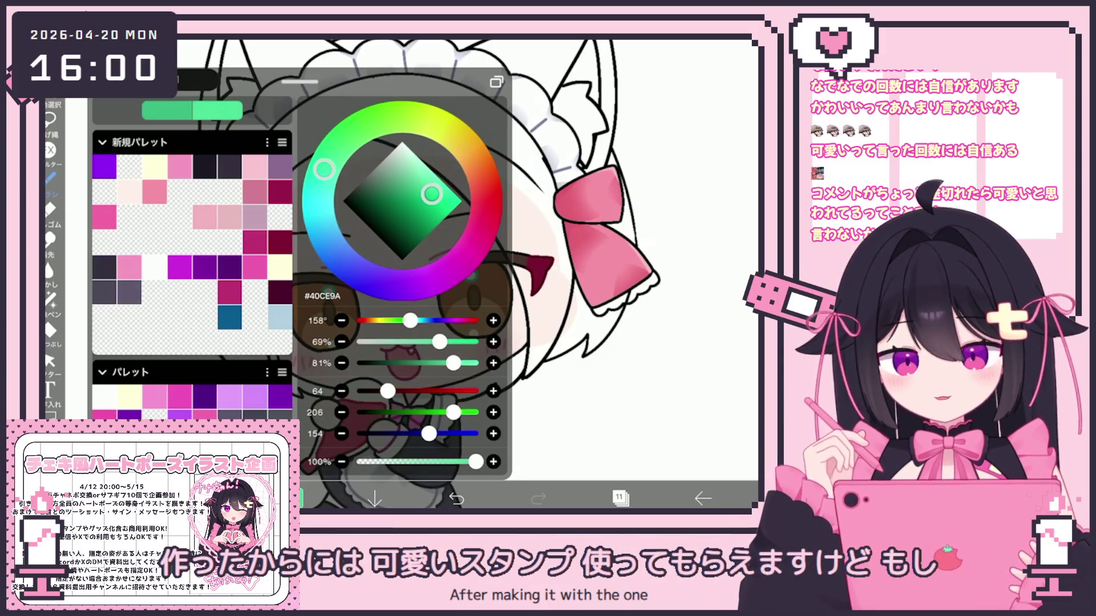
left_click(298, 499)
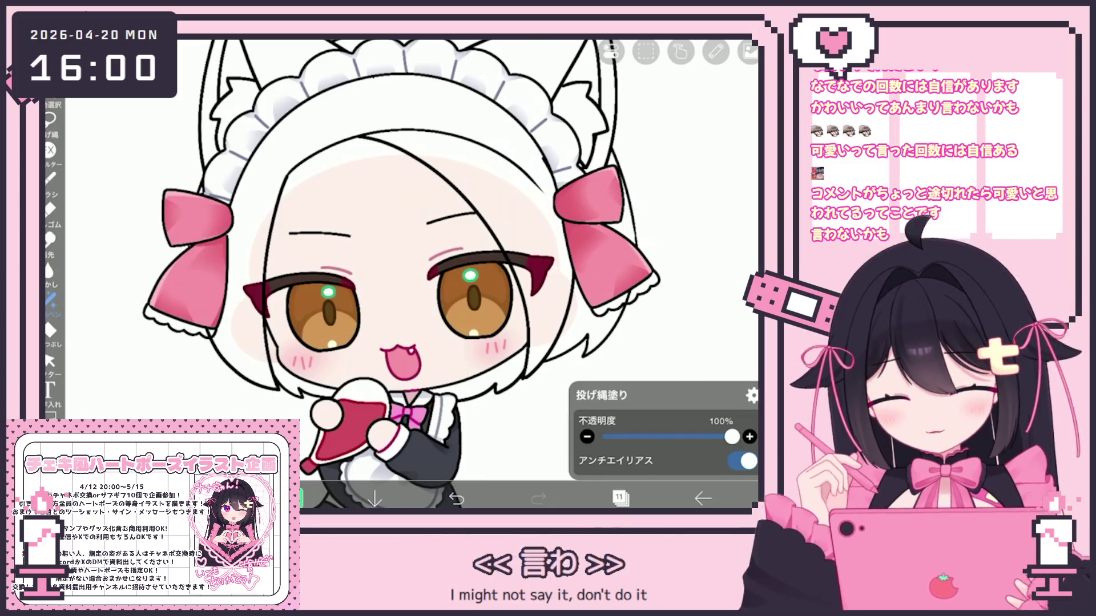
Sample the eye's brown and darken it to #743E0E
scroll(366, 245, "up", 3)
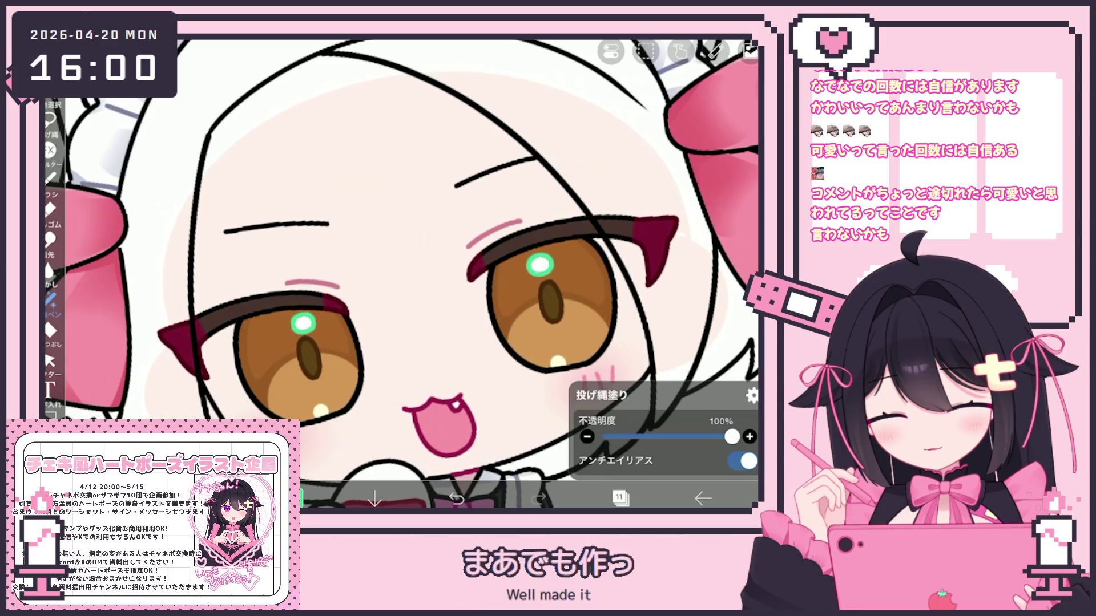
left_click(345, 317)
left_click(298, 498)
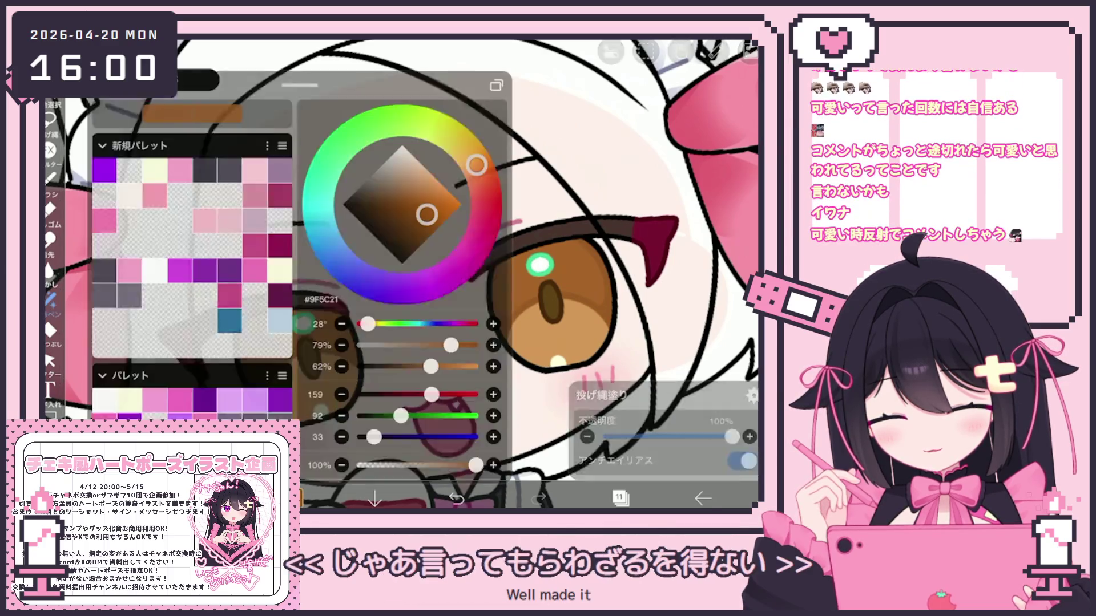
left_click(421, 226)
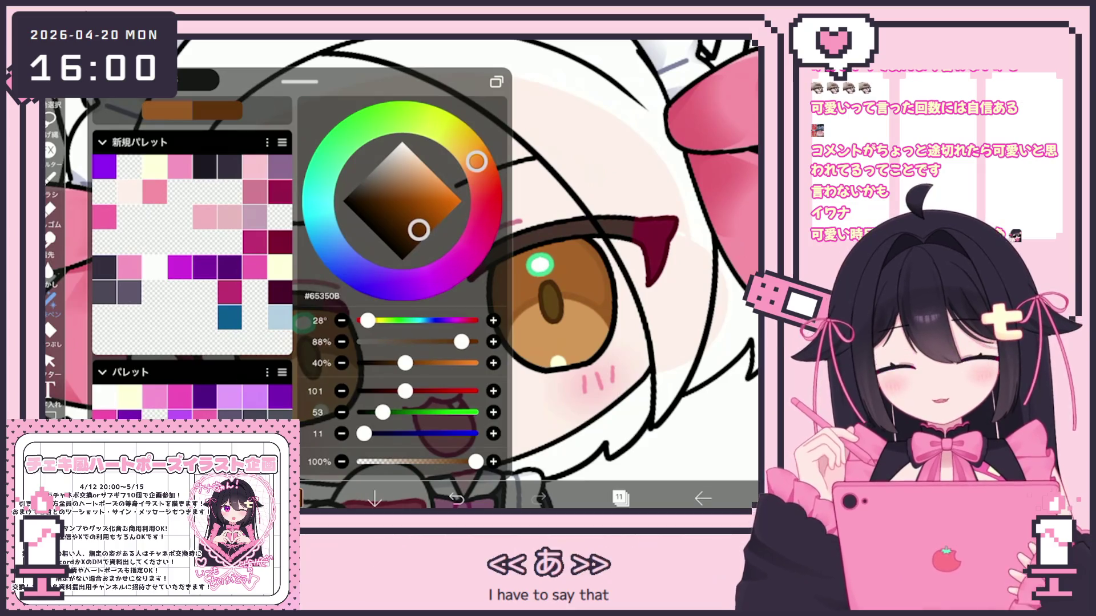
left_click(298, 499)
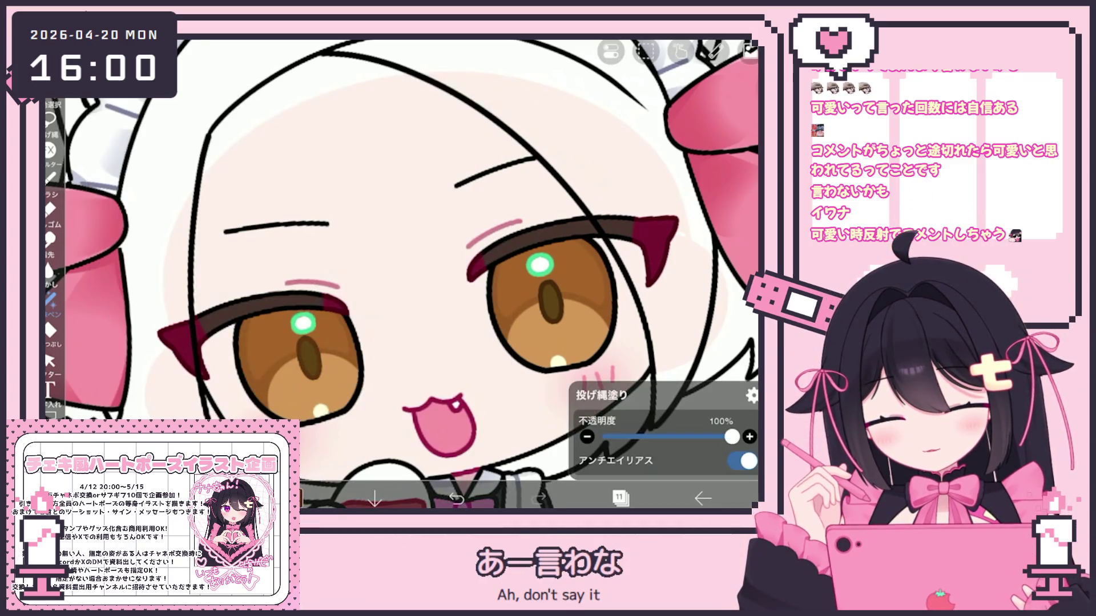
Switch the working layer to layer 8
left_click(619, 499)
left_click(620, 499)
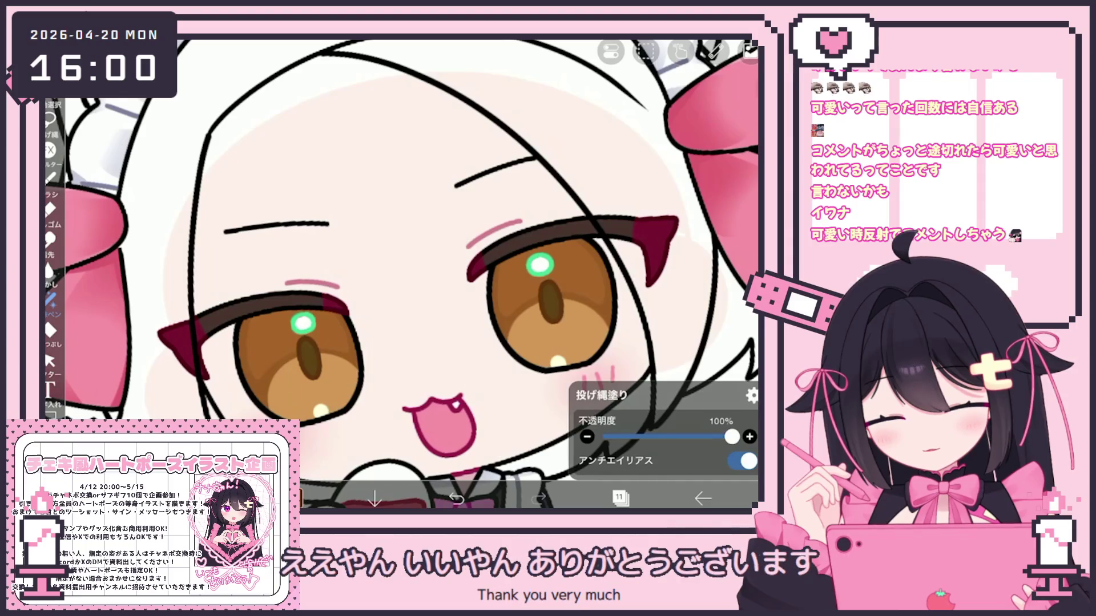
left_click(619, 498)
scroll(642, 240, "down", 3)
left_click(645, 242)
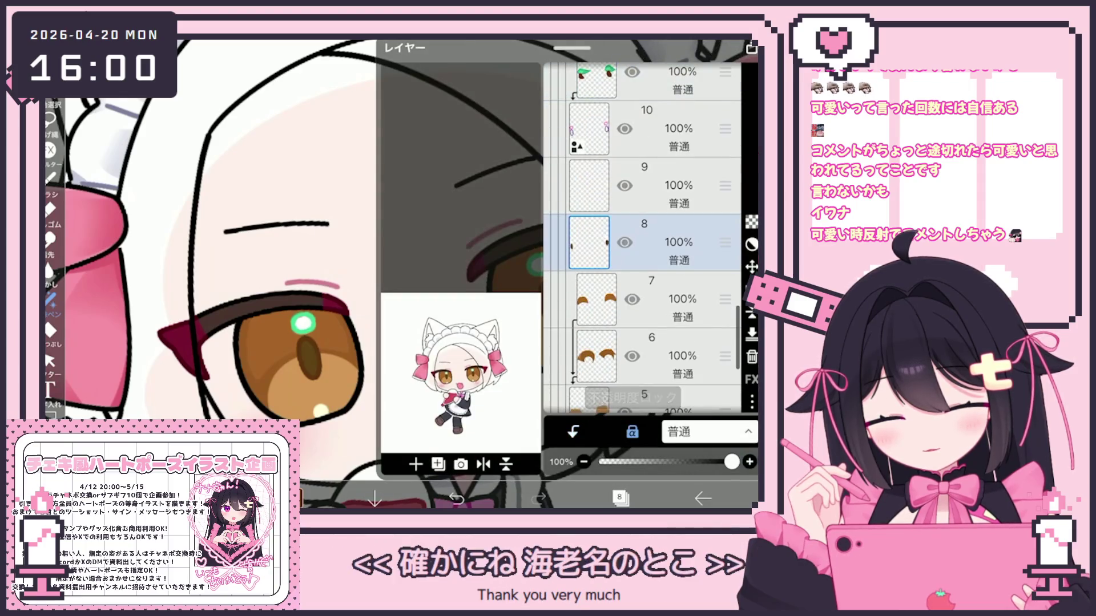
left_click(619, 498)
Sample the brown eye colour from the left eye, then bring up the layer list
left_click_drag(297, 346, 288, 345)
left_click(50, 300)
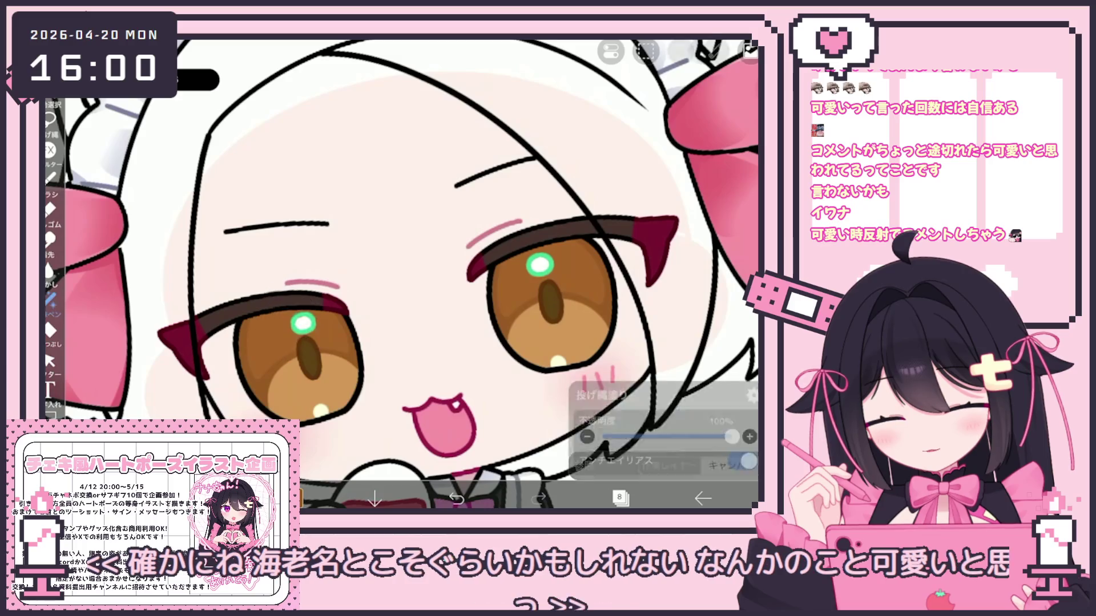
left_click(300, 498)
left_click(299, 498)
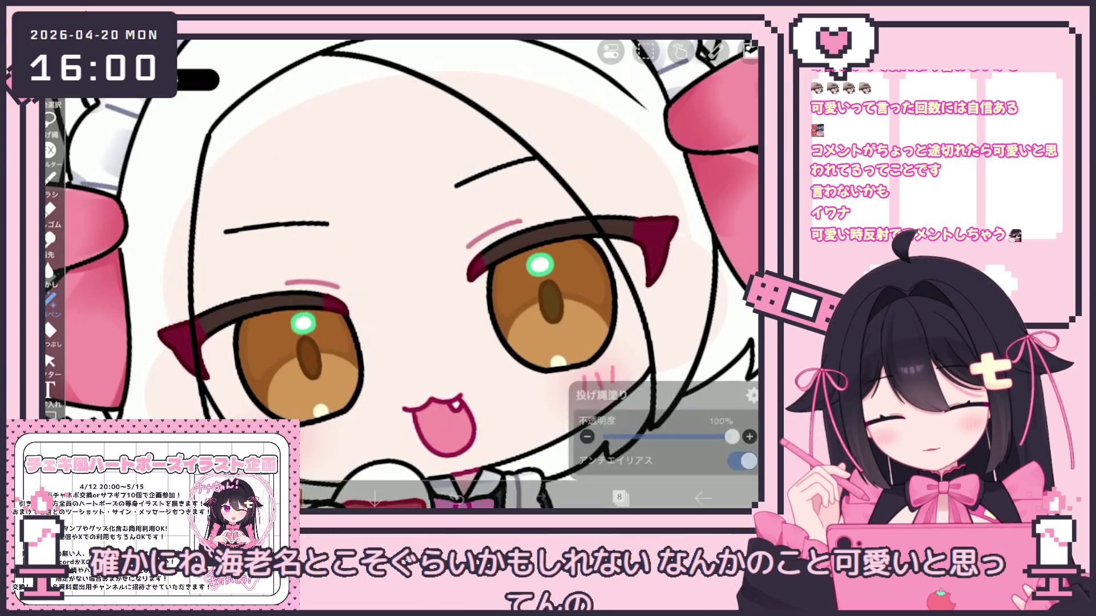
scroll(400, 274, "down", 2)
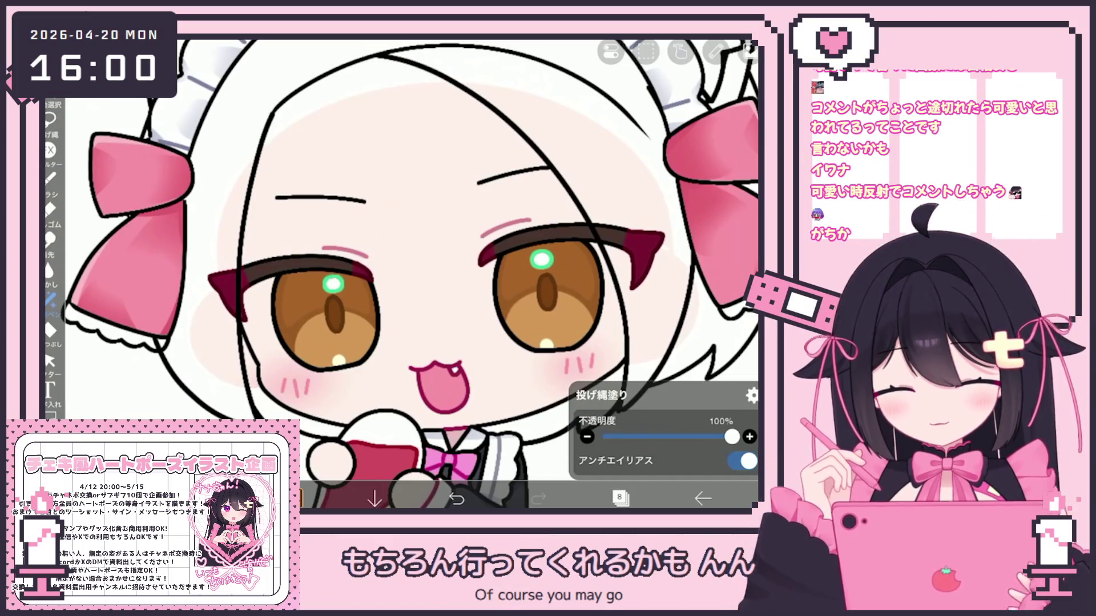
left_click(619, 498)
scroll(645, 240, "up", 3)
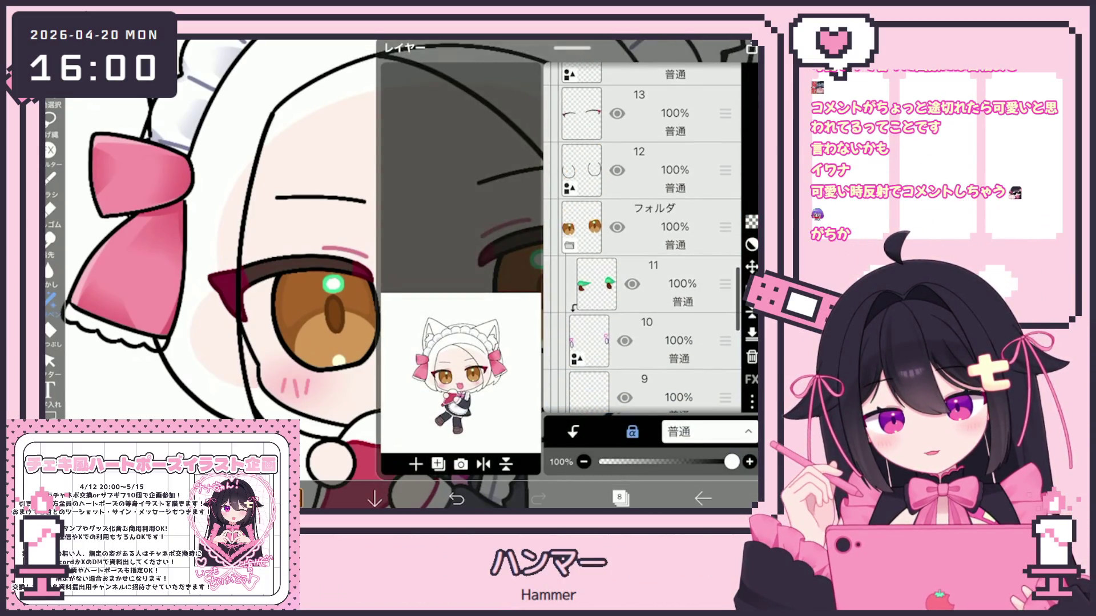
Add a new empty layer 13 above layer 12
scroll(645, 240, "up", 2)
left_click(656, 268)
left_click(416, 464)
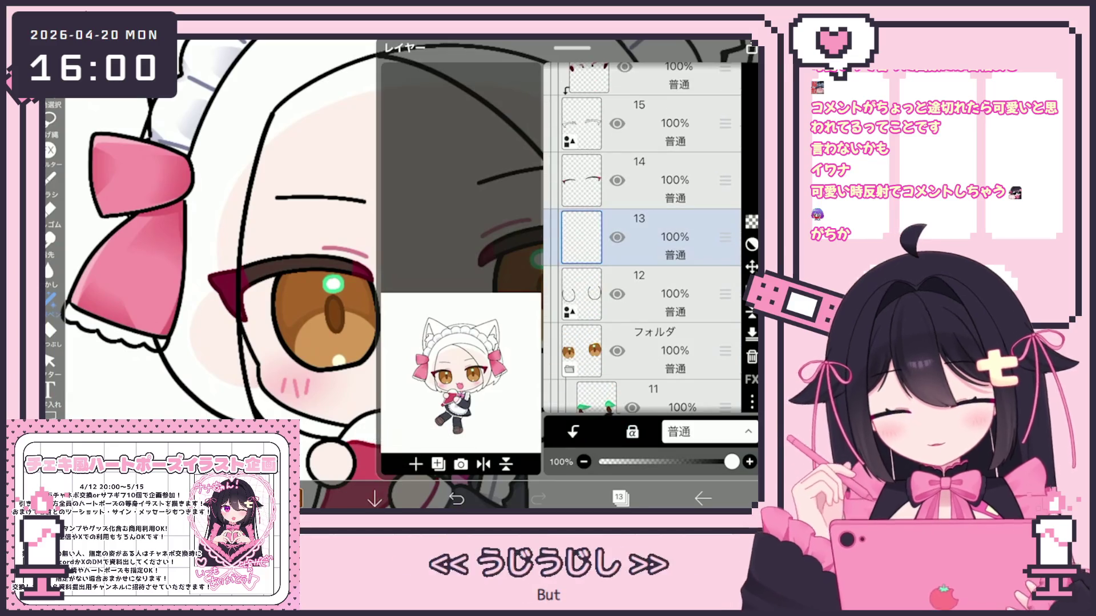
left_click(619, 498)
Sample the eye brown, then set the drawing colour to darker brown #C38139
left_click_drag(314, 296, 305, 289)
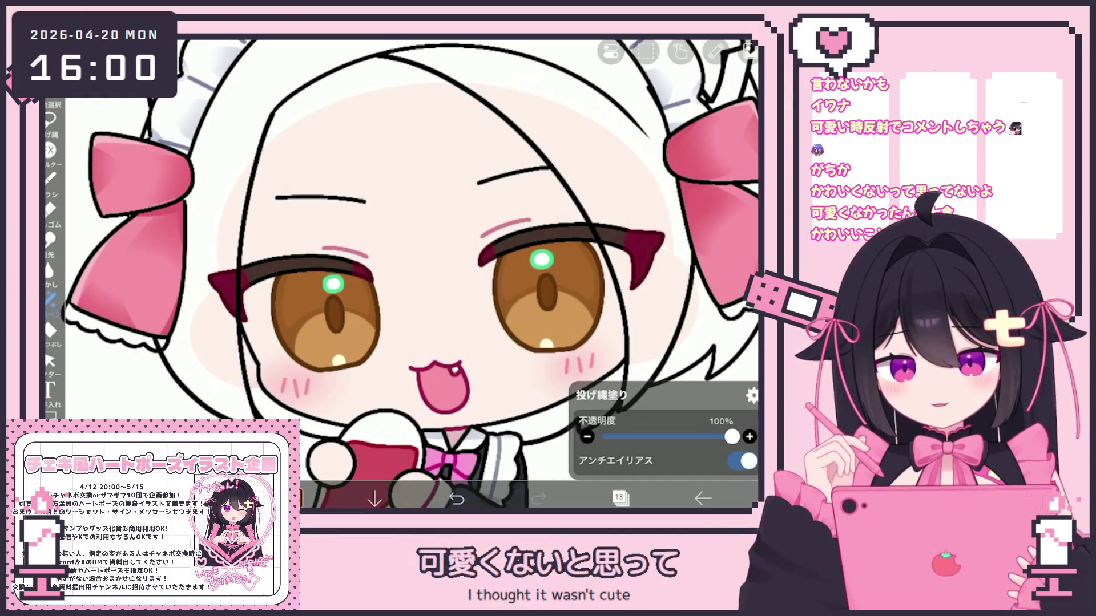
scroll(409, 274, "up", 5)
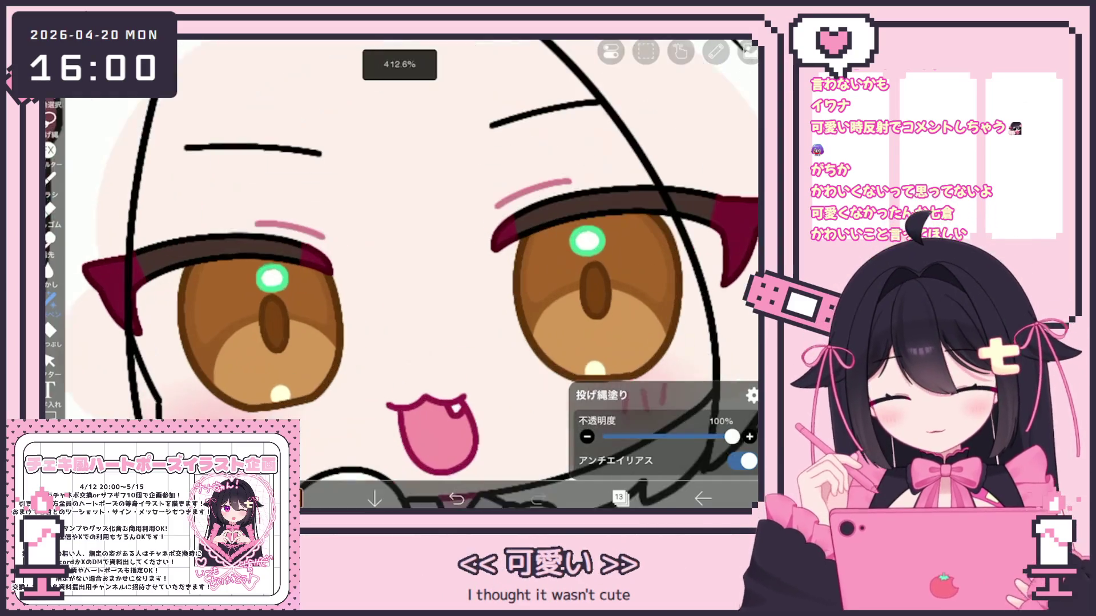
left_click(430, 198)
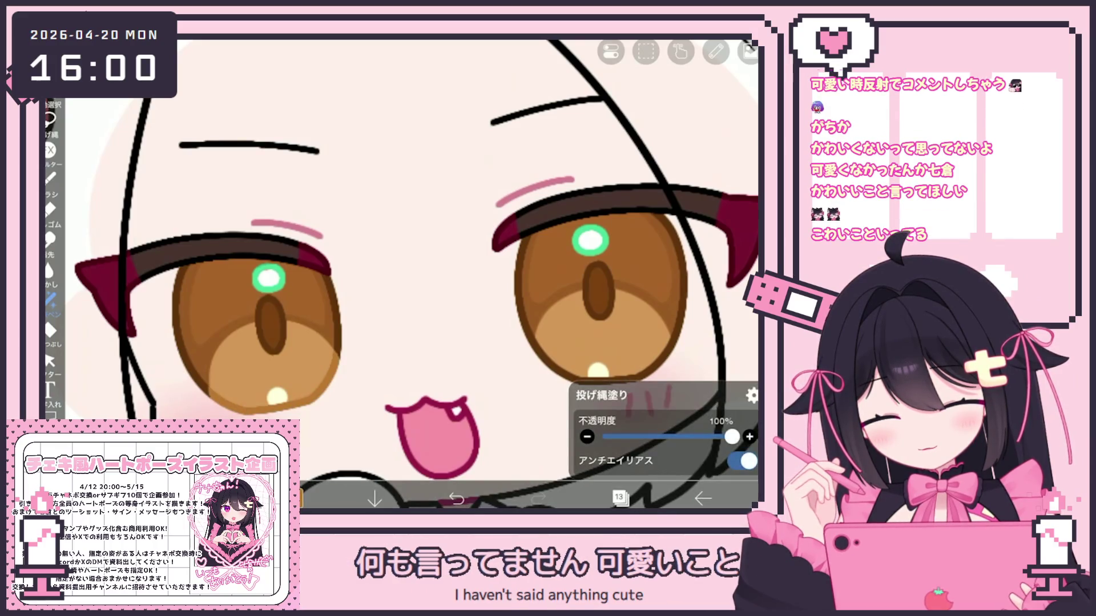
scroll(457, 257, "up", 5)
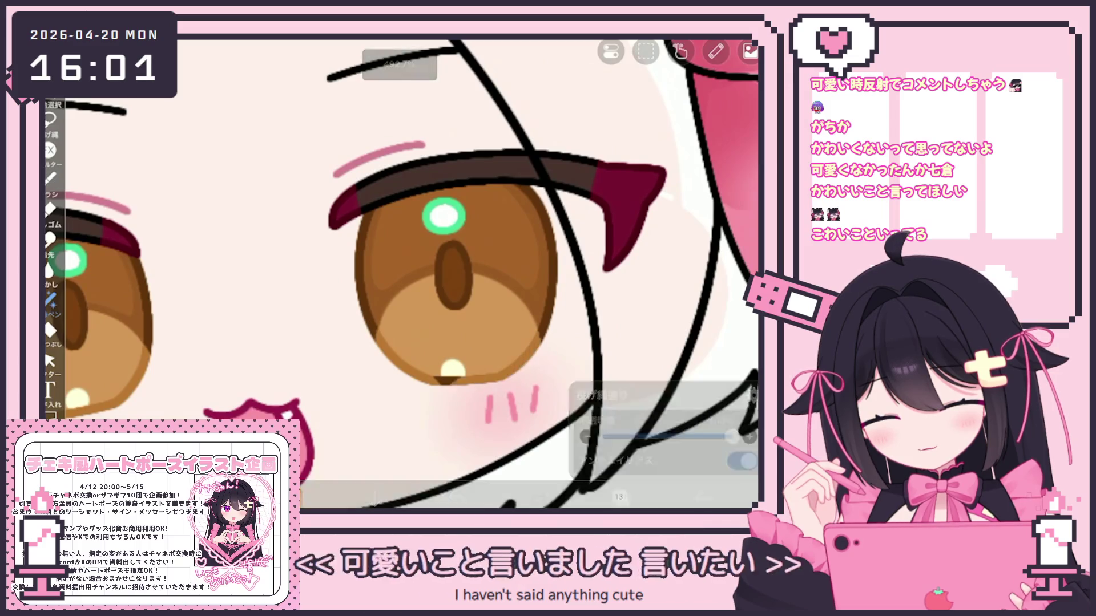
scroll(399, 274, "down", 5)
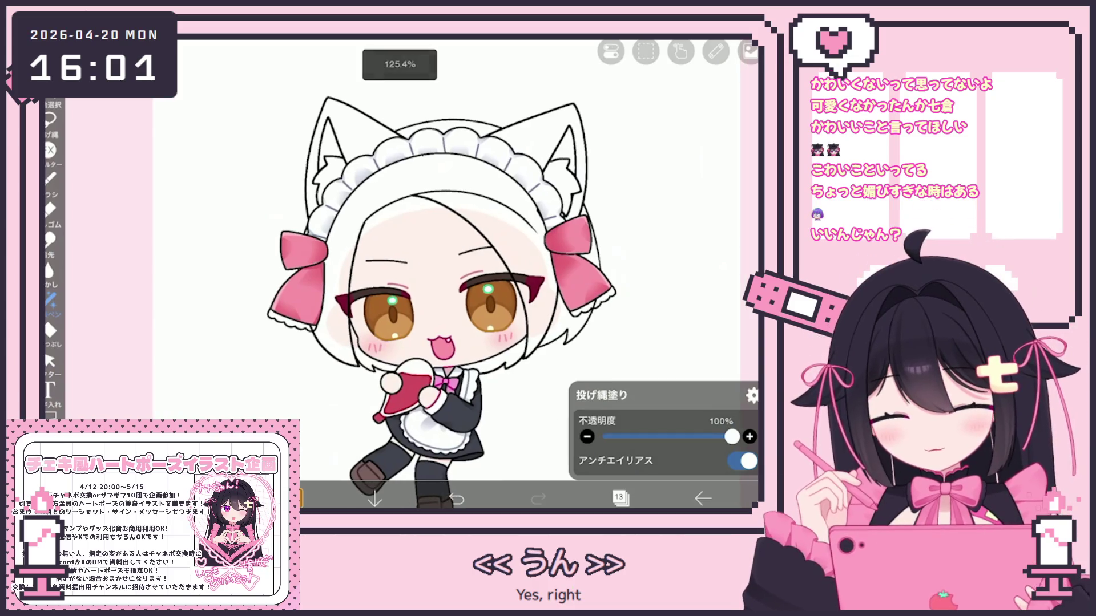
Collapse the eye folder and expand the skin folder holding layers 2–4
scroll(445, 273, "up", 3)
left_click(619, 498)
scroll(645, 240, "up", 2)
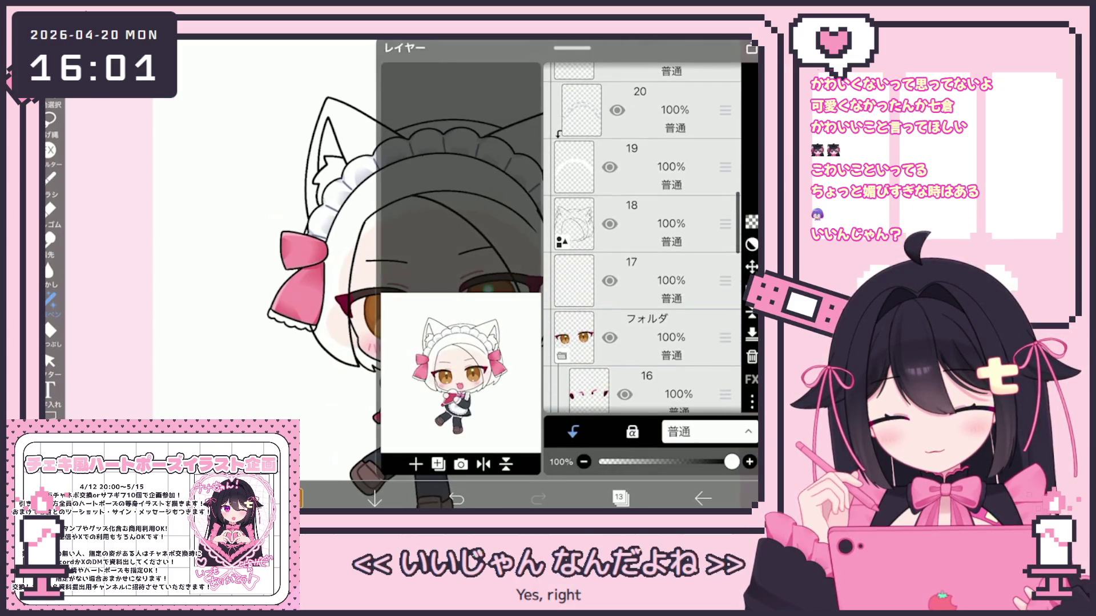
left_click(645, 237)
left_click(645, 244)
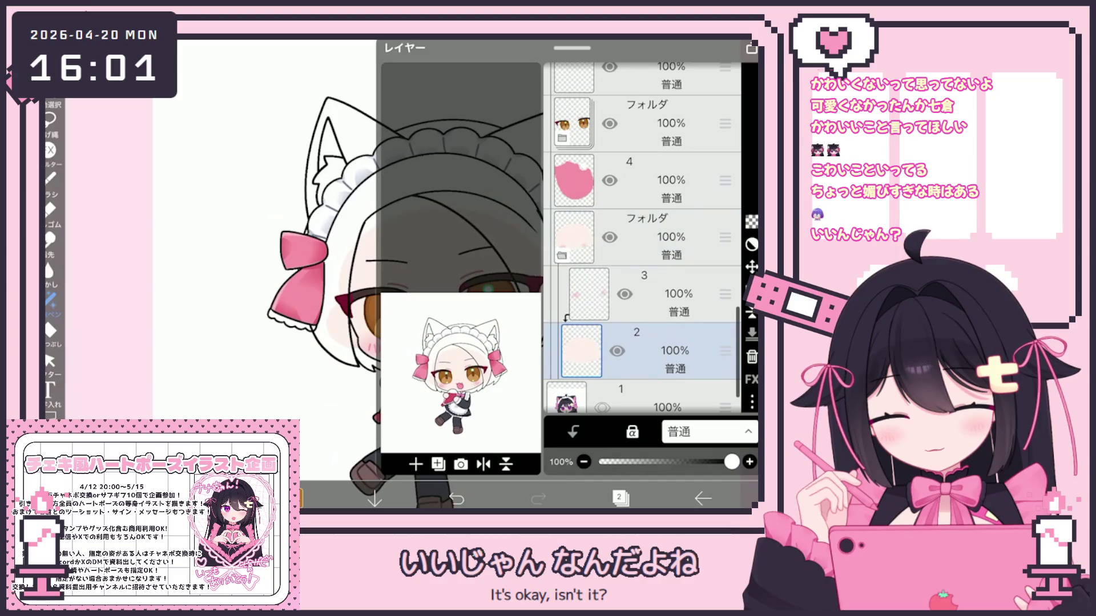
left_click(573, 432)
left_click(619, 498)
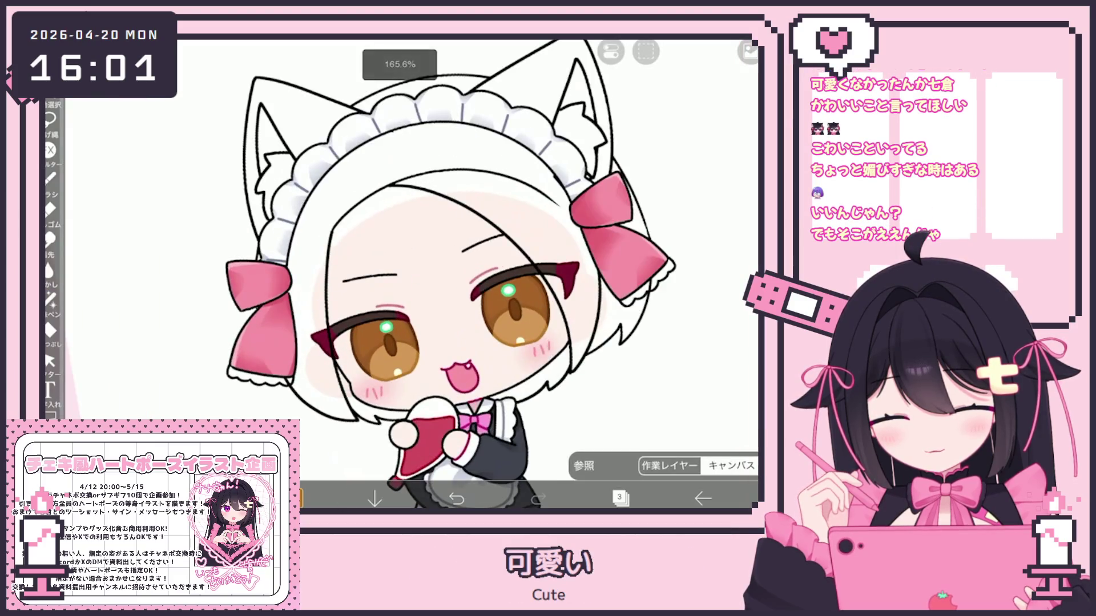
Pick pale pink #ECBDBE and shade the face and hair edges on layer 3
left_click(297, 497)
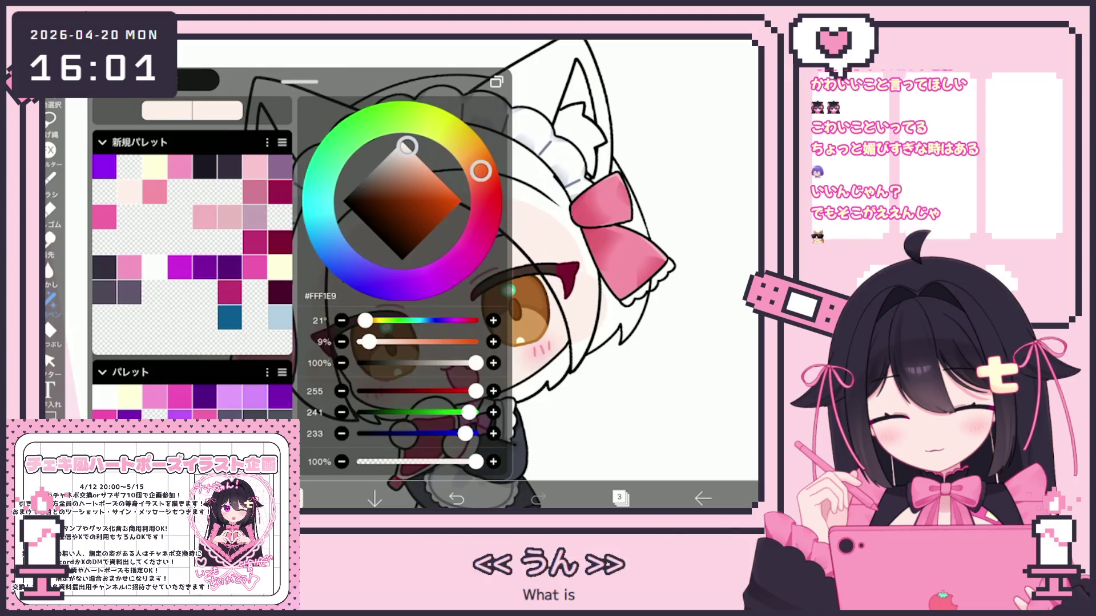
left_click(205, 217)
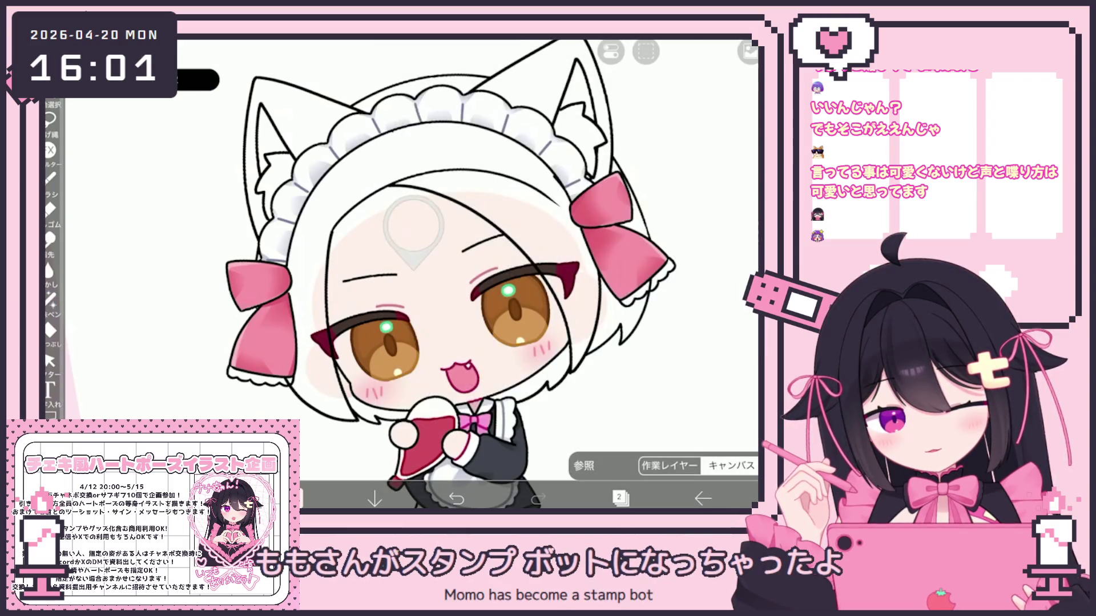
left_click(644, 244)
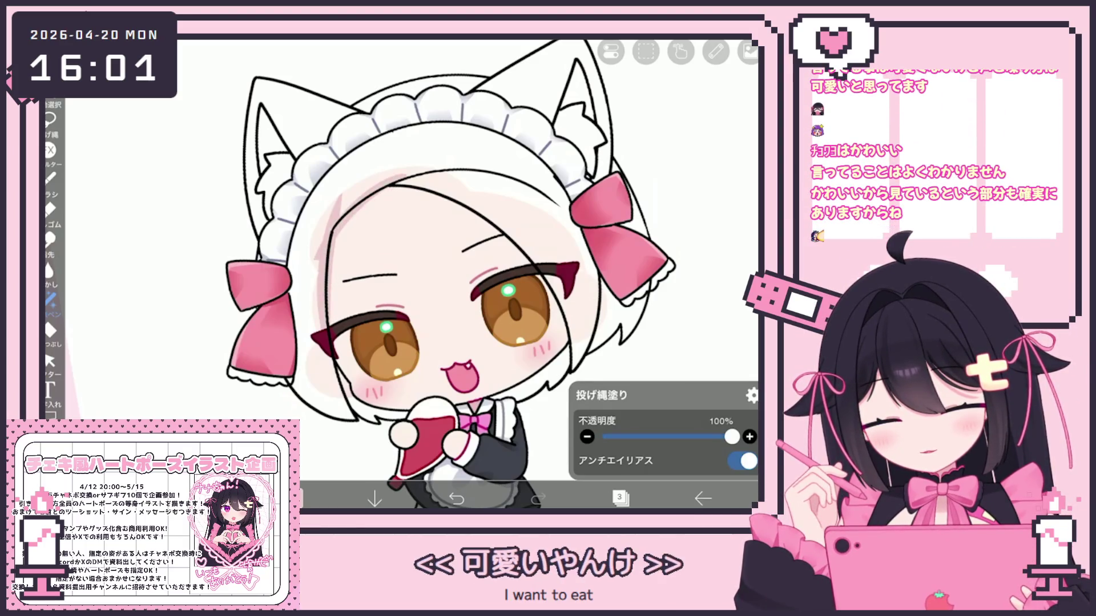
scroll(419, 274, "up", 3)
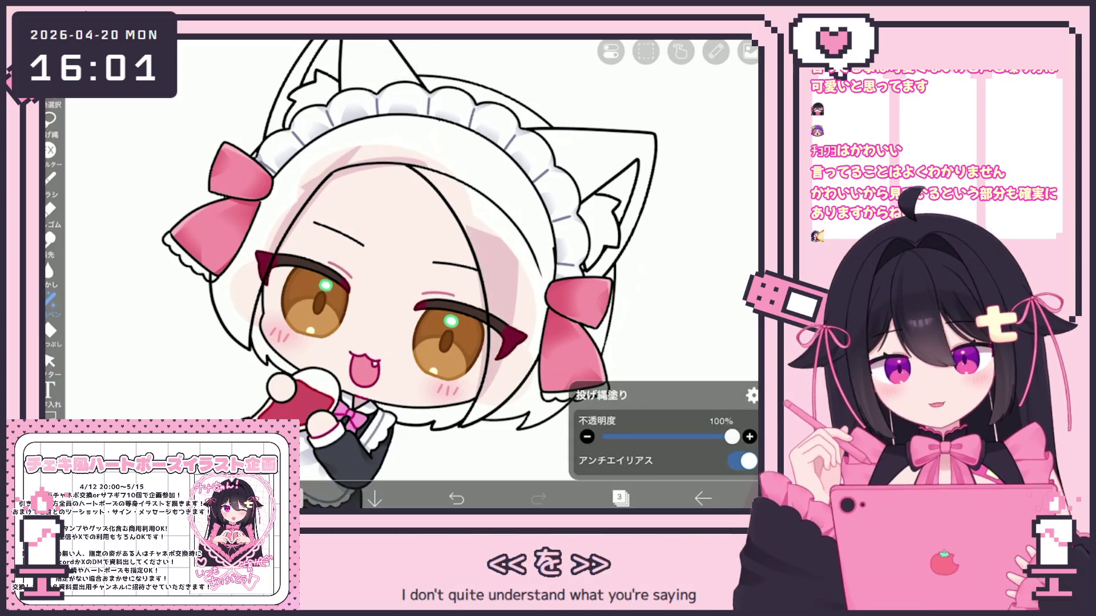
scroll(400, 256, "up", 5)
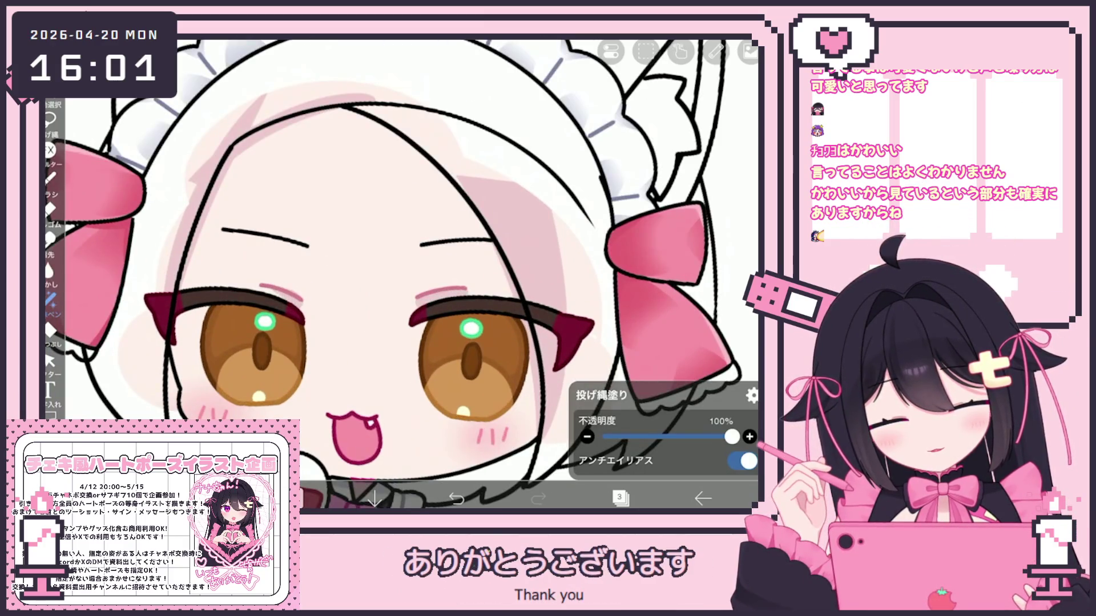
scroll(400, 256, "up", 2)
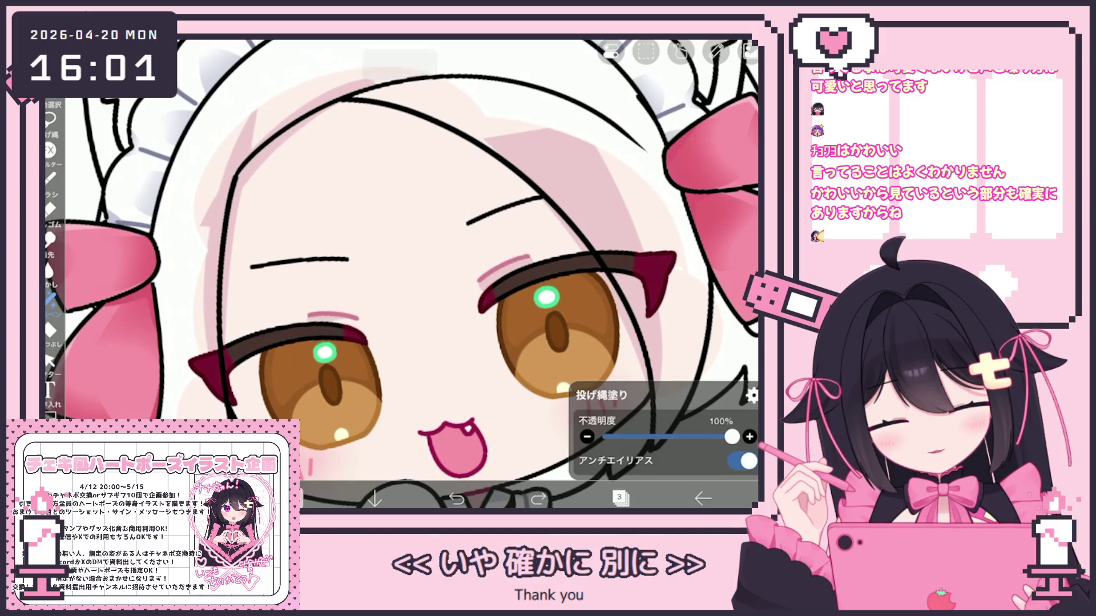
scroll(400, 256, "down", 5)
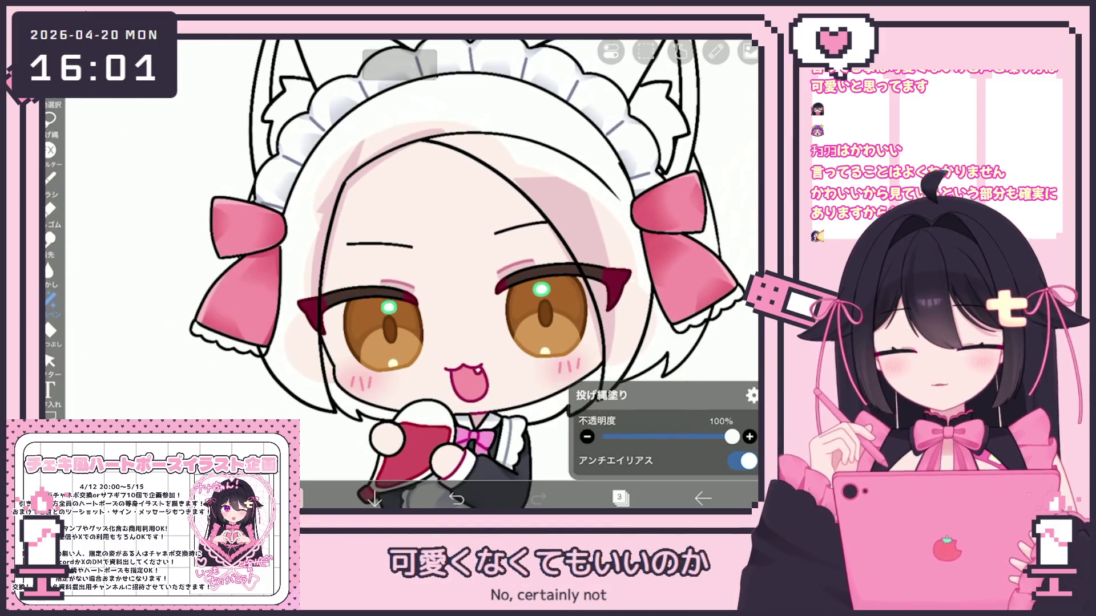
left_click(620, 499)
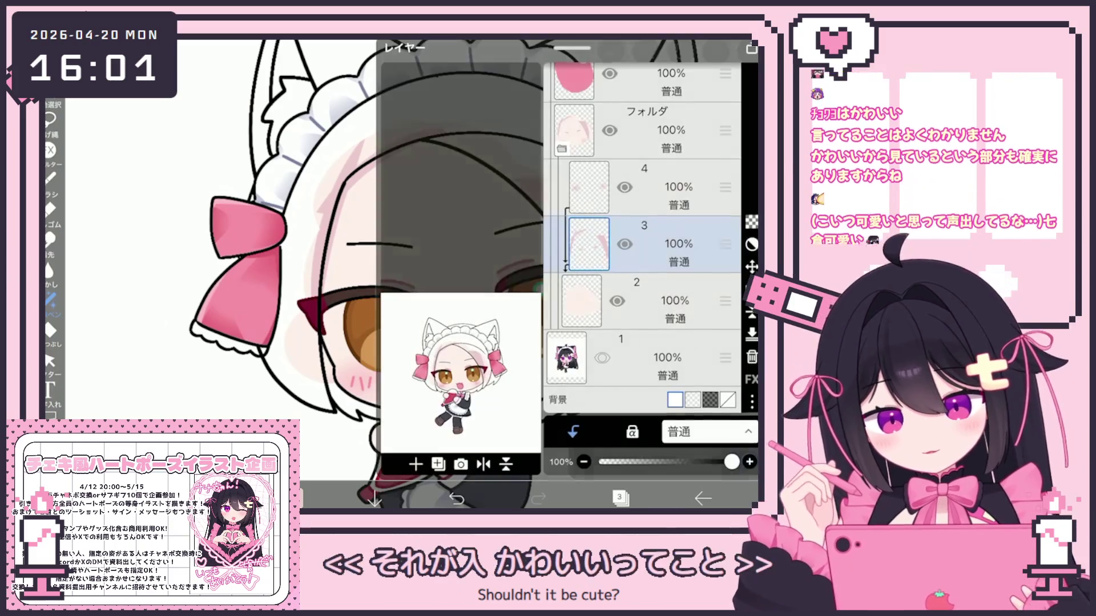
Add a new layer 5 above layer 4 and check it in the layer list
left_click(651, 188)
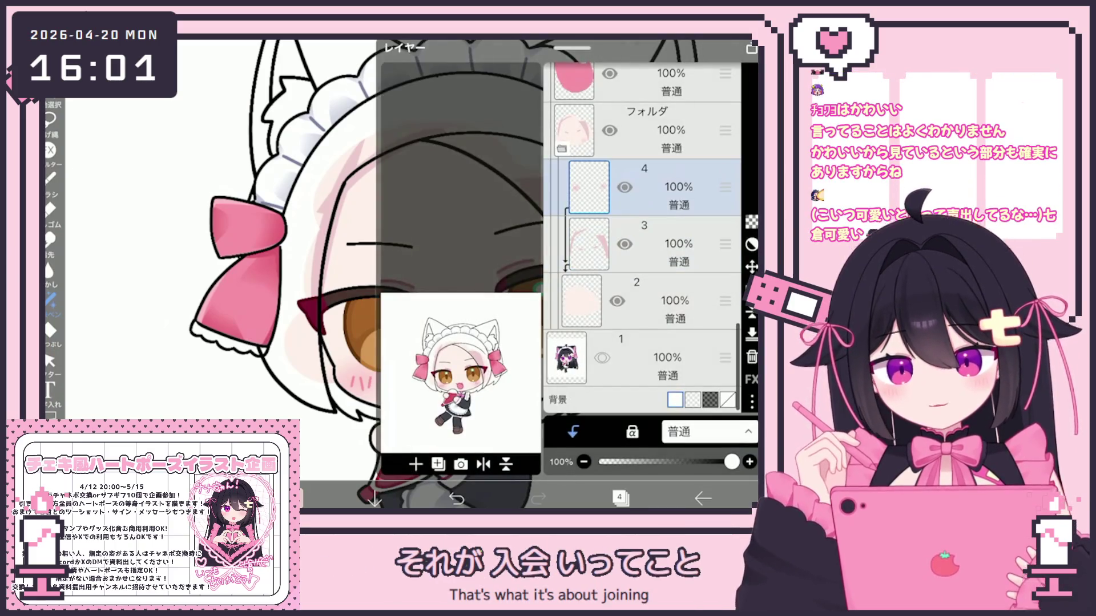
left_click(416, 464)
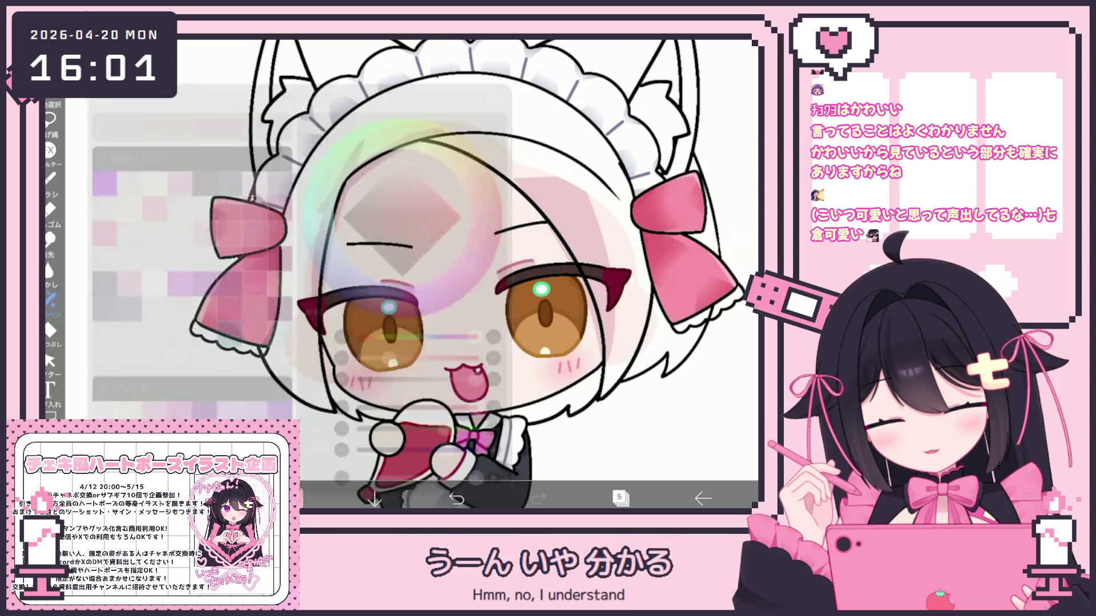
scroll(352, 303, "up", 3)
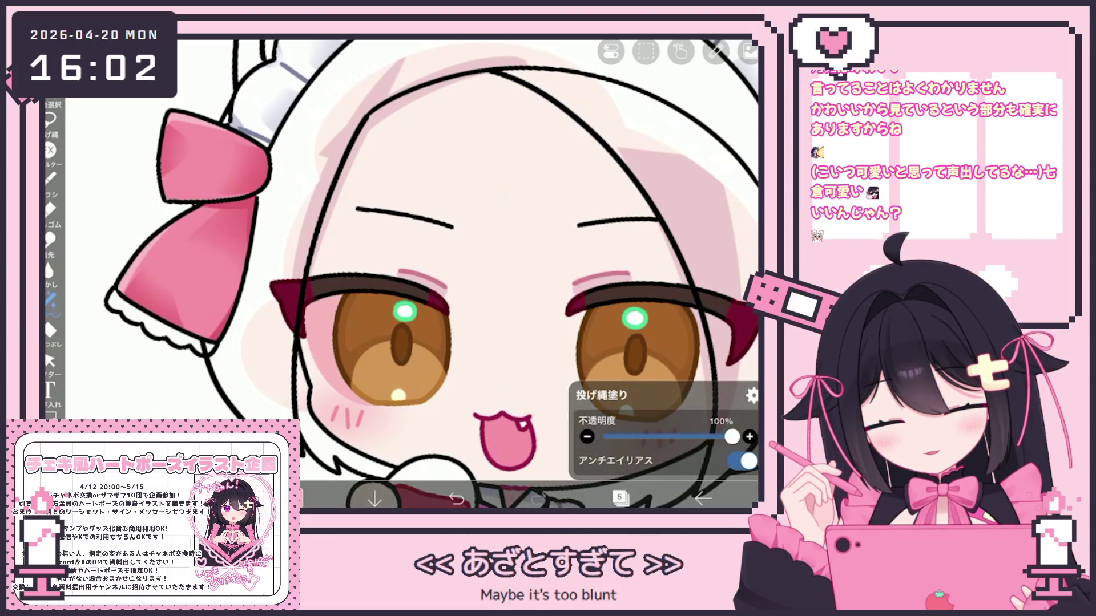
scroll(497, 274, "down", 2)
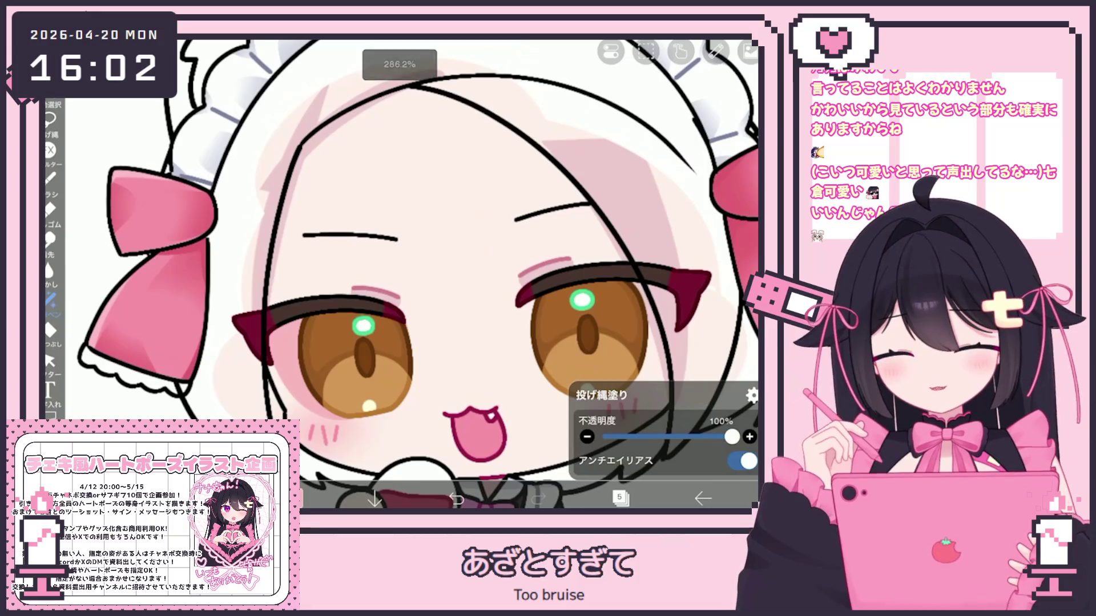
scroll(399, 274, "up", 1)
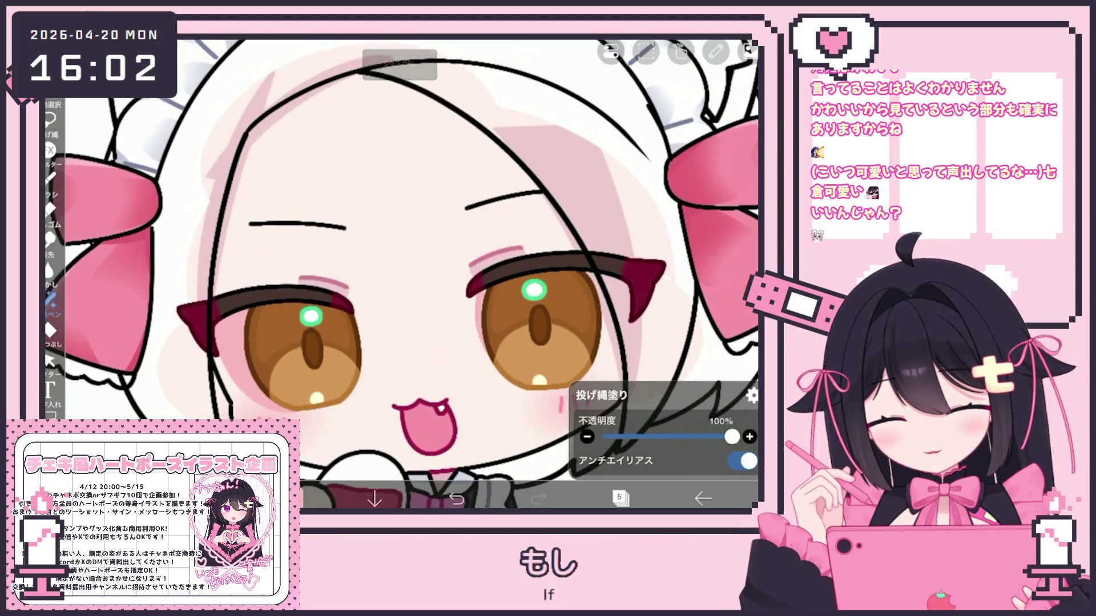
scroll(399, 273, "up", 1)
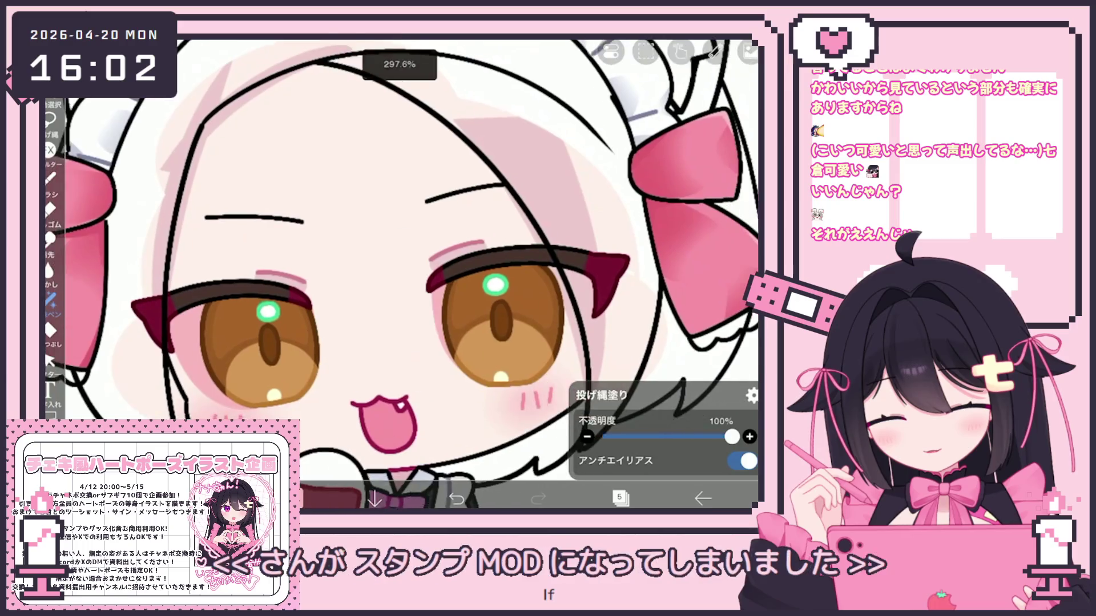
scroll(400, 273, "up", 1)
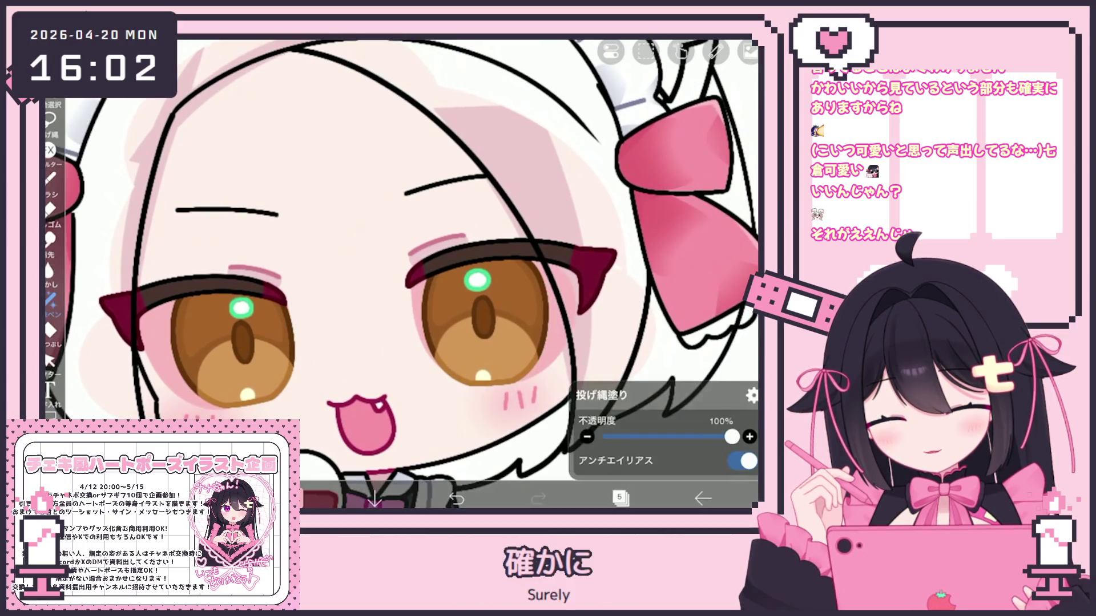
left_click(620, 499)
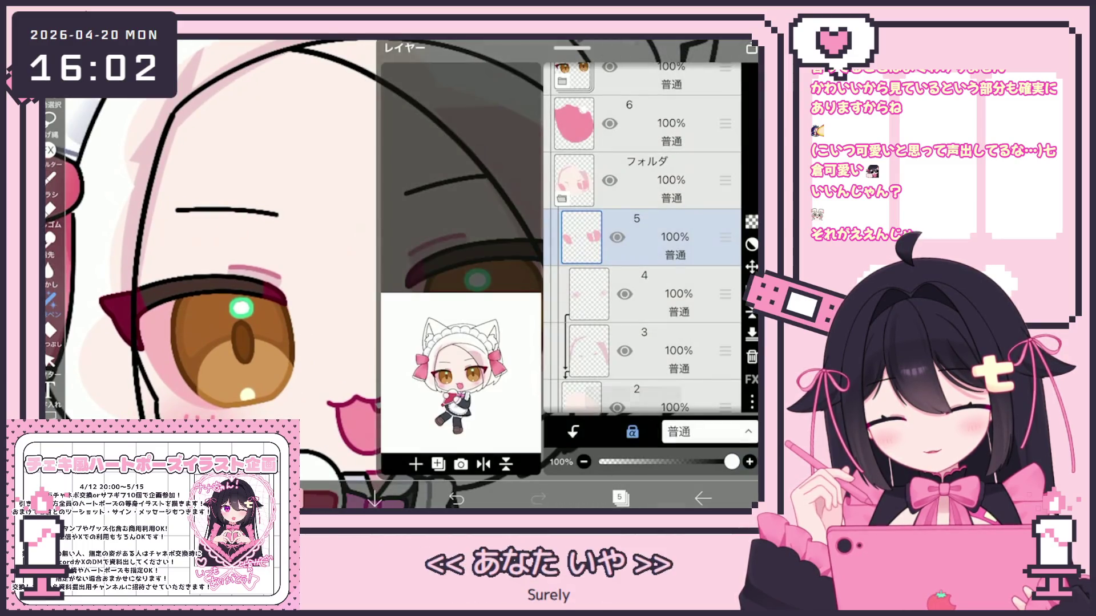
left_click(619, 498)
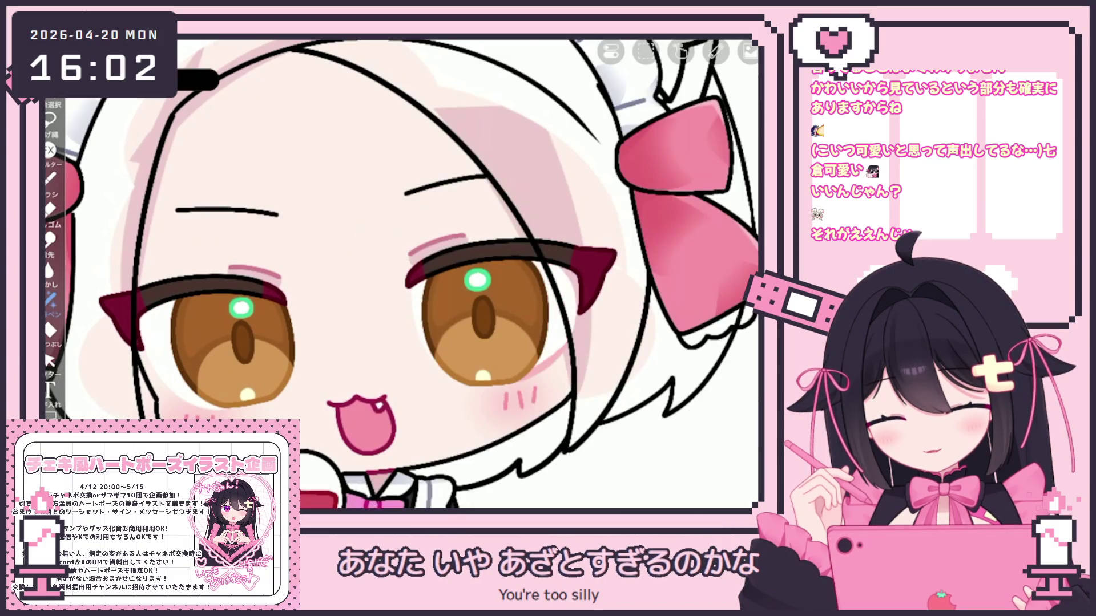
Set the drawing colour to mauve #C8A5B9
left_click(320, 498)
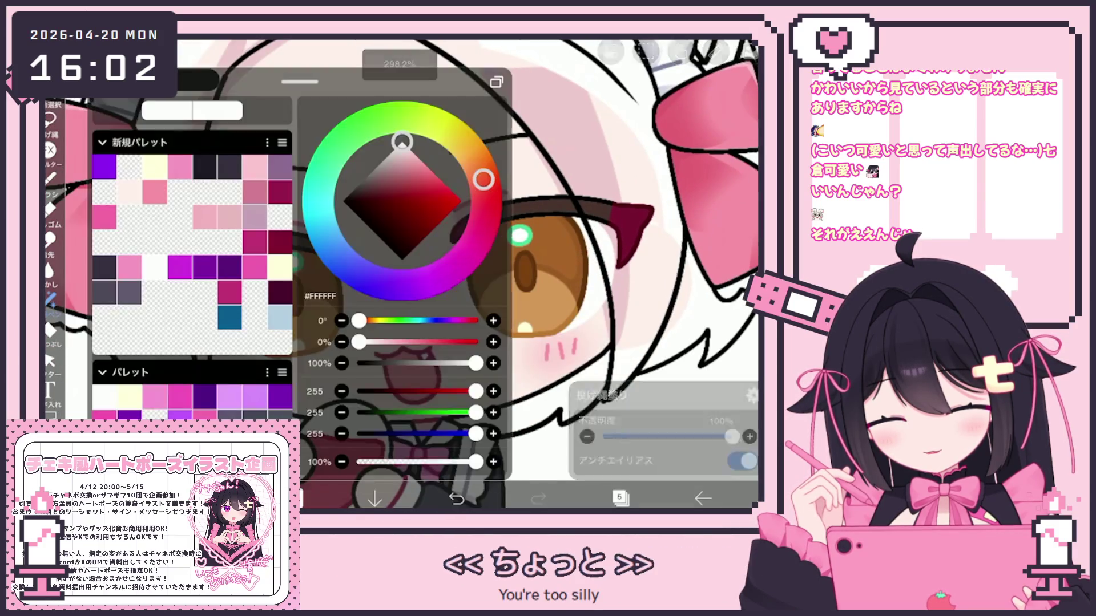
left_click(255, 217)
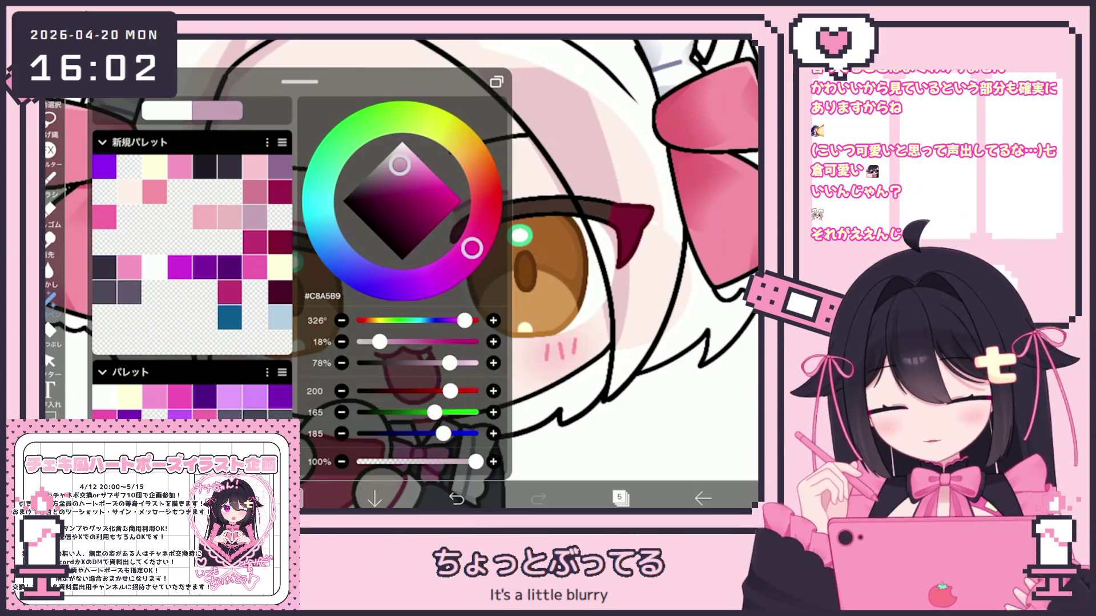
left_click(320, 498)
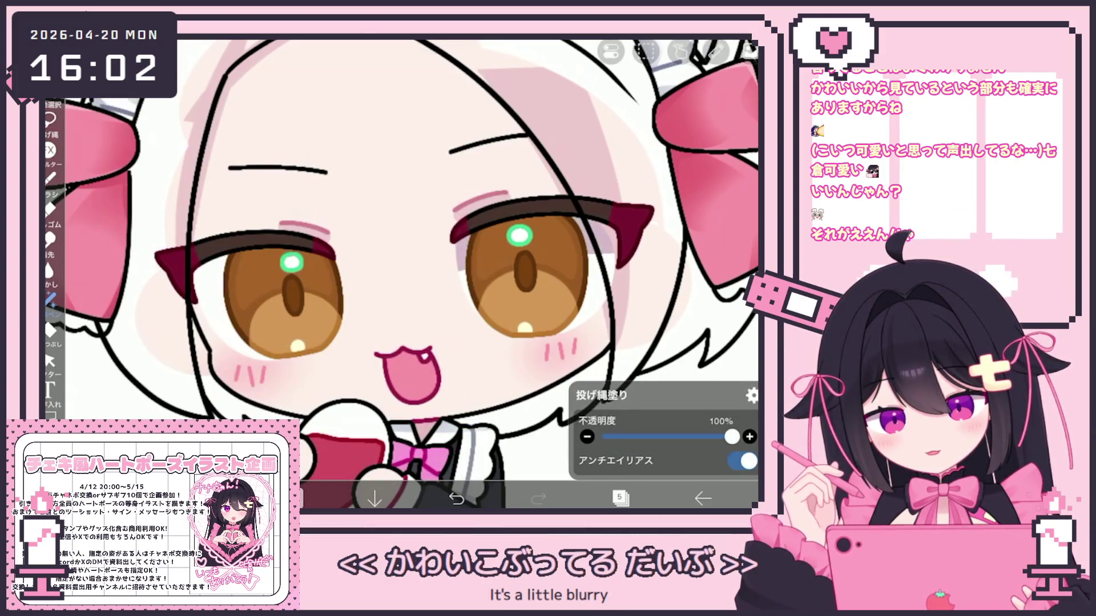
Zoom out to view the whole maid and bring up the layer list
scroll(399, 274, "down", 2)
scroll(514, 274, "down", 5)
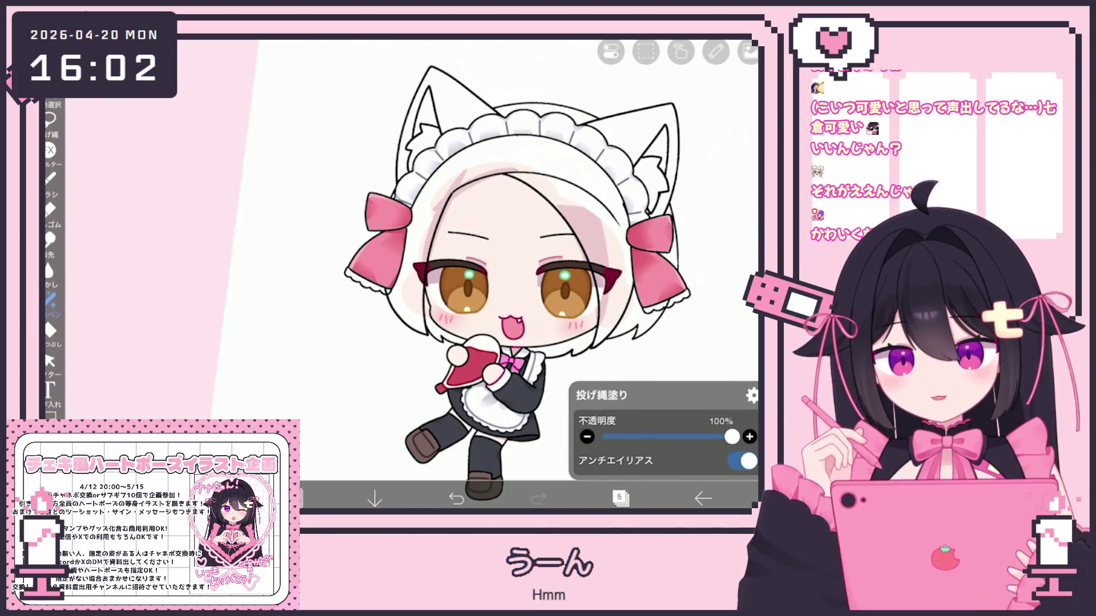
scroll(497, 274, "up", 2)
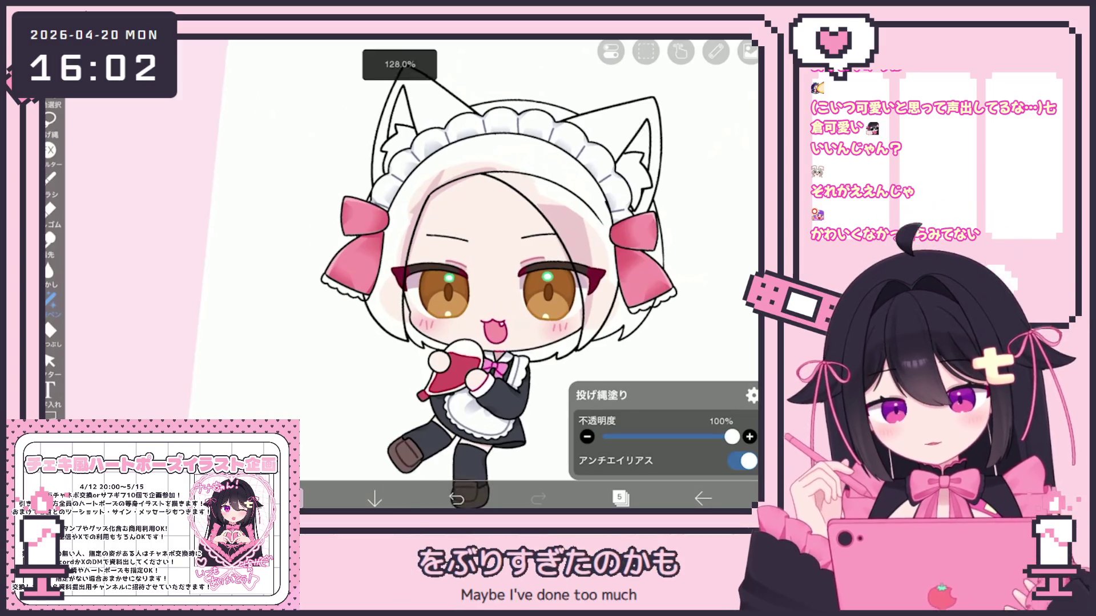
left_click(619, 498)
scroll(645, 239, "up", 5)
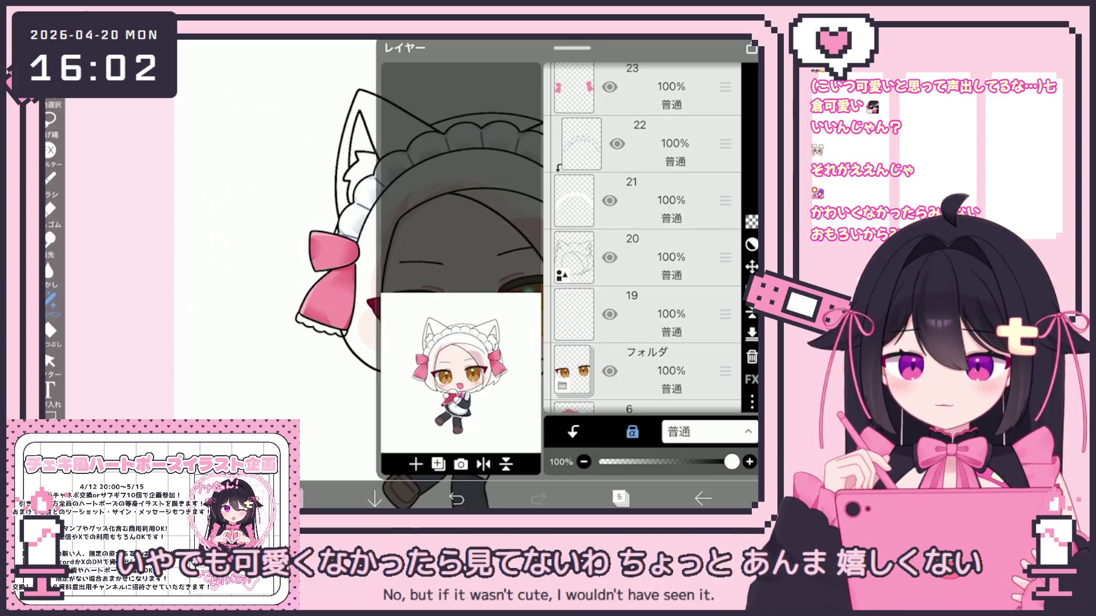
Select layer 29 and confirm the Pen (Hard) 4px brush settings
scroll(642, 240, "up", 5)
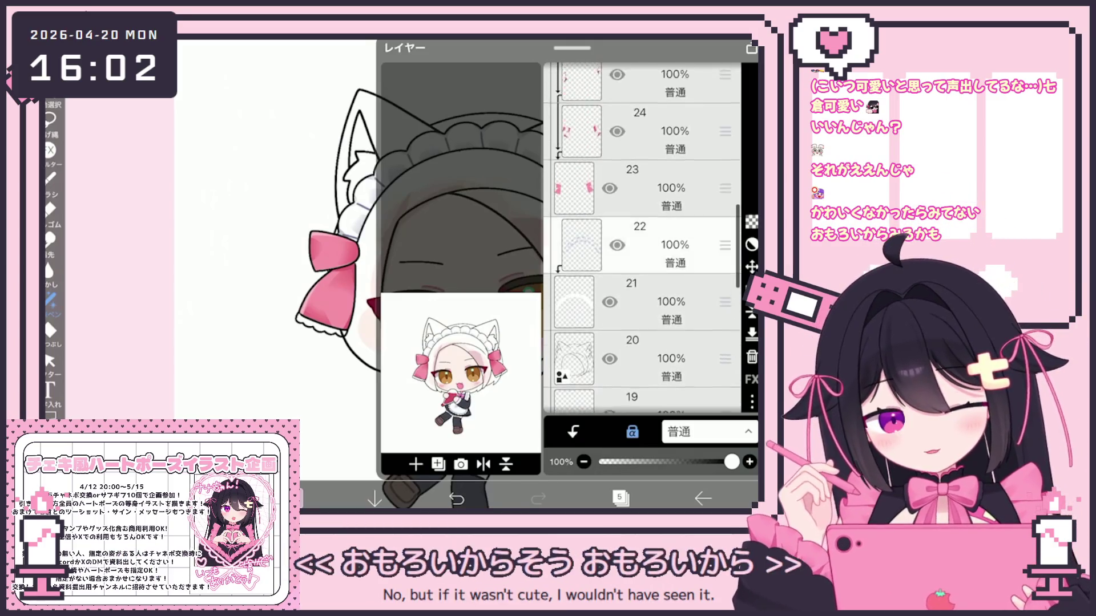
scroll(642, 240, "up", 2)
left_click(639, 259)
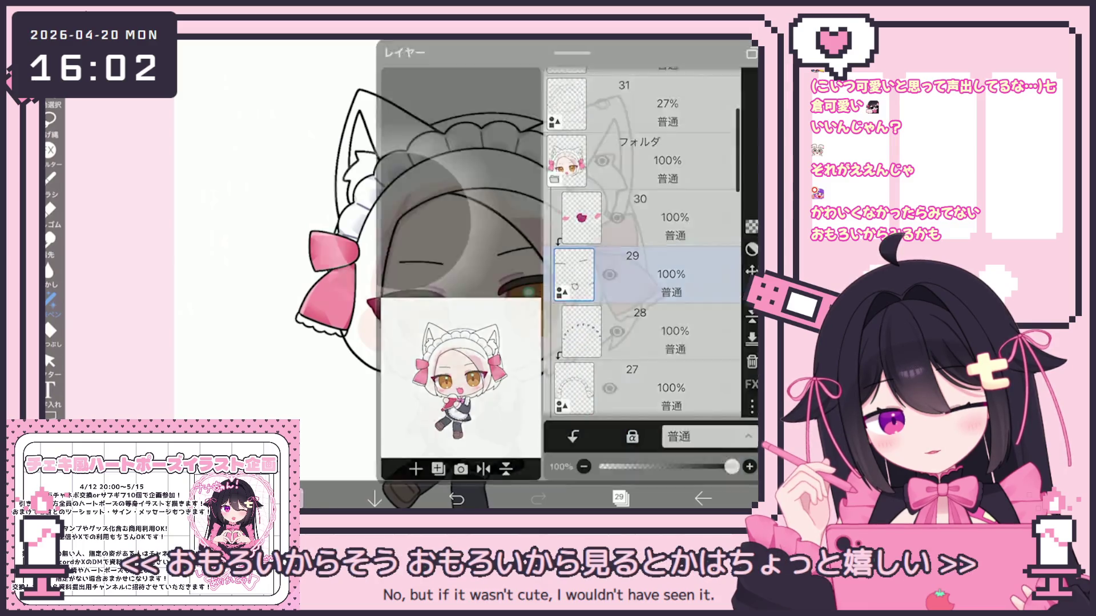
left_click(294, 499)
left_click(217, 498)
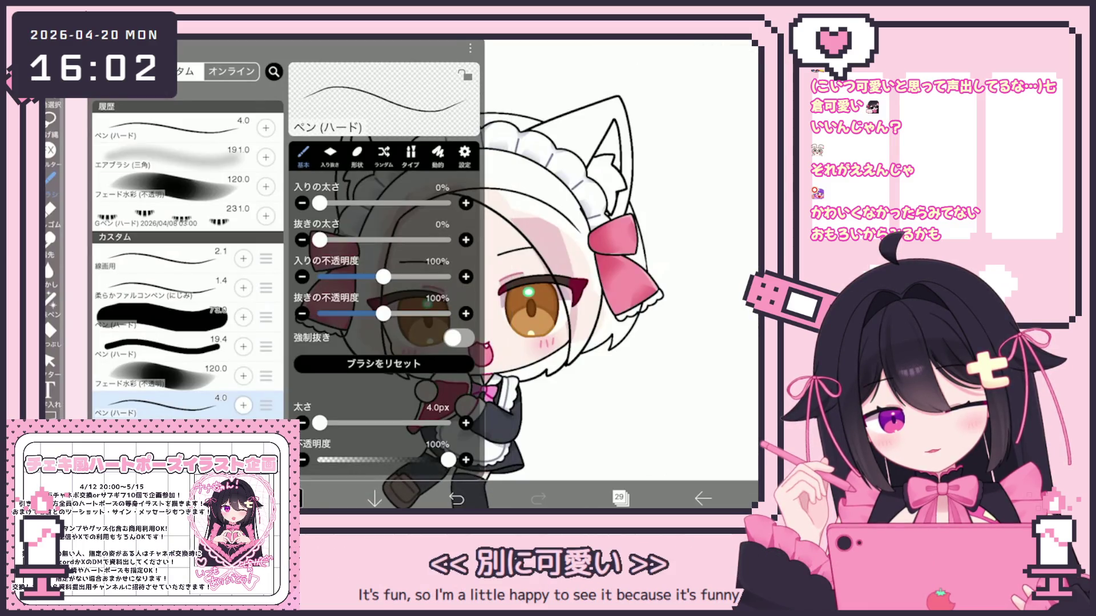
left_click(217, 498)
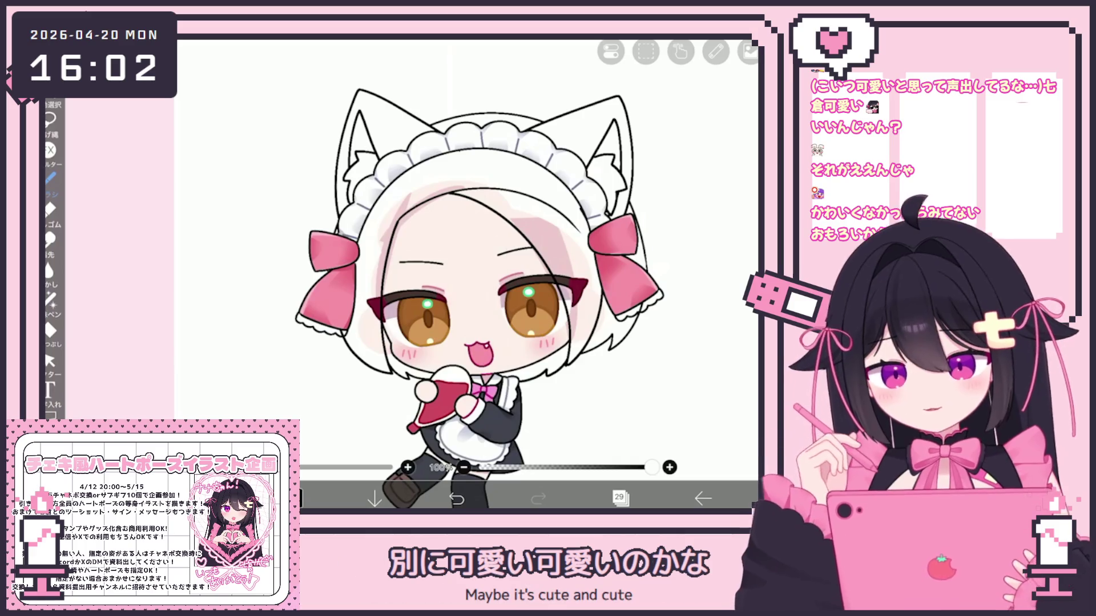
Draw a thin black eyebrow stroke above the left-hand eye
scroll(411, 274, "up", 10)
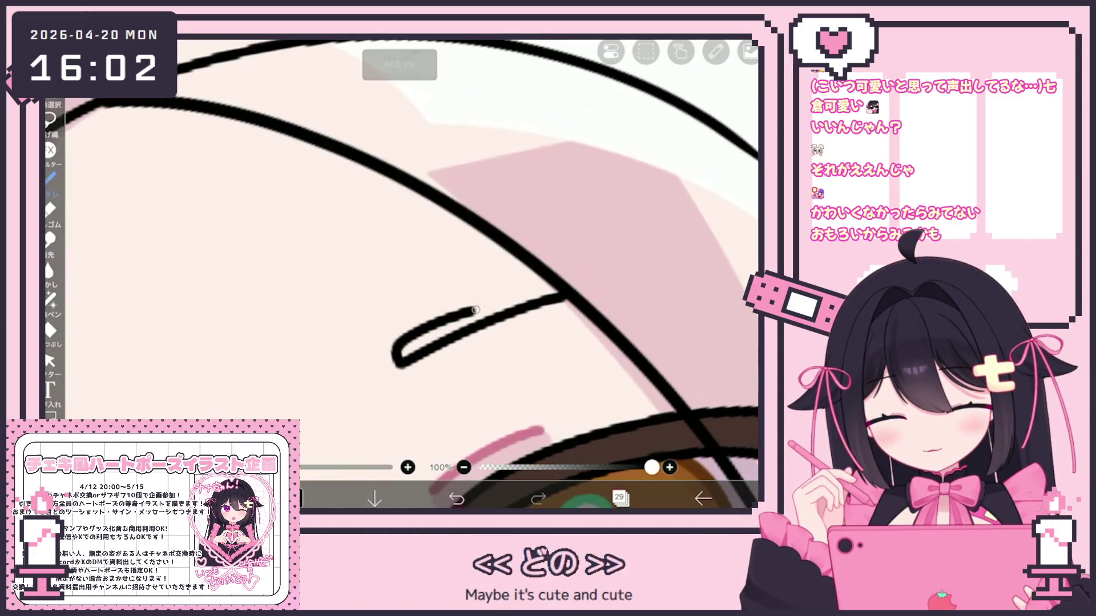
scroll(411, 274, "down", 5)
scroll(411, 274, "up", 5)
mouse_move(264, 387)
left_mouse_down()
mouse_move(451, 318)
mouse_move(266, 377)
left_mouse_up()
scroll(411, 274, "down", 5)
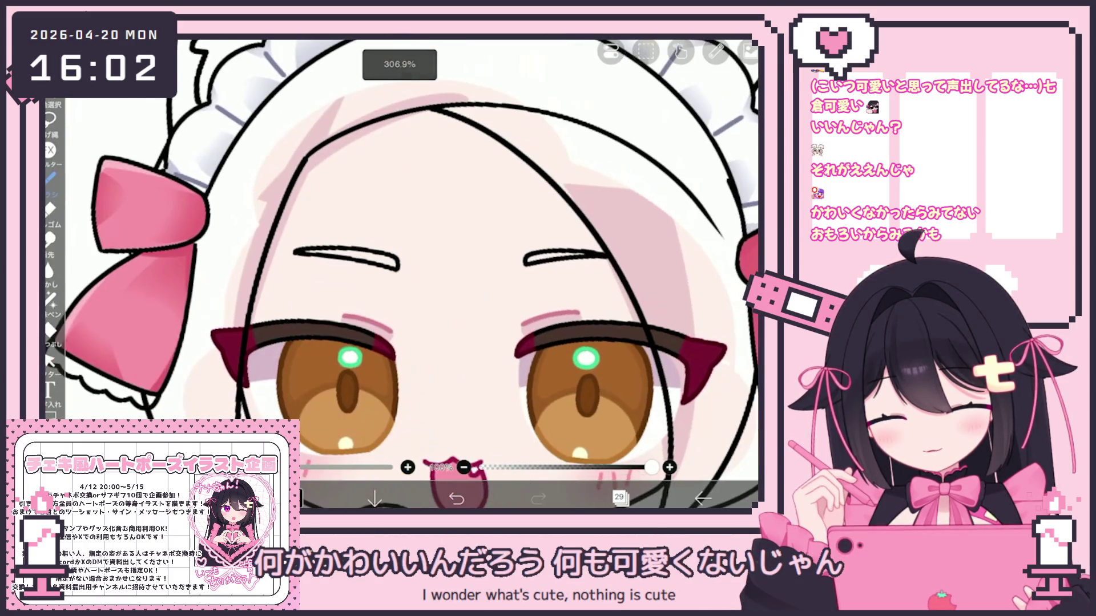
left_click(50, 362)
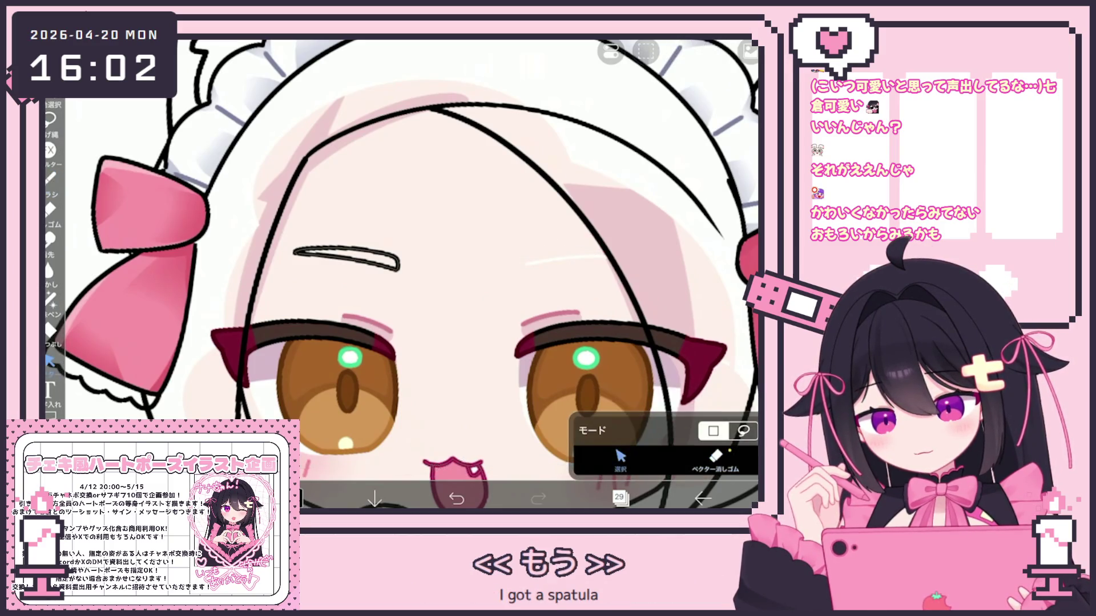
Copy the left eyebrow stroke, paste a duplicate, and move it above the right eye
left_click_drag(293, 228, 399, 269)
left_click(645, 52)
left_click(646, 202)
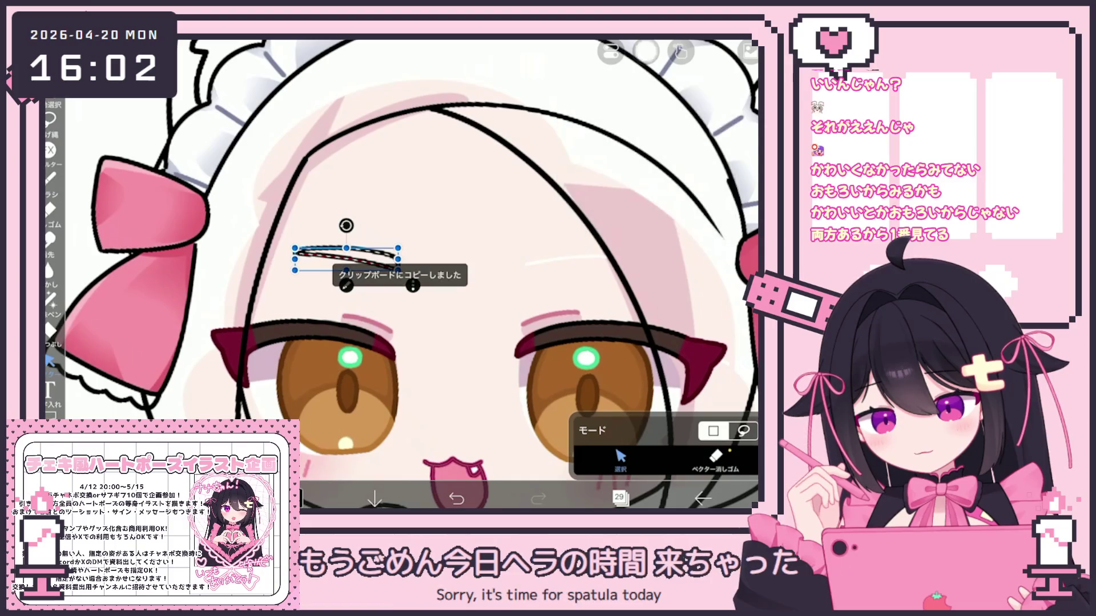
left_click(645, 51)
left_click(701, 203)
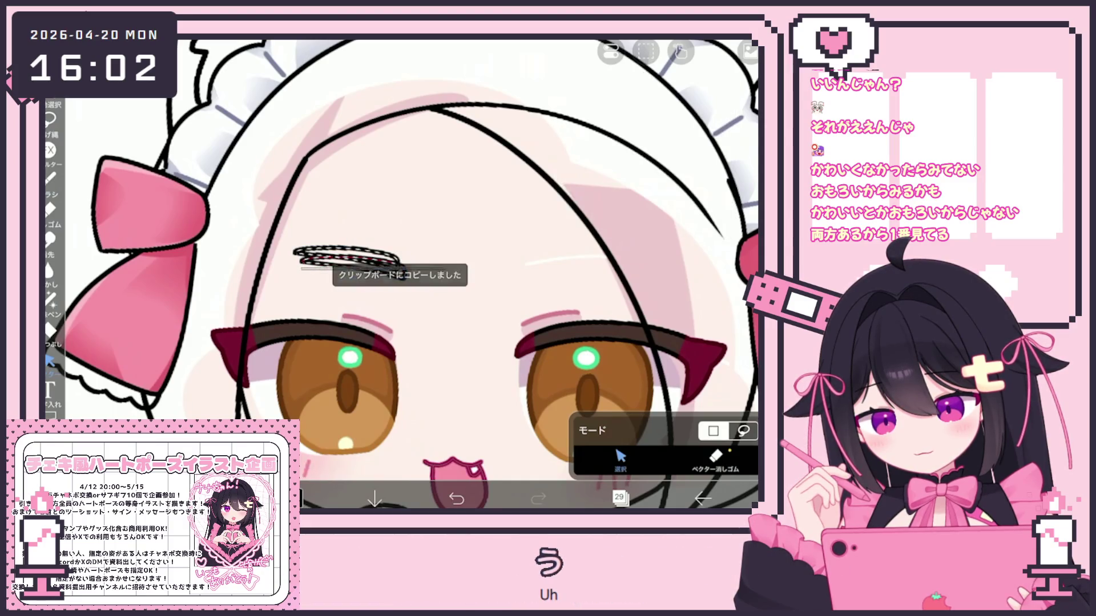
left_click_drag(404, 280, 398, 270)
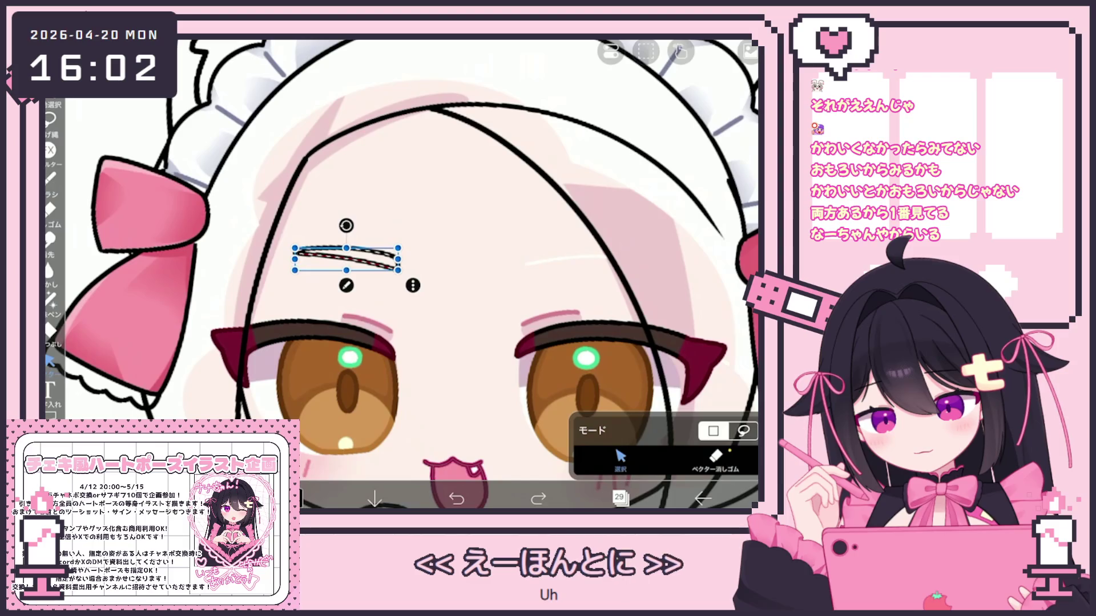
left_click(645, 51)
left_click(702, 203)
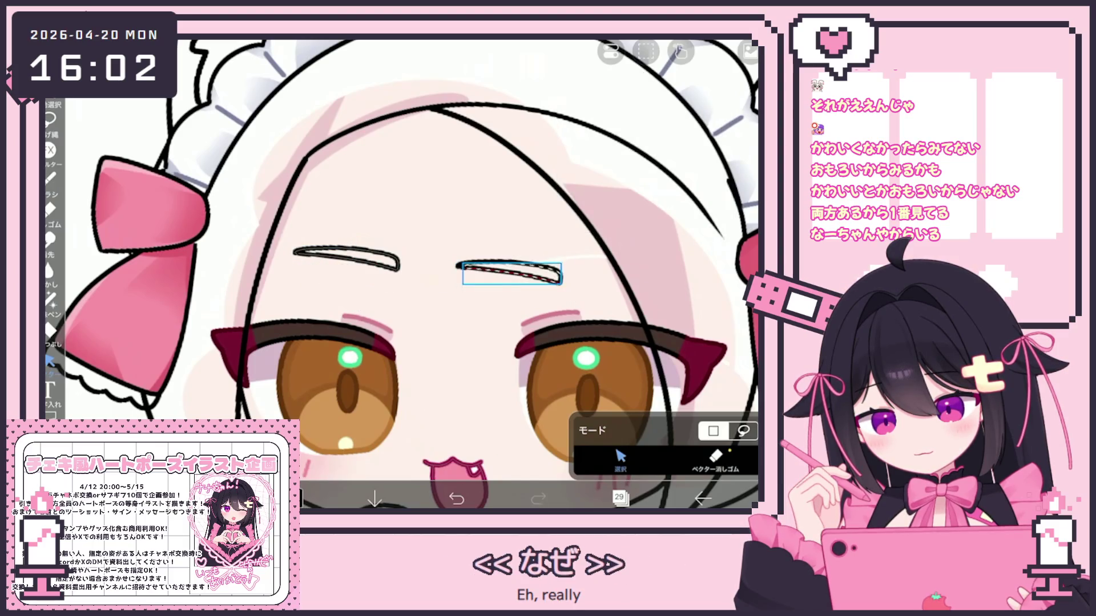
mouse_move(606, 294)
left_mouse_down()
mouse_move(606, 270)
mouse_move(566, 263)
left_mouse_up()
Reposition the copied eyebrow precisely over the right eye
scroll(471, 274, "down", 5)
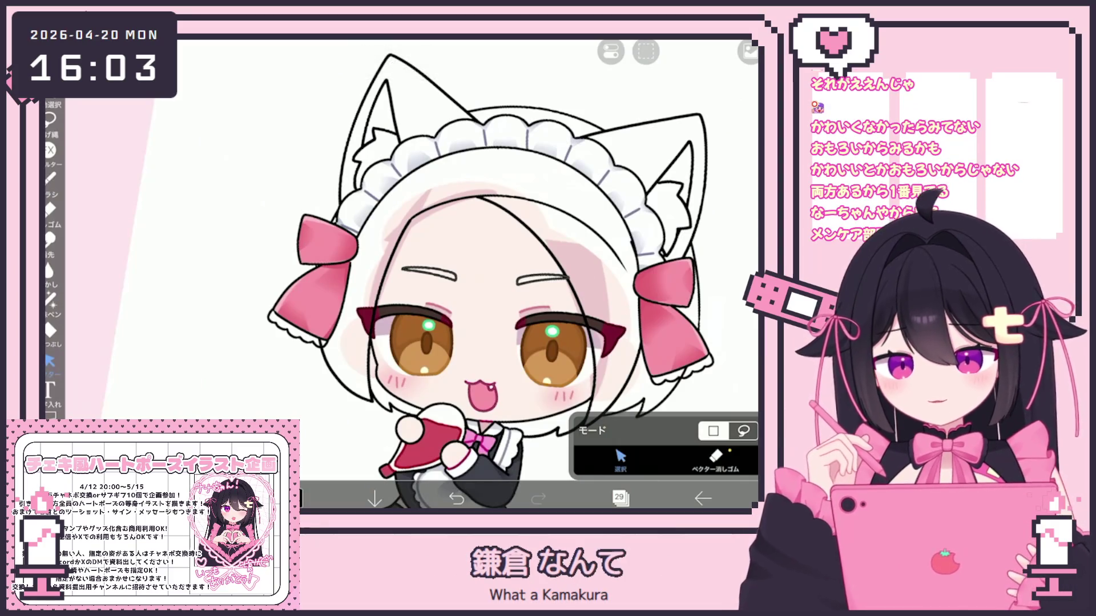
scroll(474, 279, "up", 5)
left_click(619, 499)
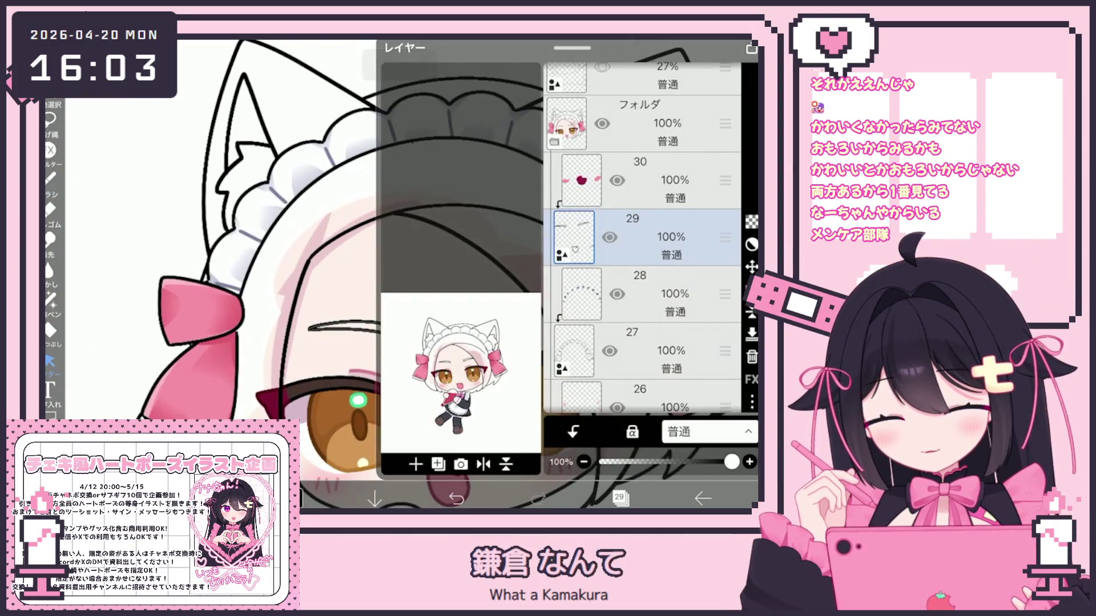
left_click(619, 498)
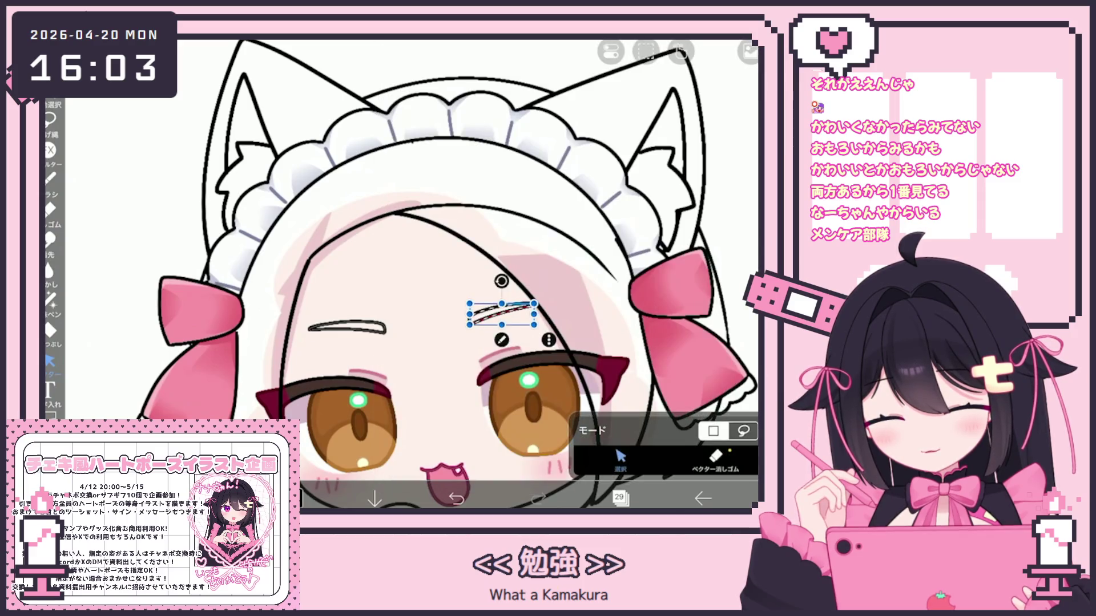
left_click_drag(502, 313, 345, 327)
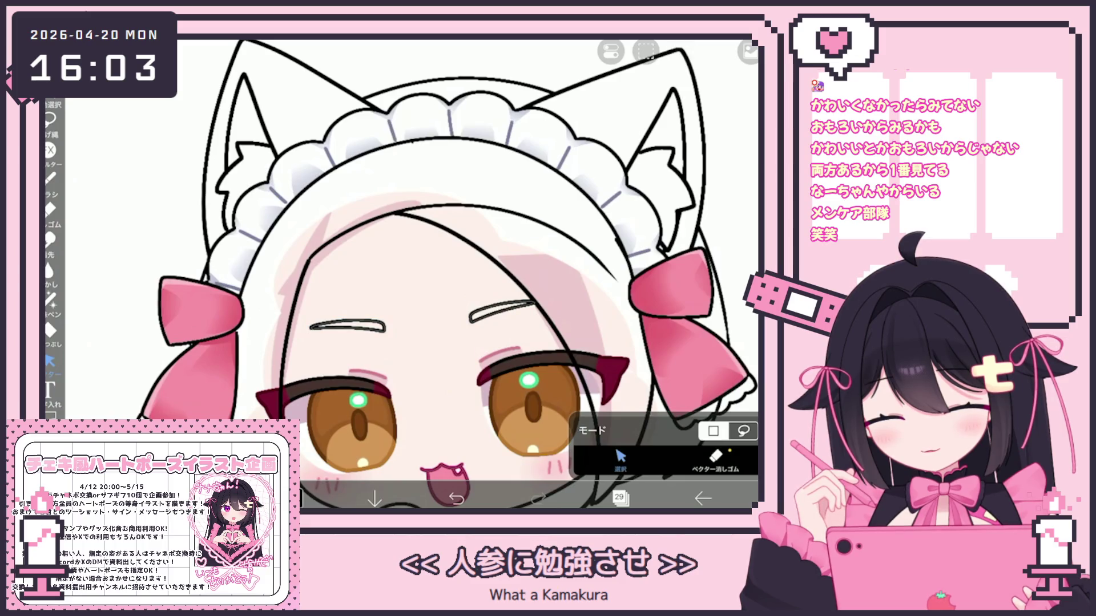
Clear the single-eyebrow selection and select both eyebrow strokes together
scroll(474, 291, "up", 3)
left_click(290, 338)
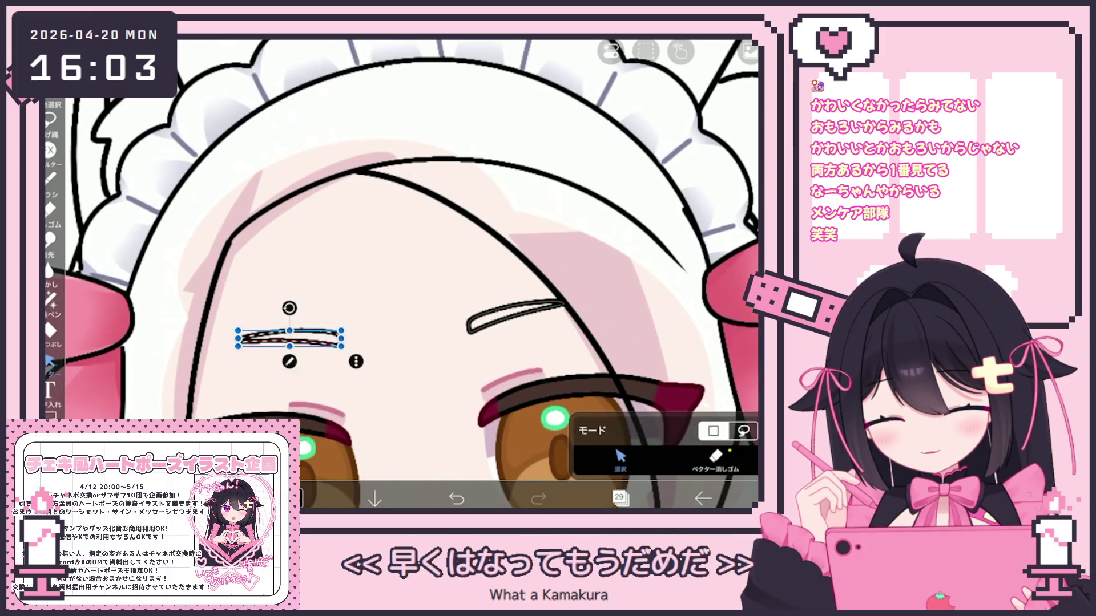
left_click(527, 296)
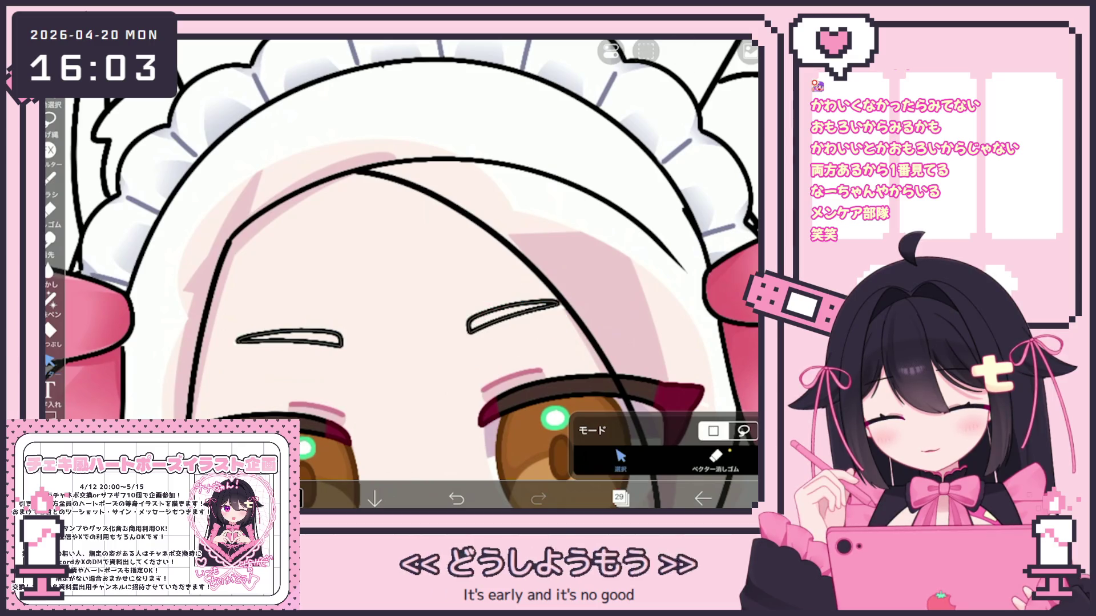
left_click(290, 338)
left_click(400, 256)
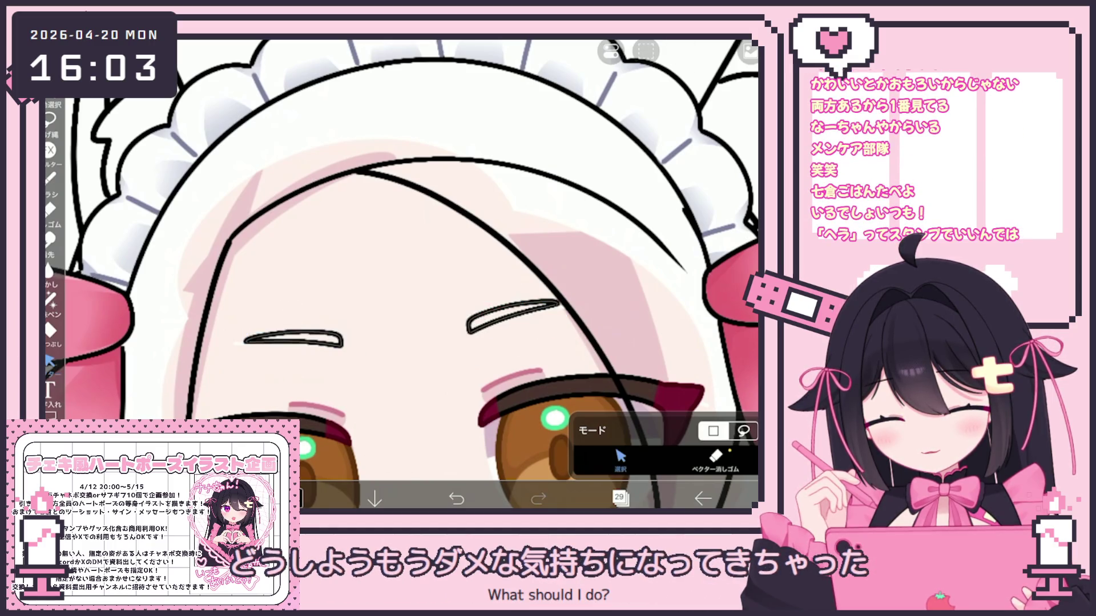
scroll(417, 274, "down", 5)
scroll(416, 274, "up", 3)
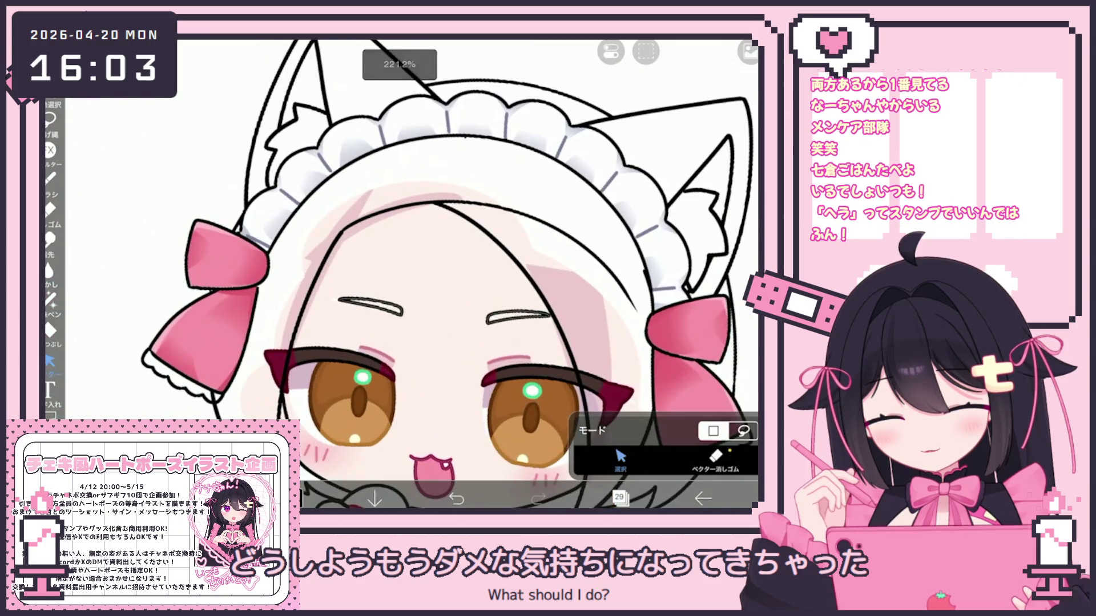
key("Escape")
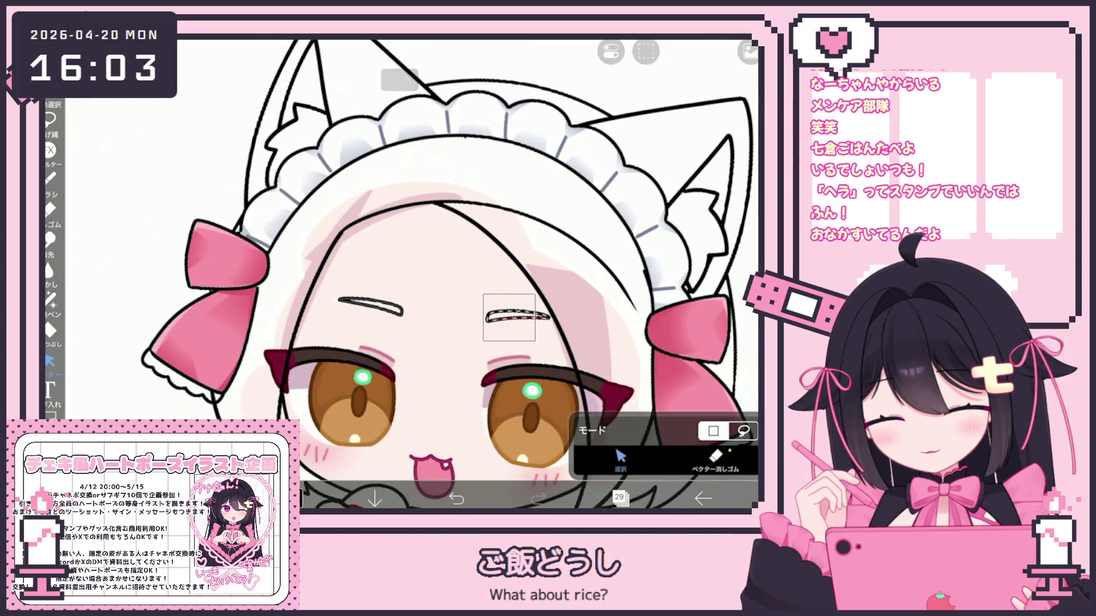
scroll(570, 319, "up", 3)
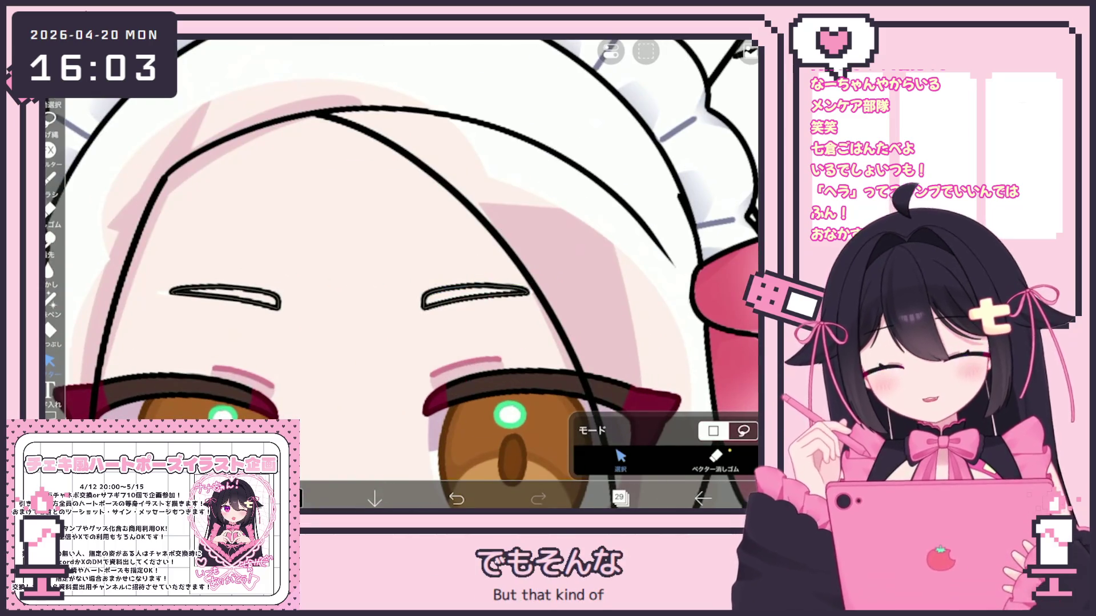
scroll(399, 274, "down", 2)
mouse_move(318, 227)
left_mouse_down()
mouse_move(436, 277)
mouse_move(599, 294)
left_mouse_up()
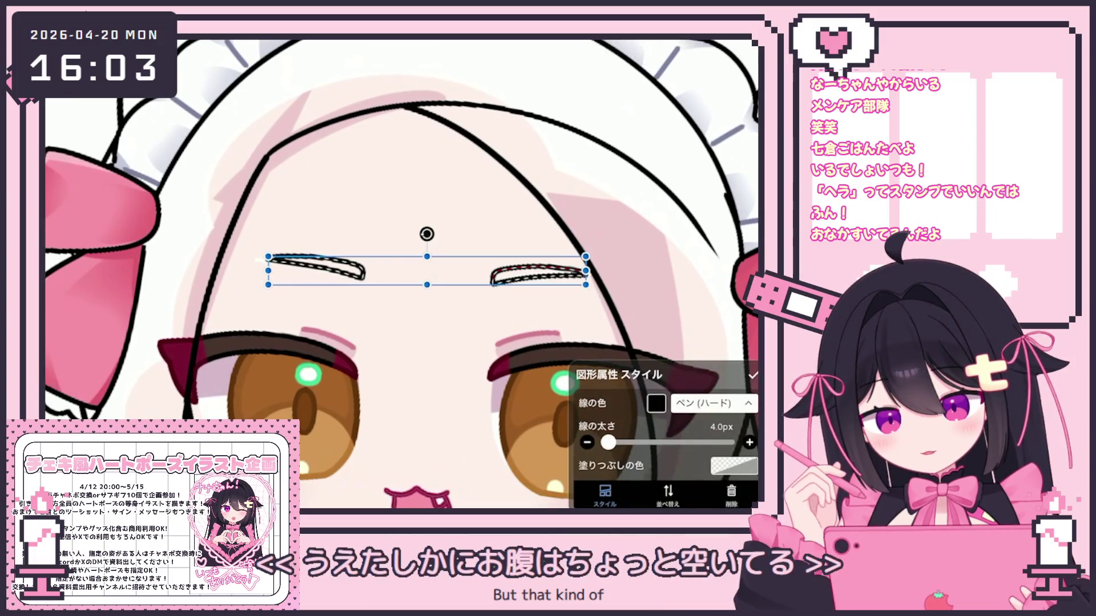
Change both eyebrows' line colour from black to golden-brown #A47E38
left_click(656, 403)
left_click(715, 313)
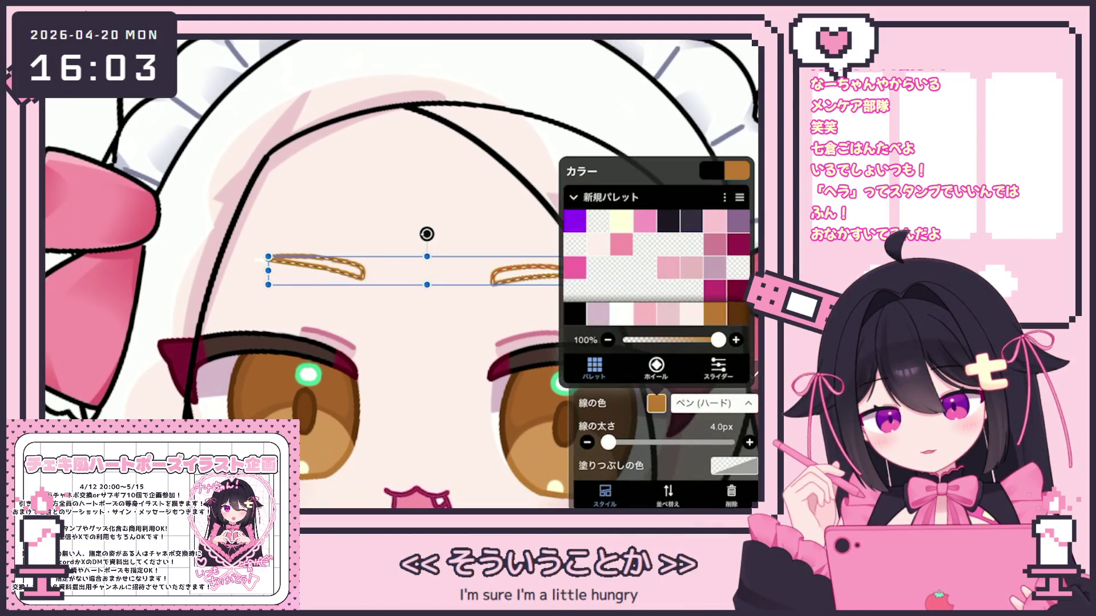
left_click(656, 368)
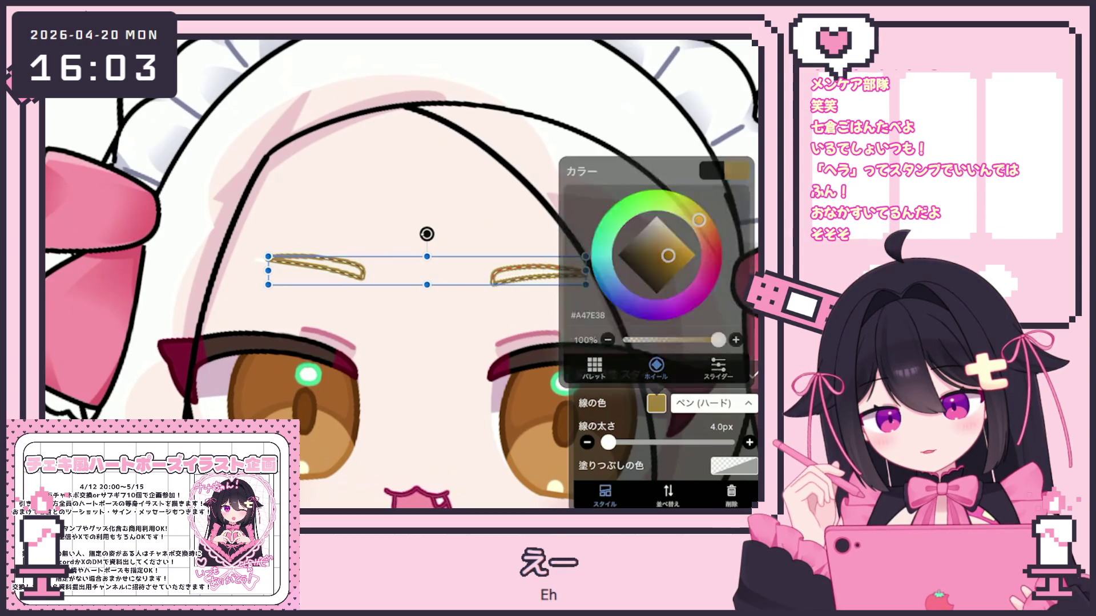
scroll(411, 274, "down", 5)
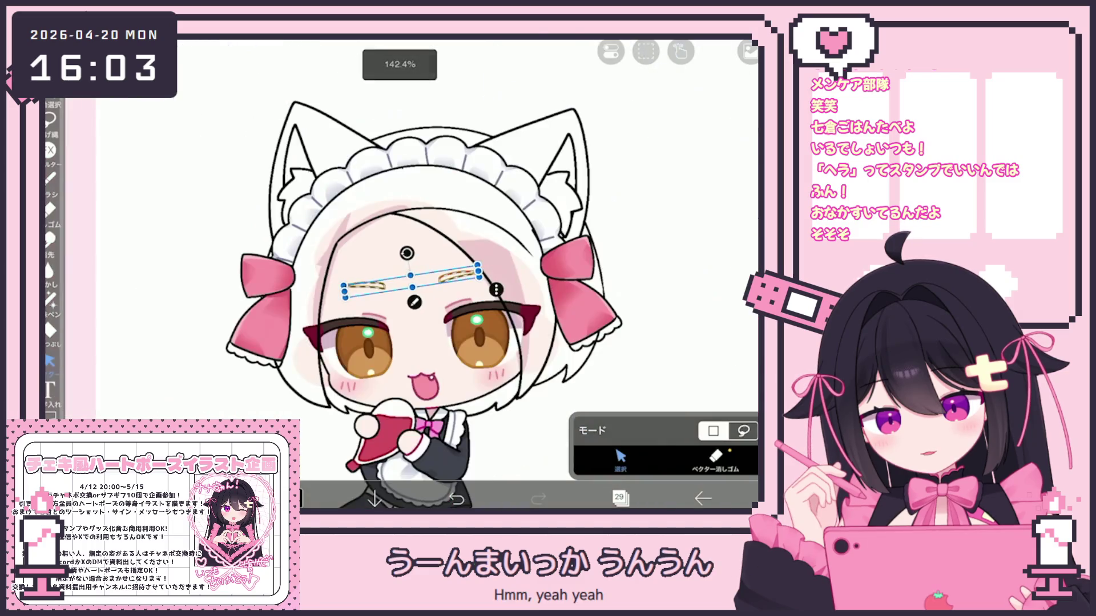
left_click(51, 178)
Open the layer list and select layer 25
left_click(619, 498)
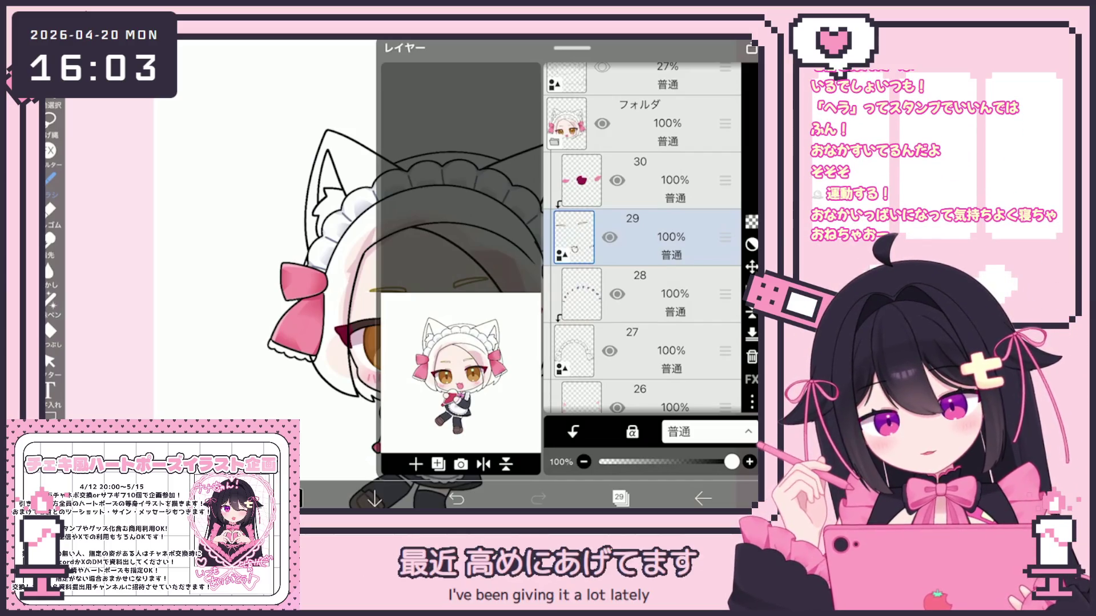
scroll(642, 237, "down", 5)
left_click(642, 262)
Select layer 19 as the hair colouring layer
scroll(642, 236, "down", 2)
left_click(642, 271)
scroll(642, 237, "down", 3)
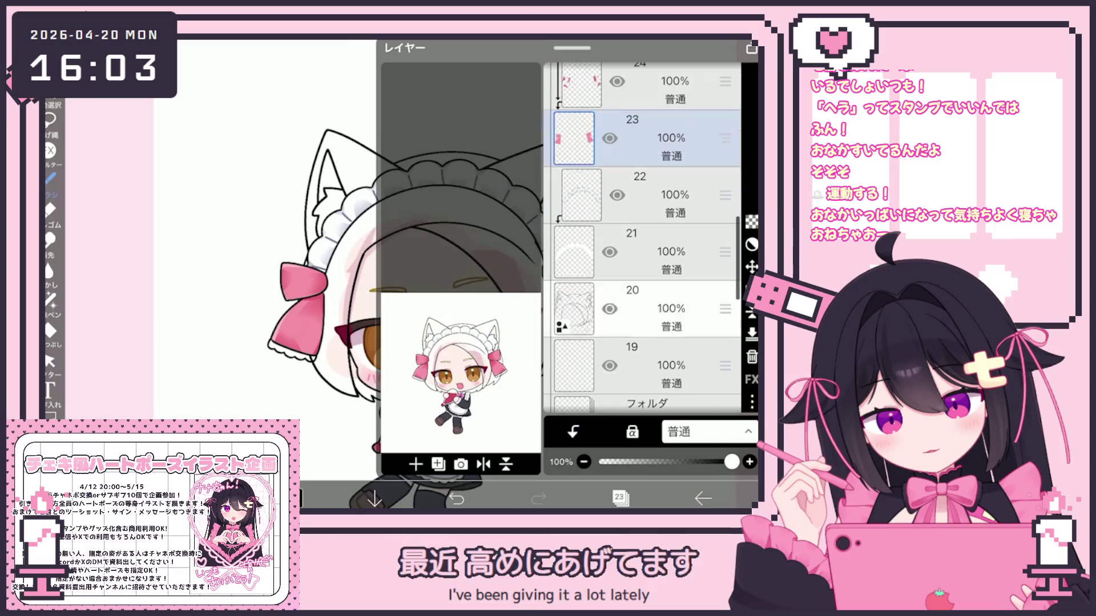
left_click(642, 308)
left_click(642, 365)
left_click(620, 499)
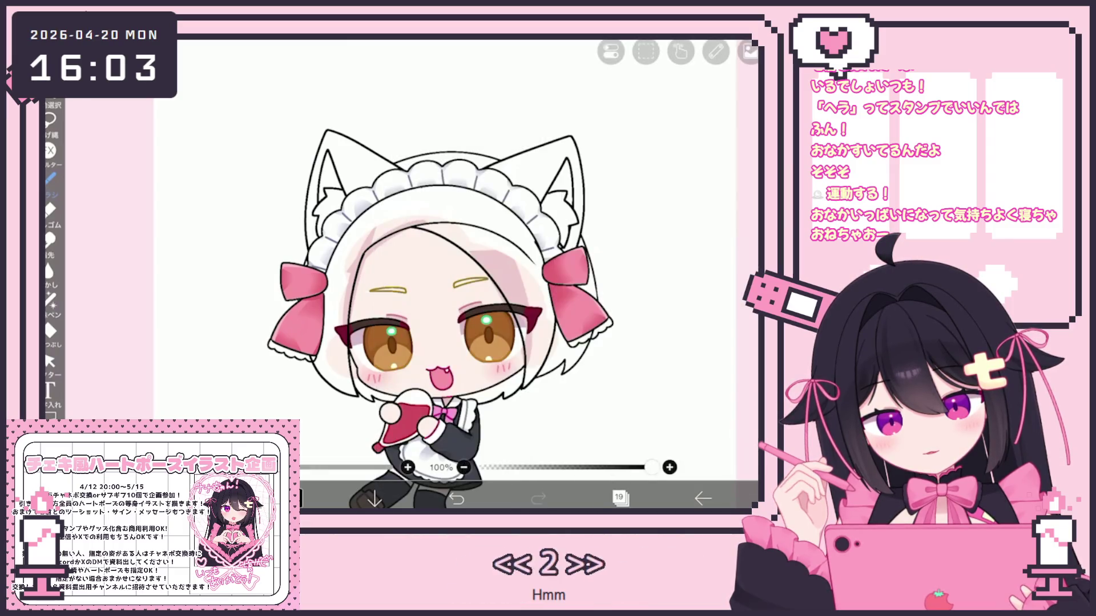
Fill the bangs area and the right cat ear with golden-brown
left_click(420, 202)
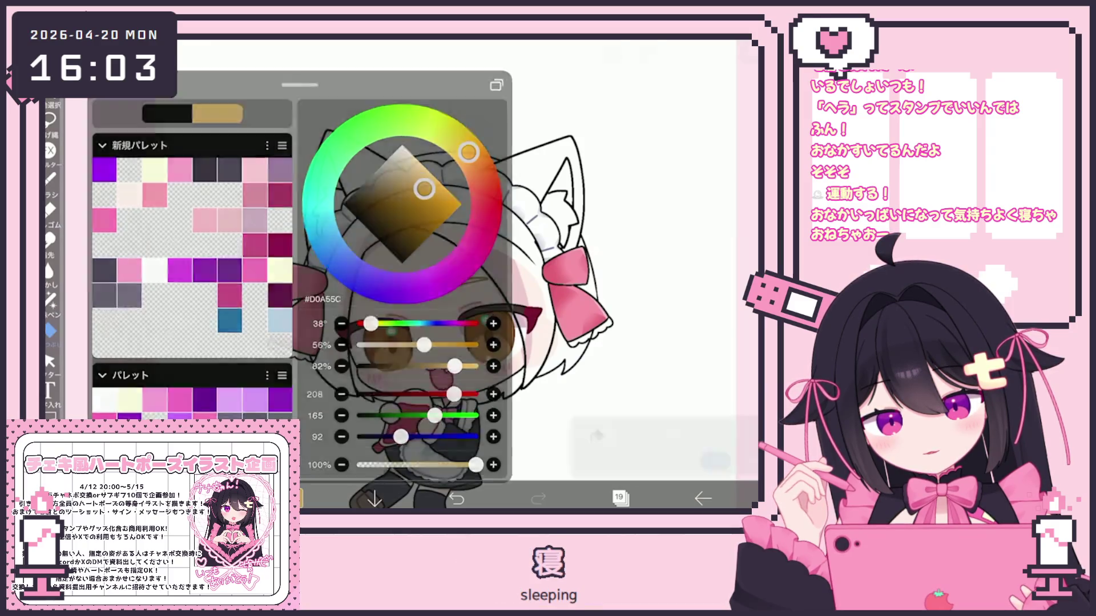
left_click(50, 331)
left_click(50, 331)
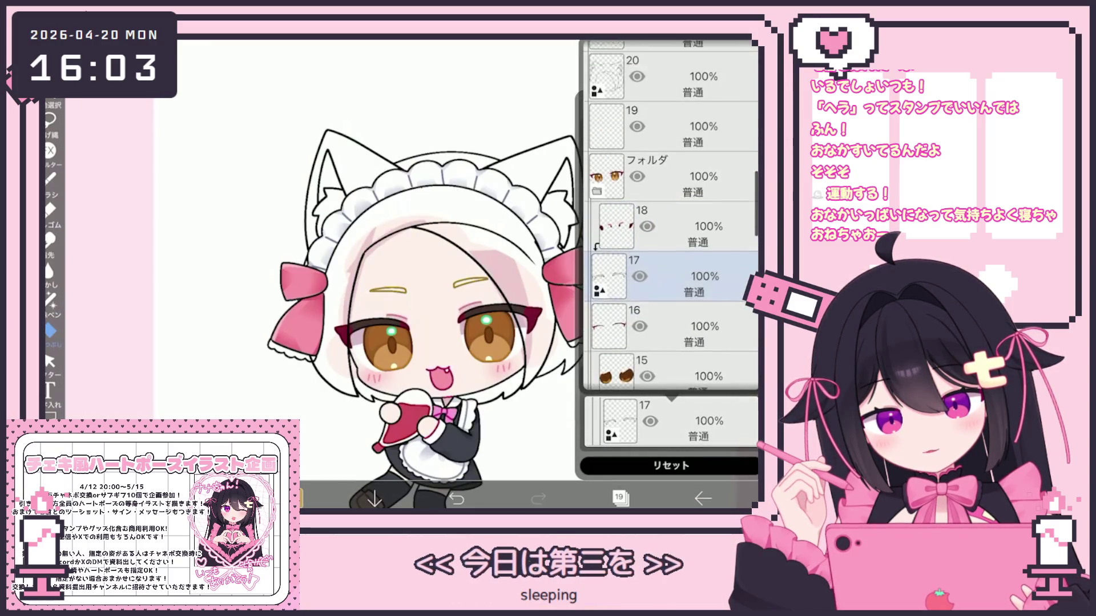
left_click(490, 274)
left_click(537, 171)
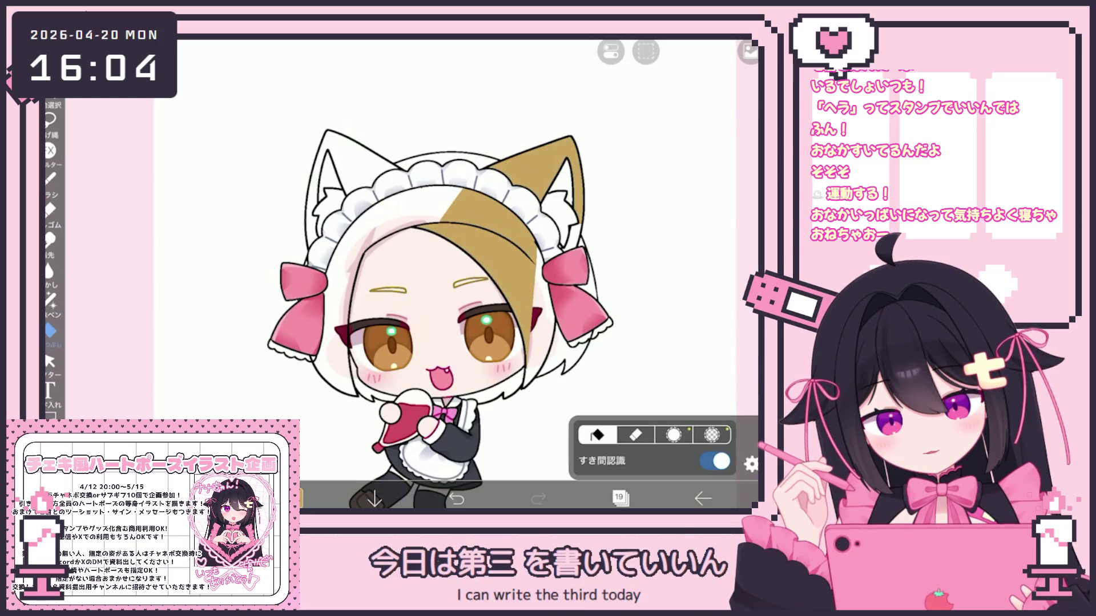
Fill the left side of the hair and the left cat ear with golden-brown
left_click(394, 257)
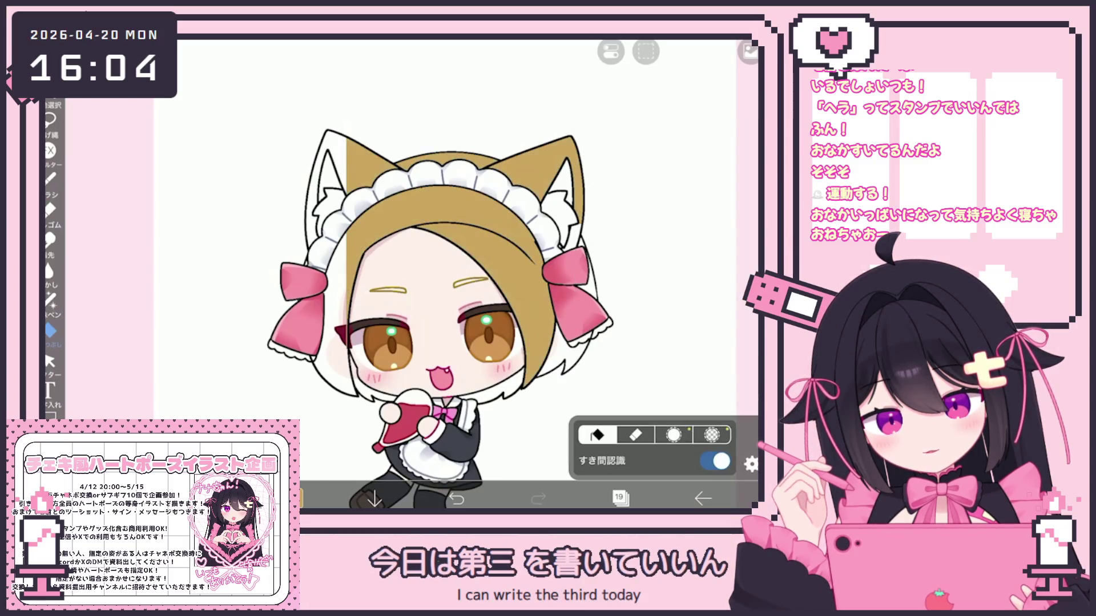
left_click(330, 183)
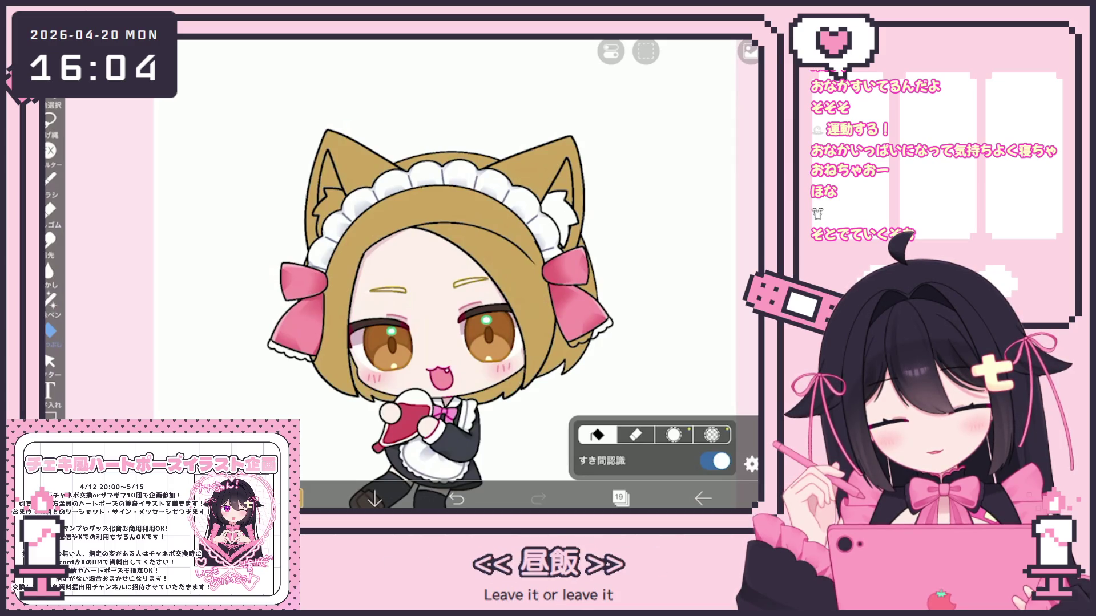
left_click(50, 297)
scroll(433, 274, "up", 3)
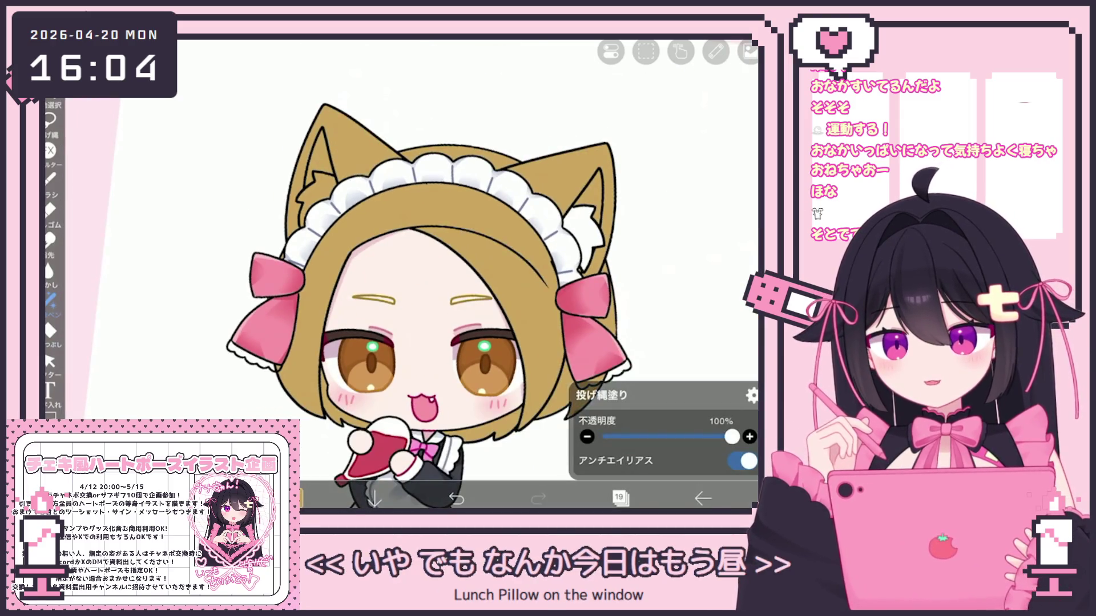
Make layer 20 the working layer, check the drawing colour, and zoom in on the face
scroll(434, 274, "down", 2)
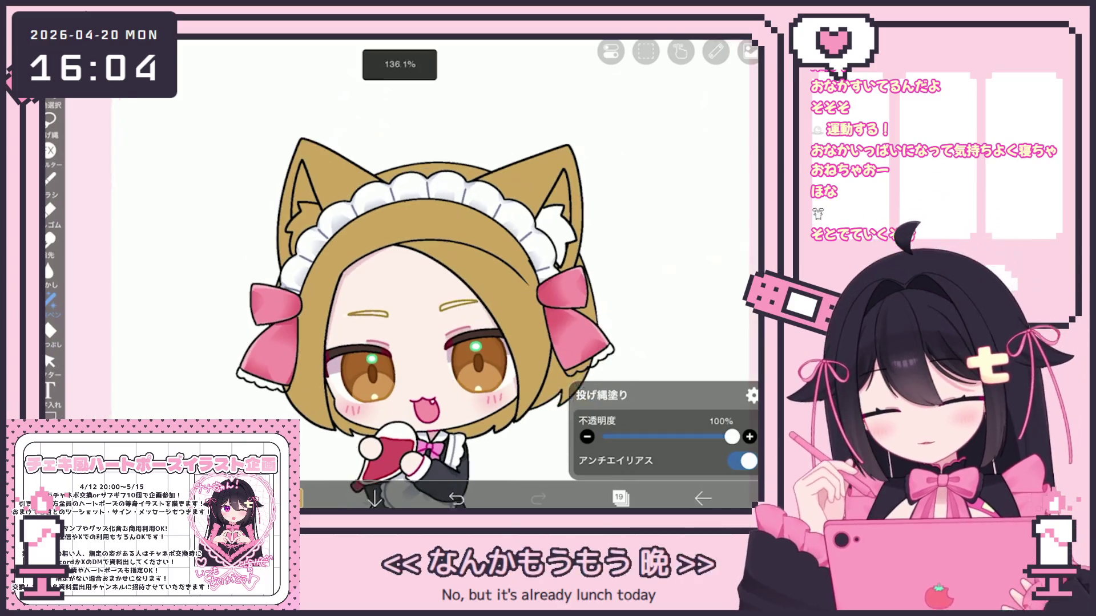
left_click(619, 498)
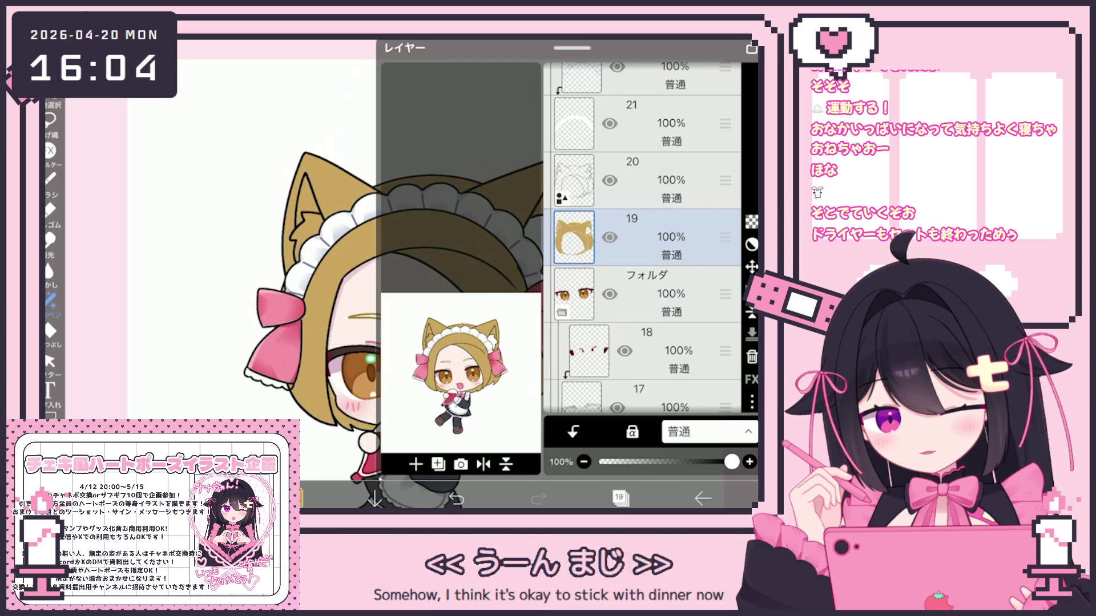
left_click(656, 180)
left_click(619, 498)
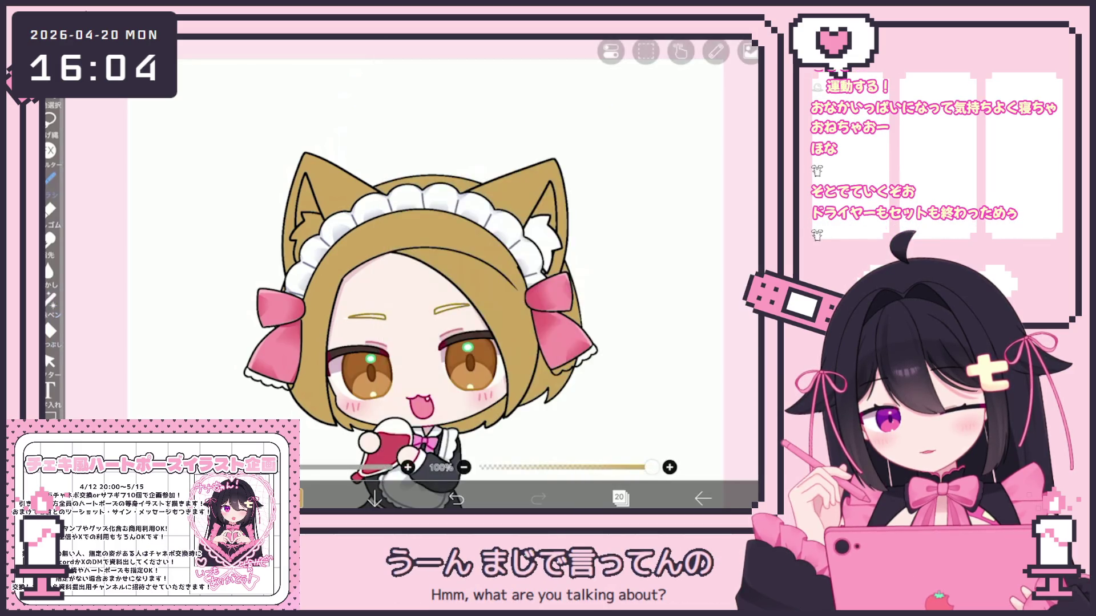
left_click(294, 498)
left_click(294, 498)
scroll(434, 273, "up", 5)
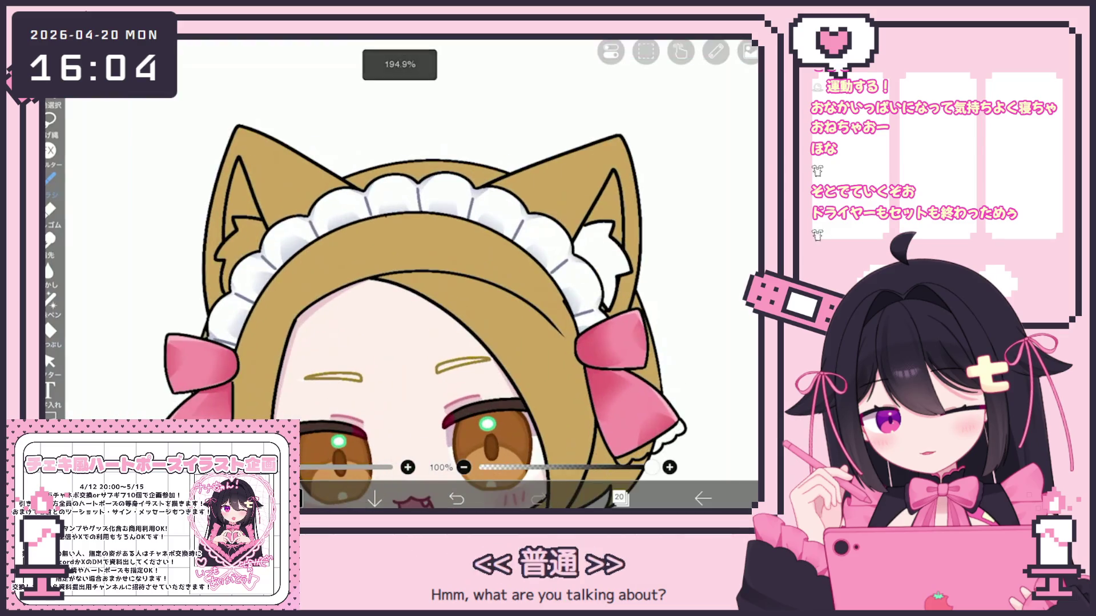
scroll(434, 274, "up", 3)
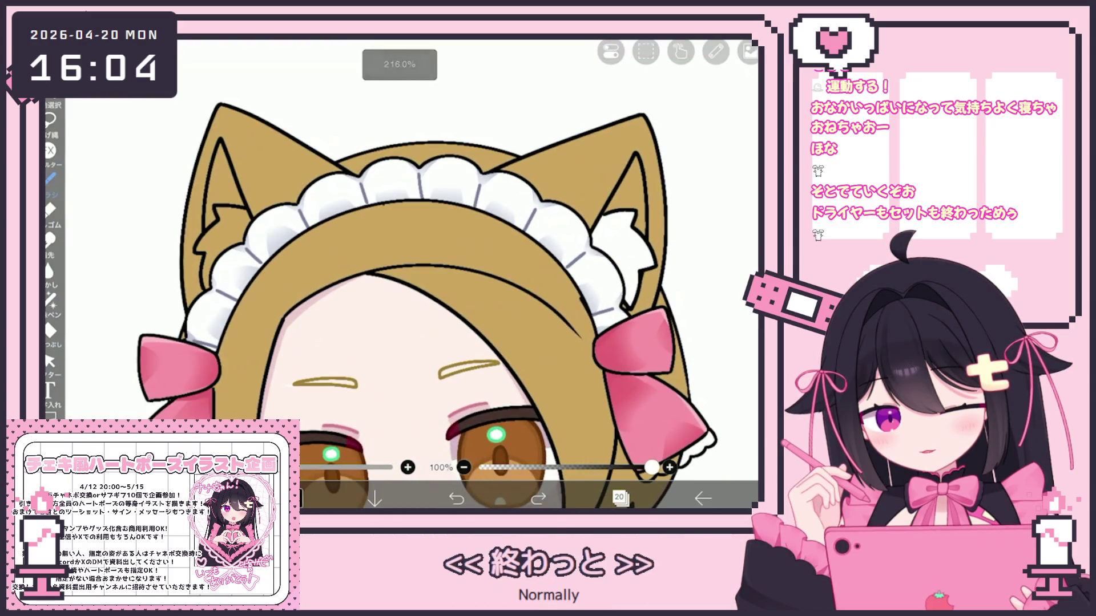
scroll(433, 274, "down", 2)
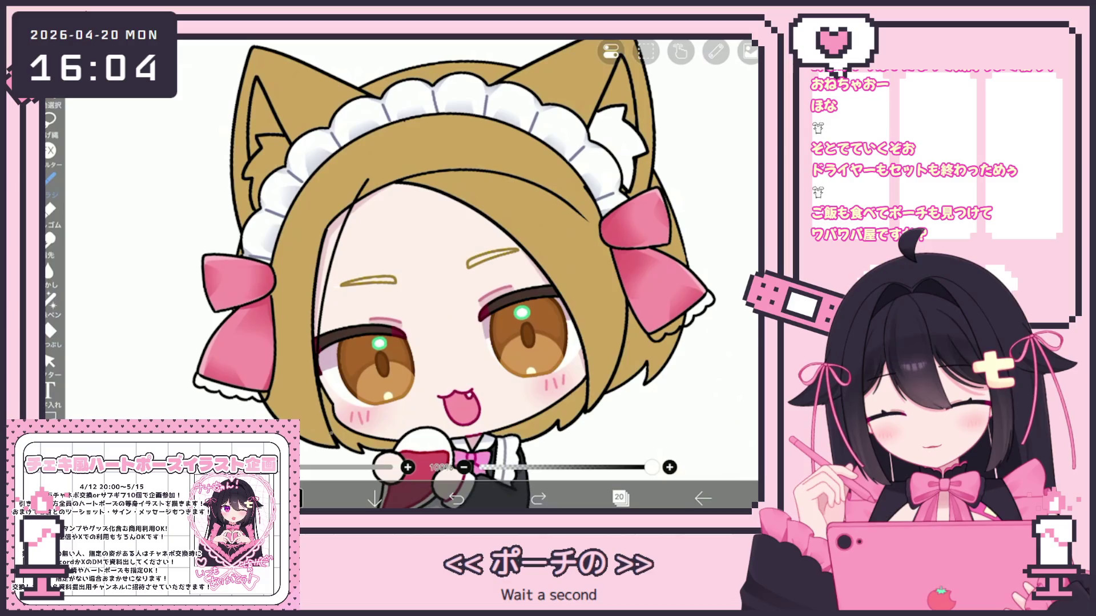
Try selecting and deleting a vector line, undoing the unwanted stroke and deletion
left_click(538, 500)
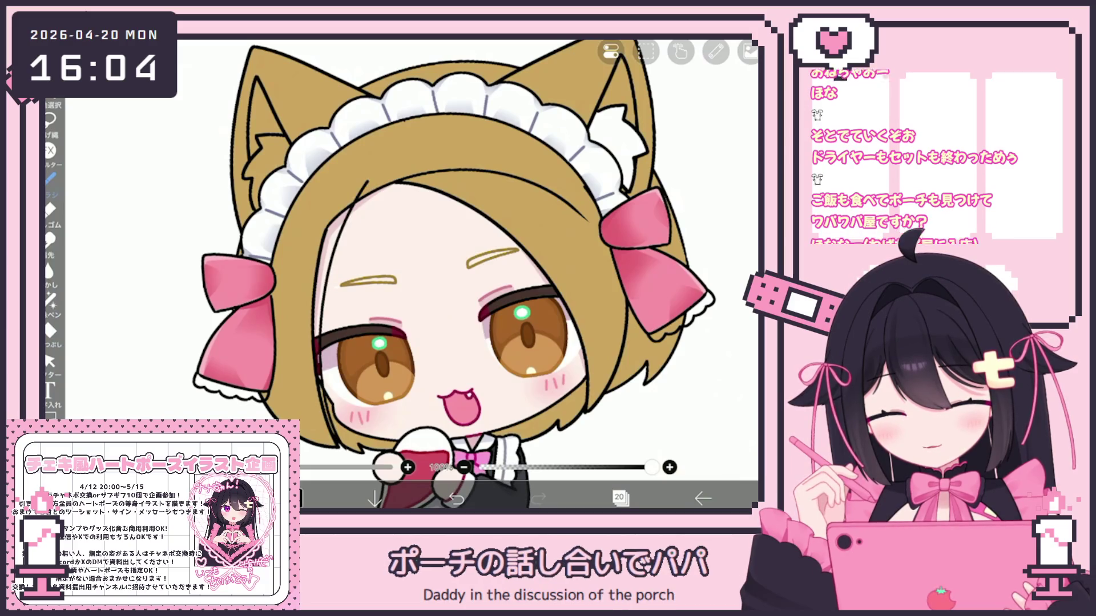
key("ctrl+z")
left_click(49, 360)
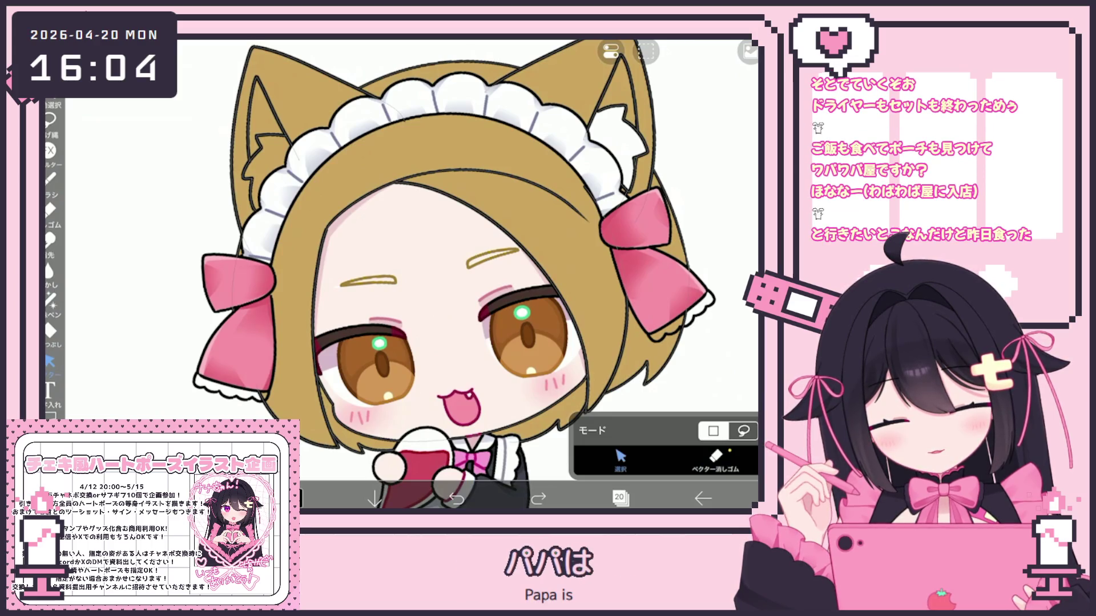
left_click(50, 178)
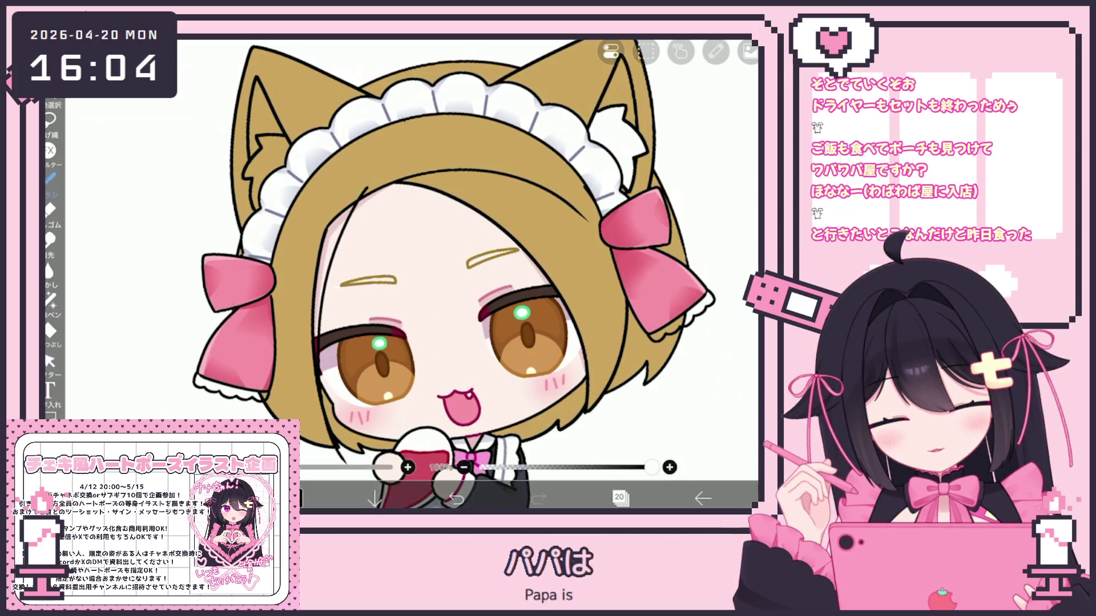
left_click(50, 360)
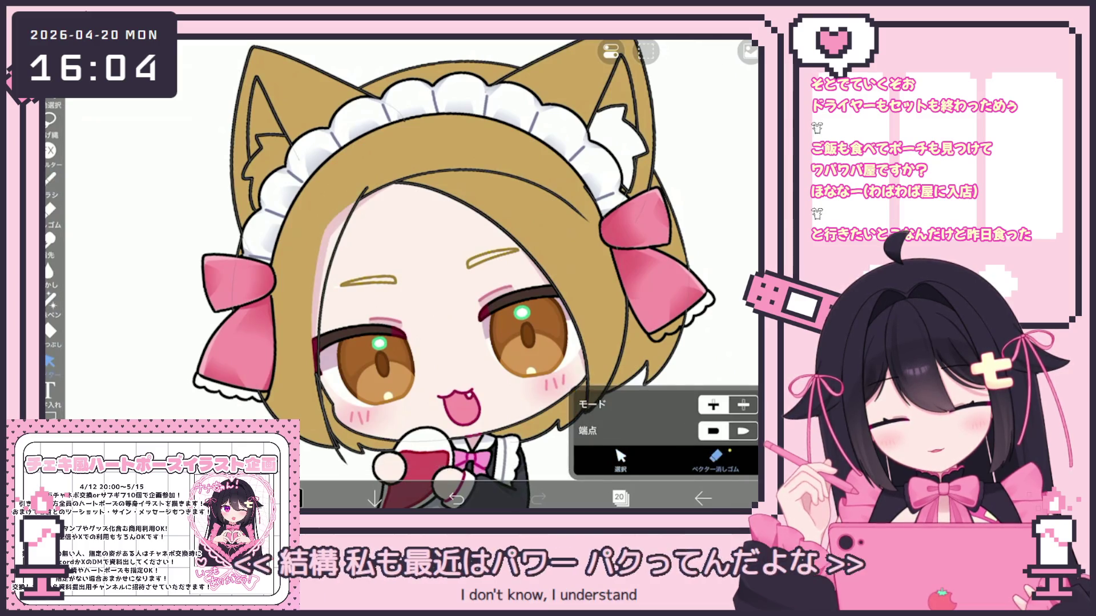
left_click(620, 458)
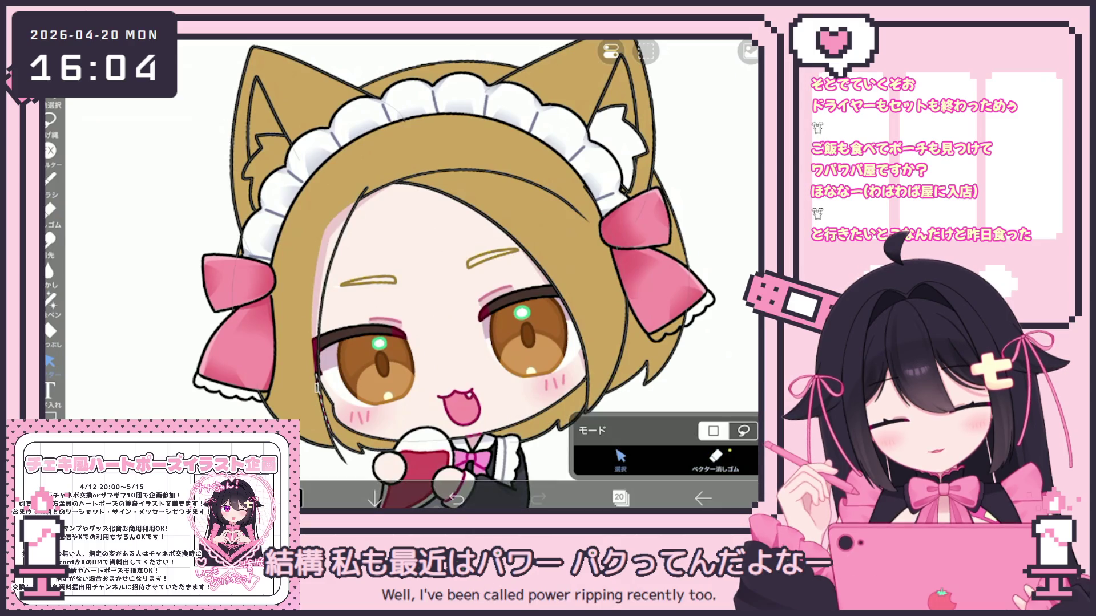
left_click(680, 52)
left_click(645, 154)
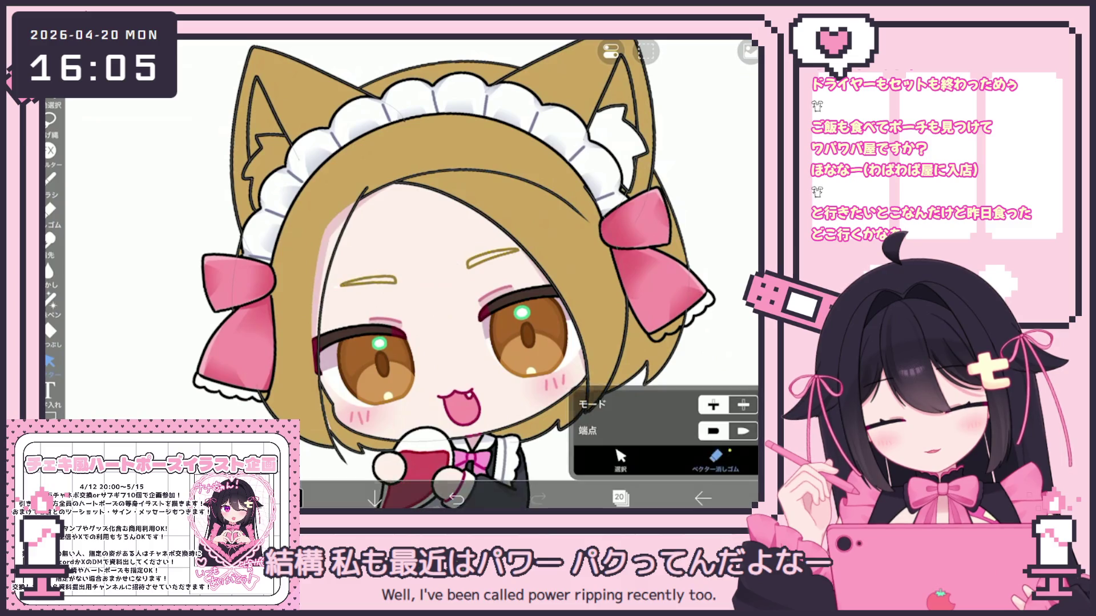
scroll(407, 274, "down", 3)
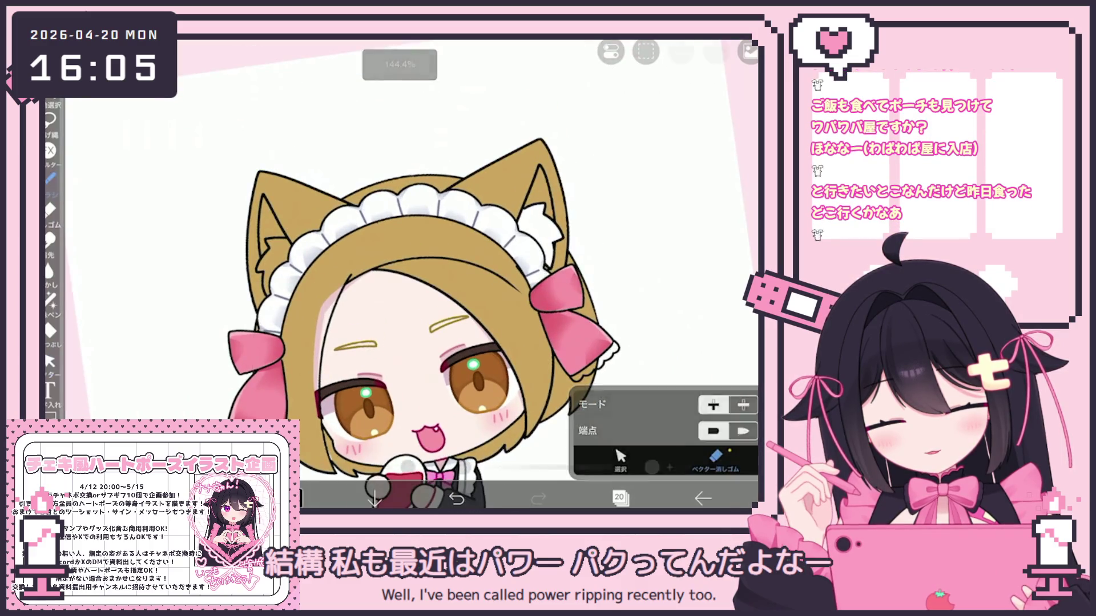
left_click(50, 178)
scroll(433, 297, "up", 3)
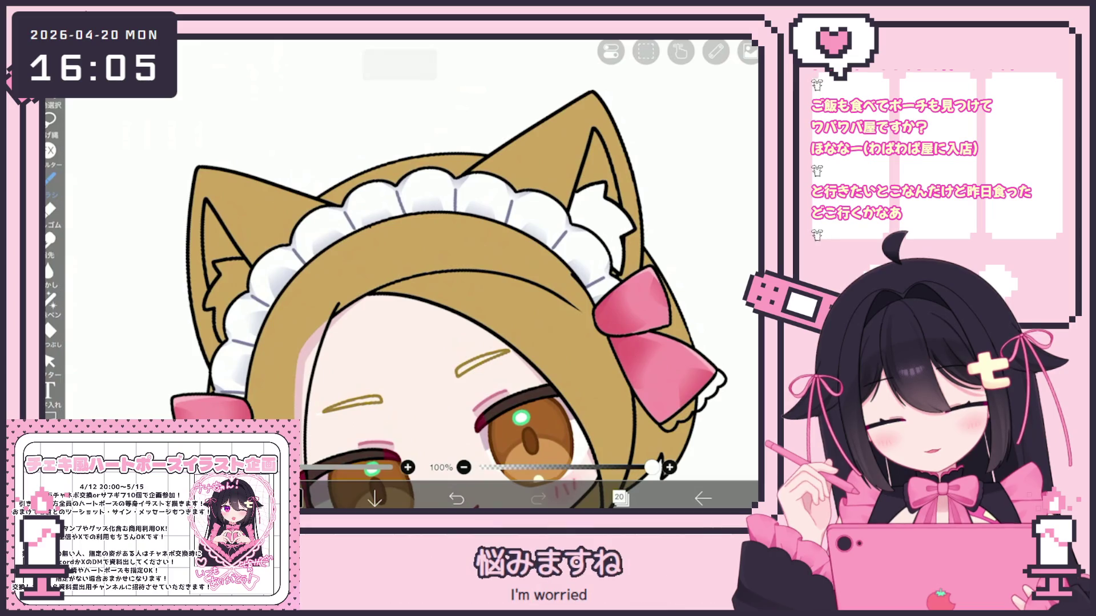
key("ctrl+z")
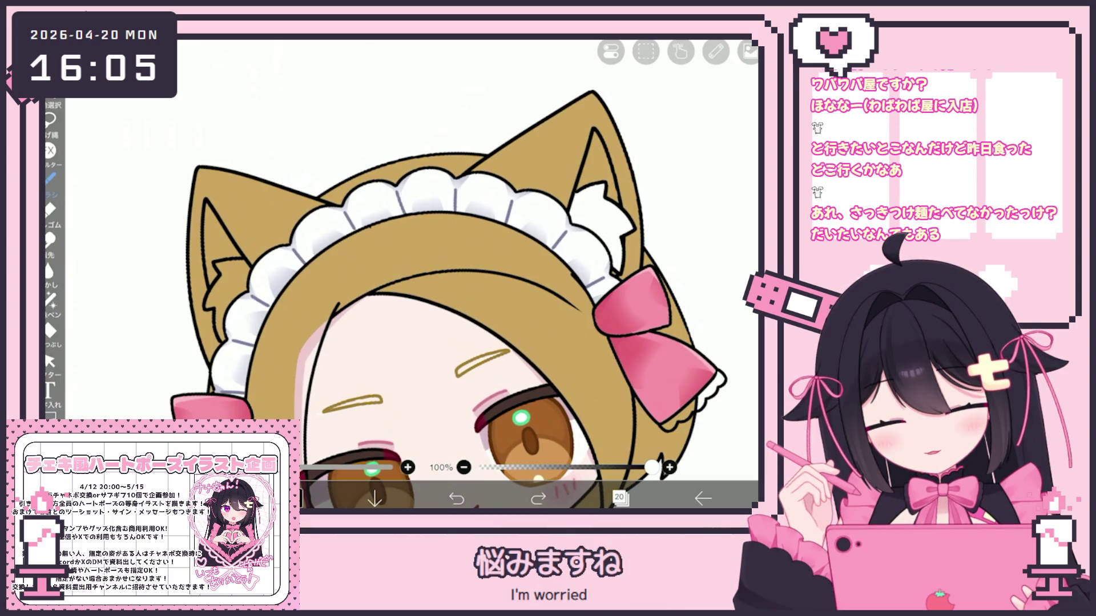
Draw a thin hair-strand line across the forehead below the bangs
scroll(411, 274, "down", 2)
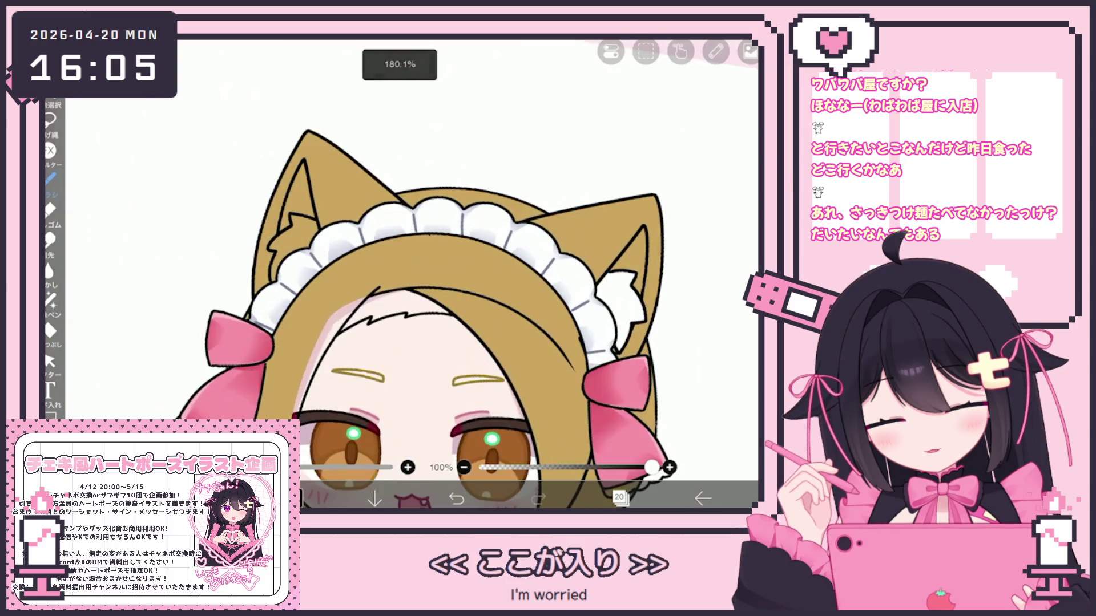
scroll(451, 274, "up", 2)
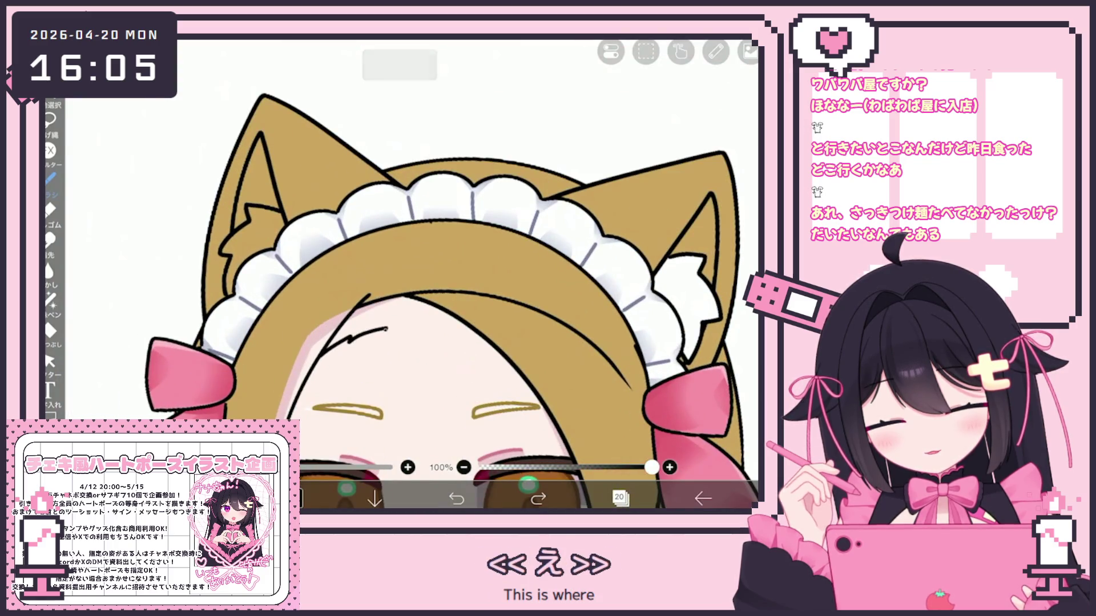
left_click_drag(349, 334, 397, 325)
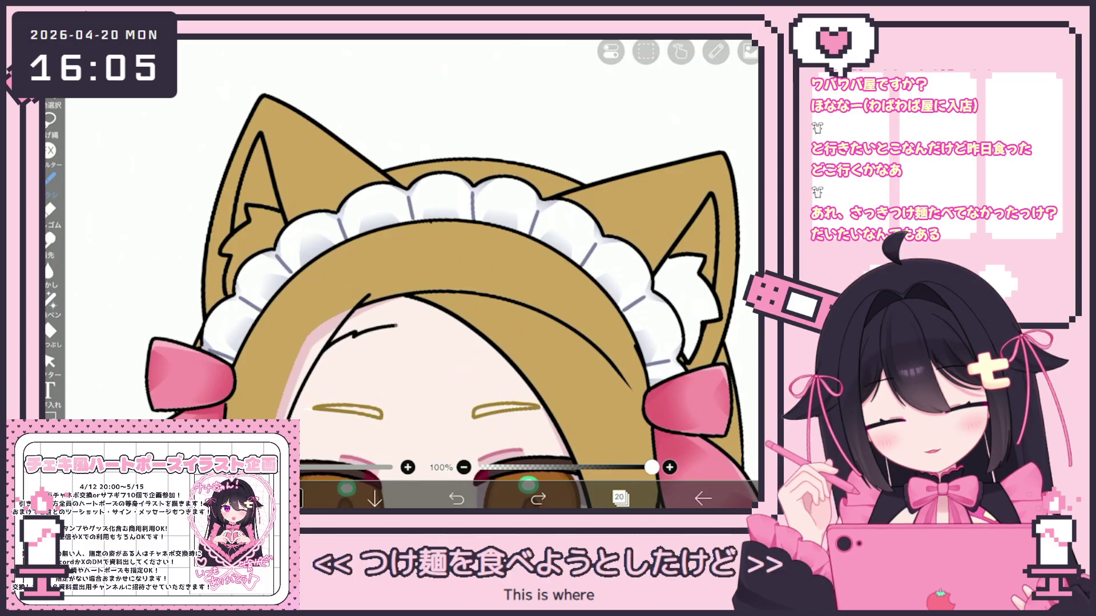
scroll(450, 274, "up", 1)
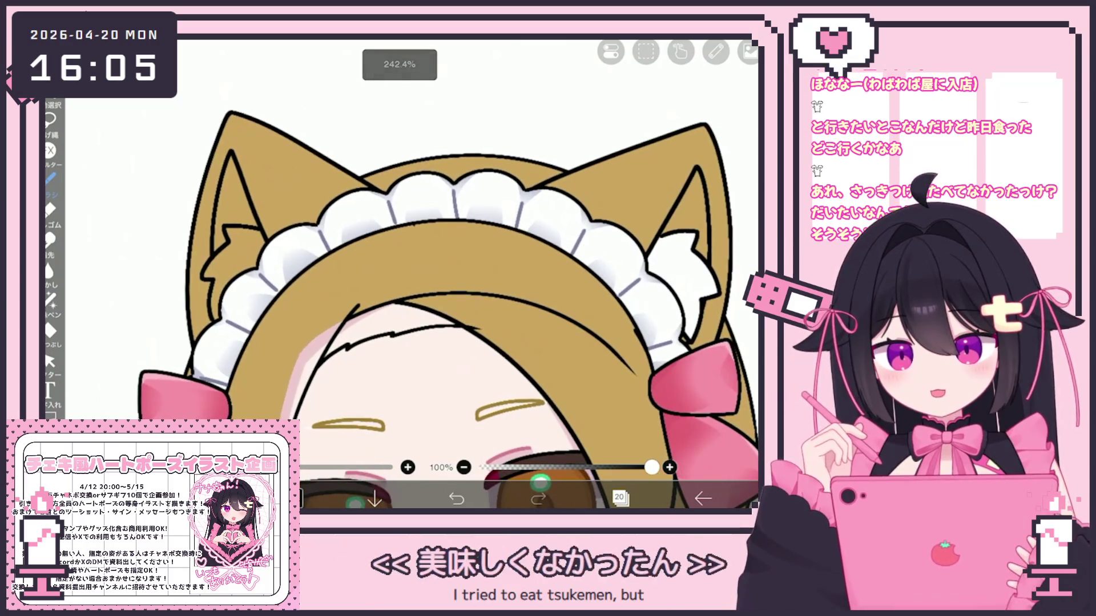
scroll(451, 274, "down", 5)
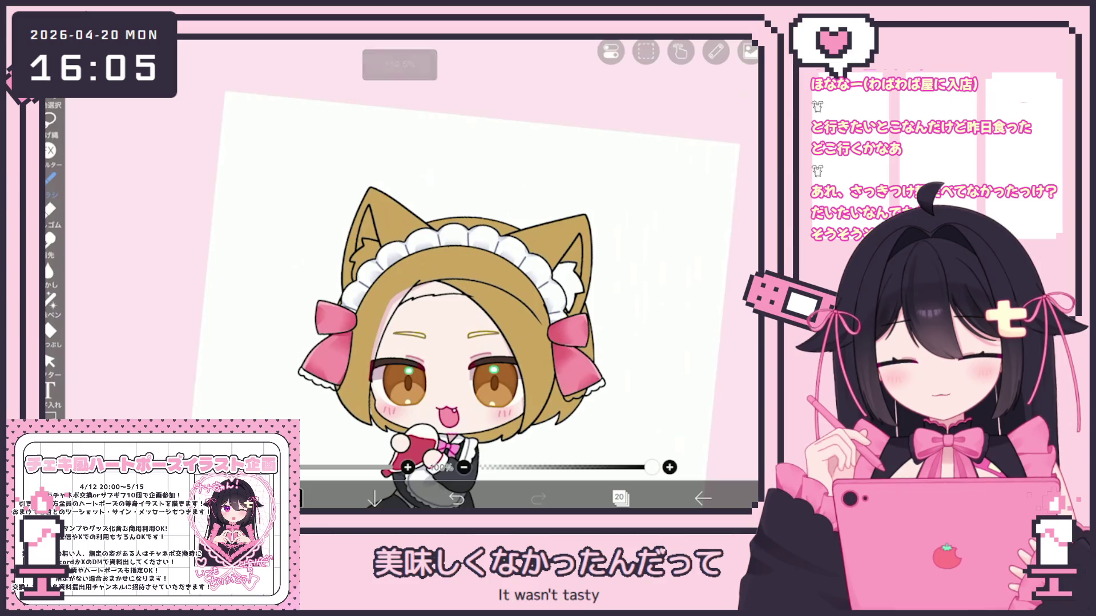
scroll(451, 274, "up", 5)
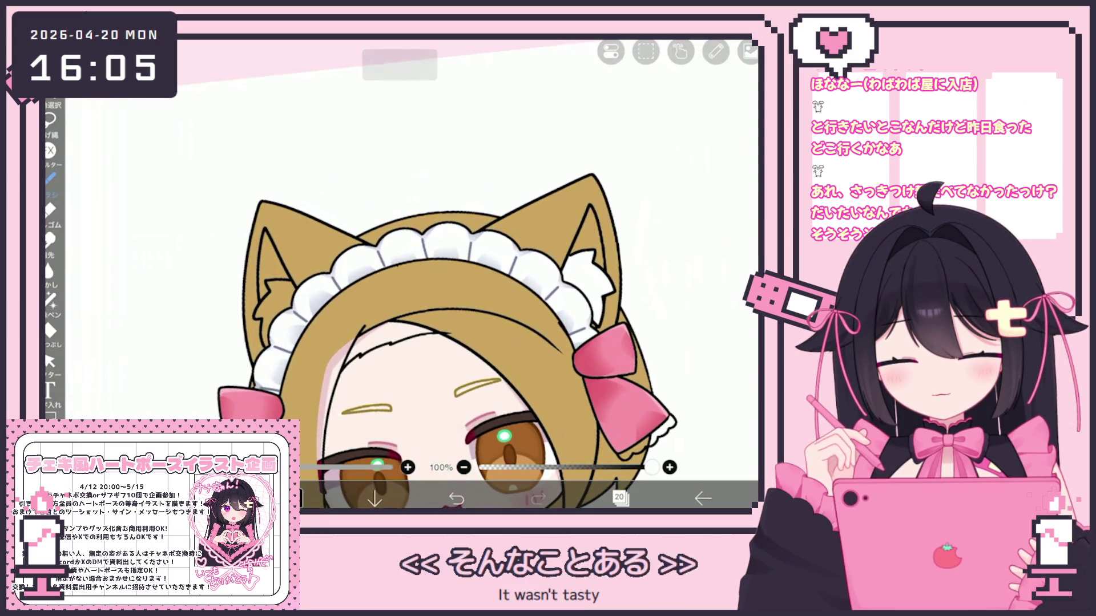
scroll(451, 274, "up", 2)
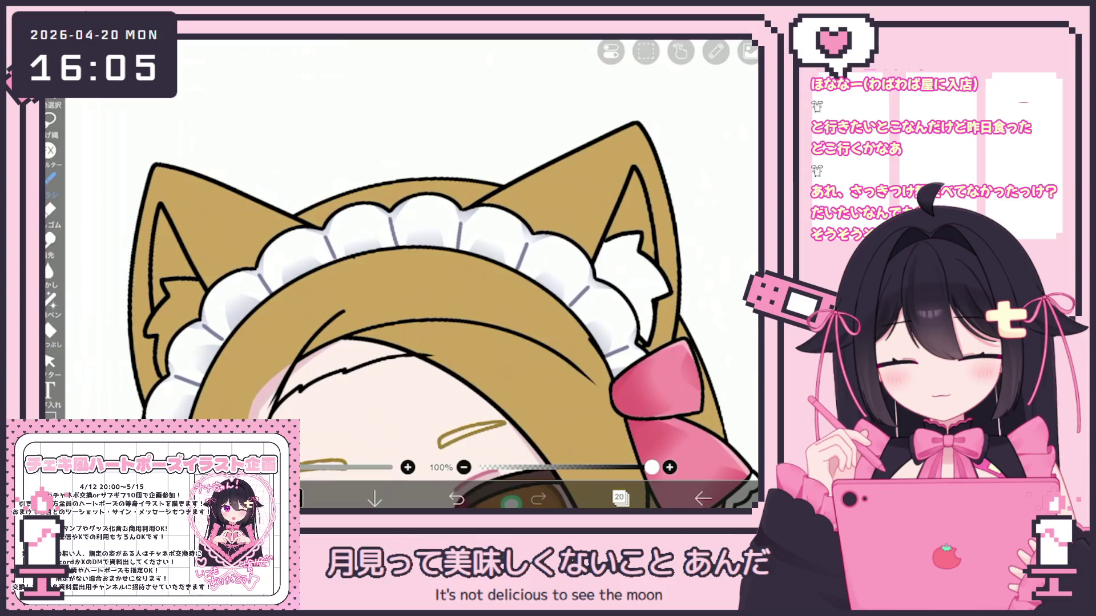
scroll(451, 274, "up", 1)
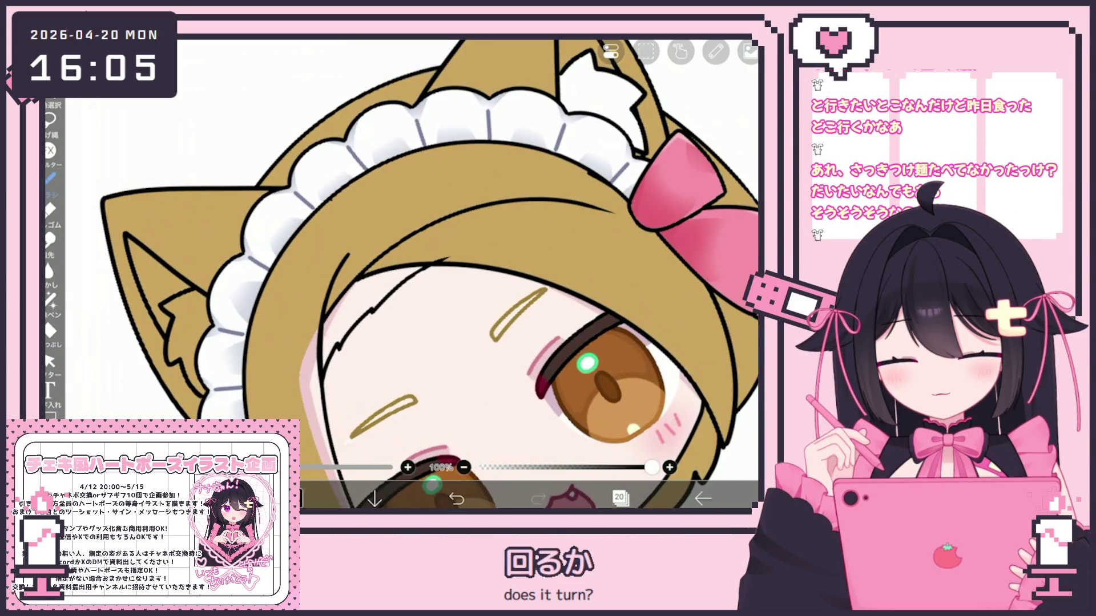
Select the vector stroke along the hair edge to adjust its endpoints
left_click(50, 361)
scroll(399, 274, "up", 2)
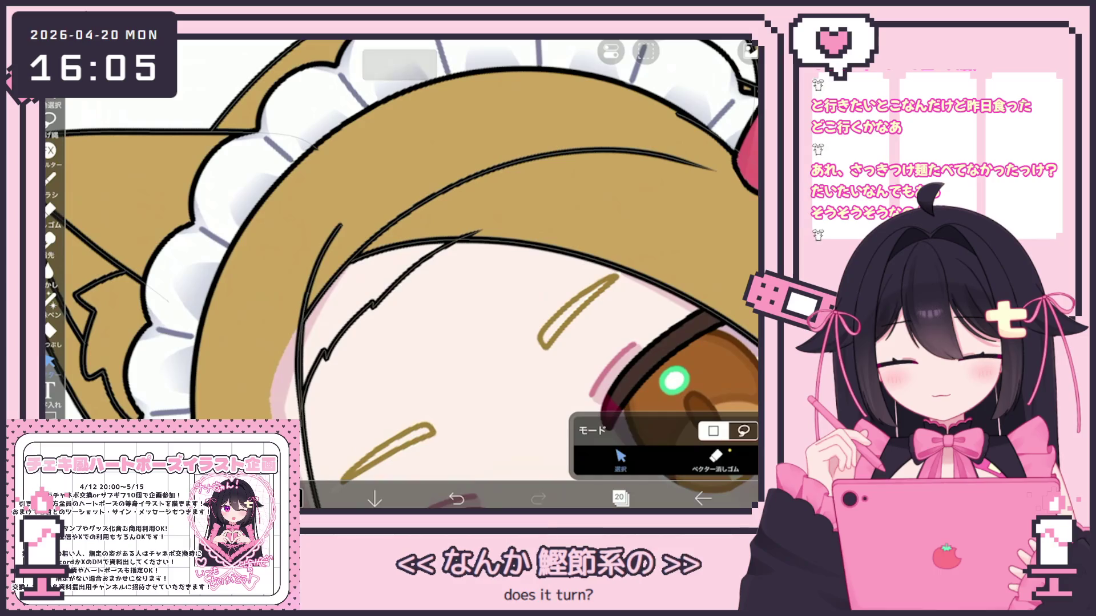
left_click(322, 322)
left_click(491, 320)
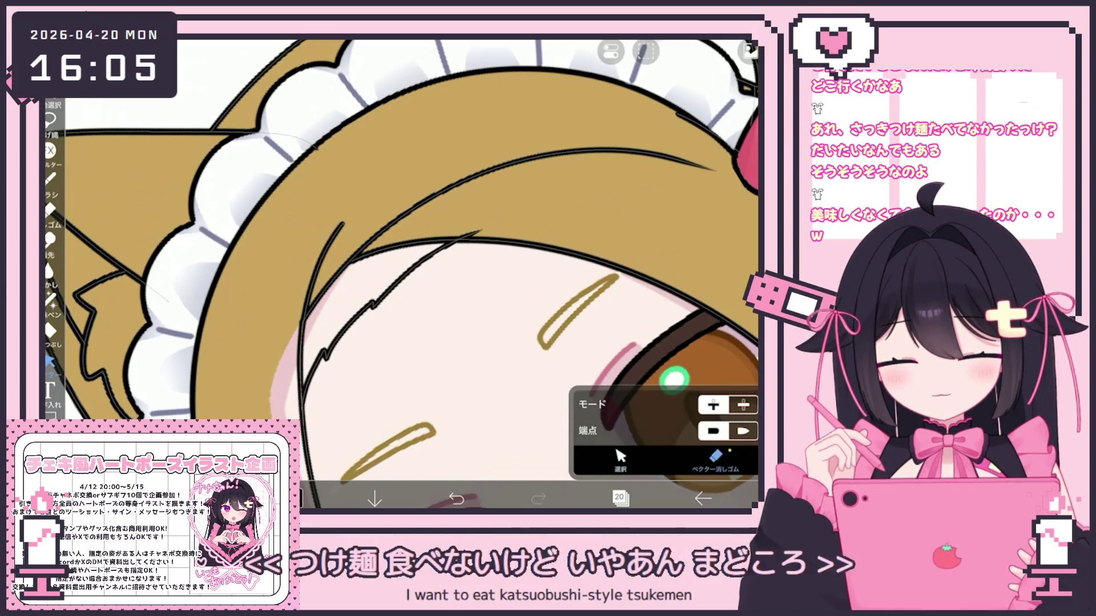
Undo the small hair stroke and draw a new strand across the forehead
scroll(277, 359, "up", 3)
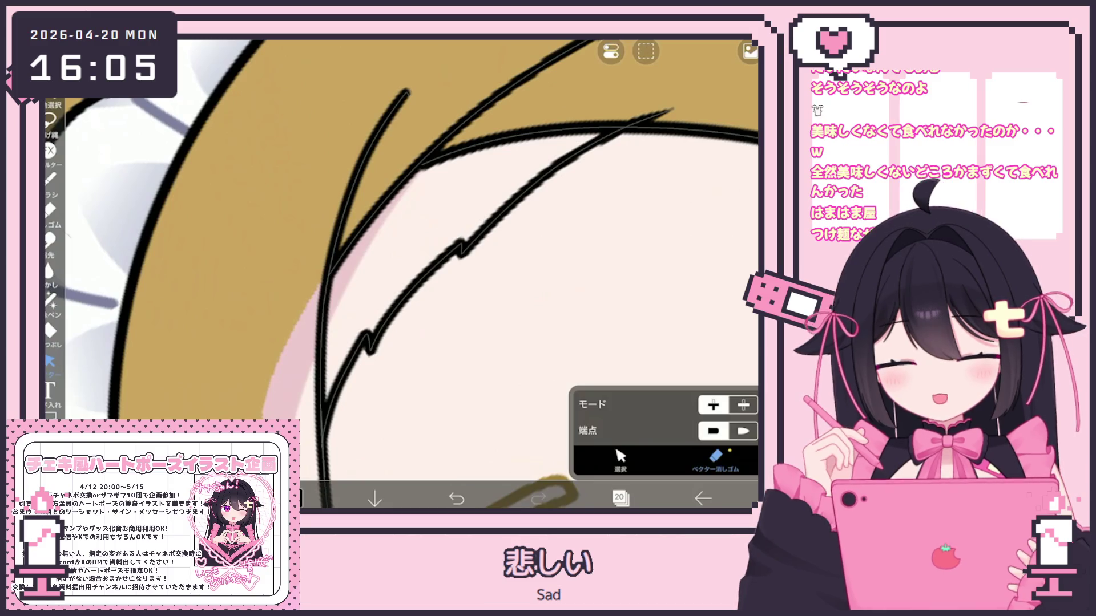
scroll(507, 274, "down", 3)
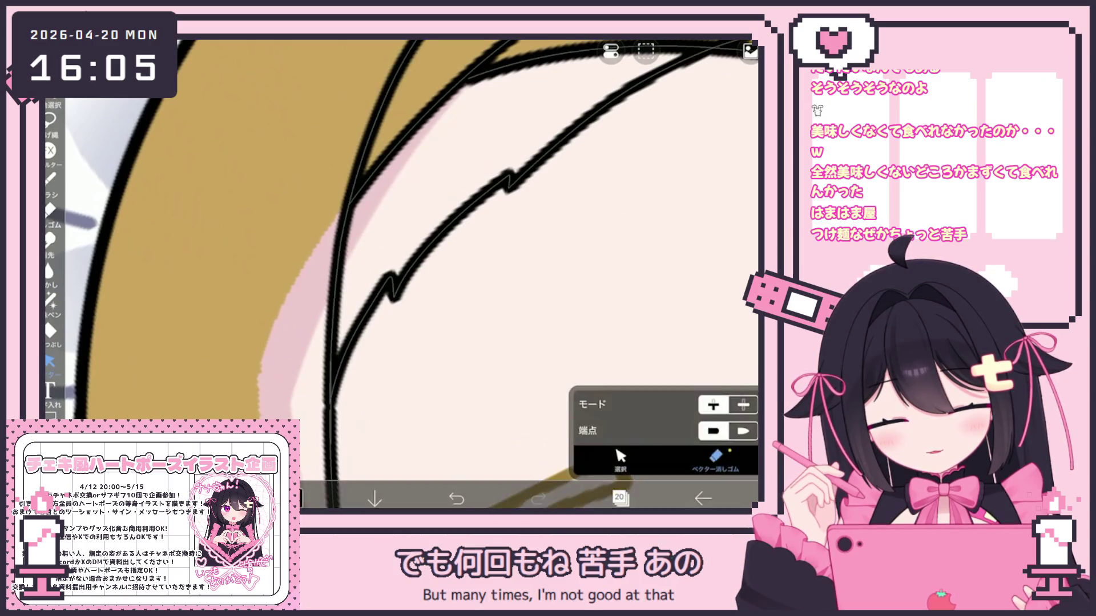
scroll(399, 274, "down", 5)
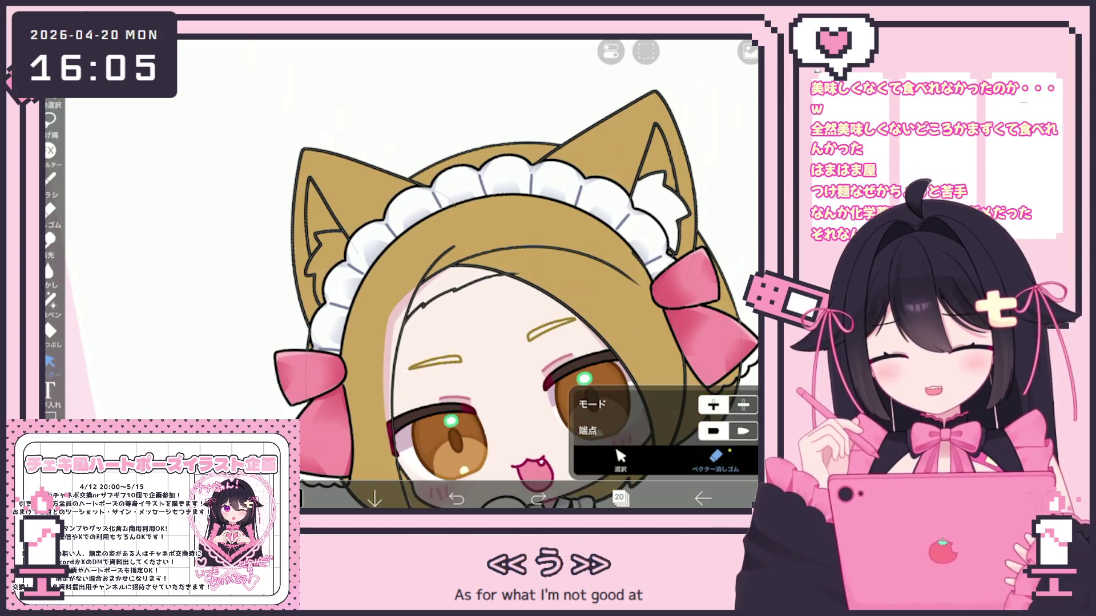
scroll(513, 228, "up", 3)
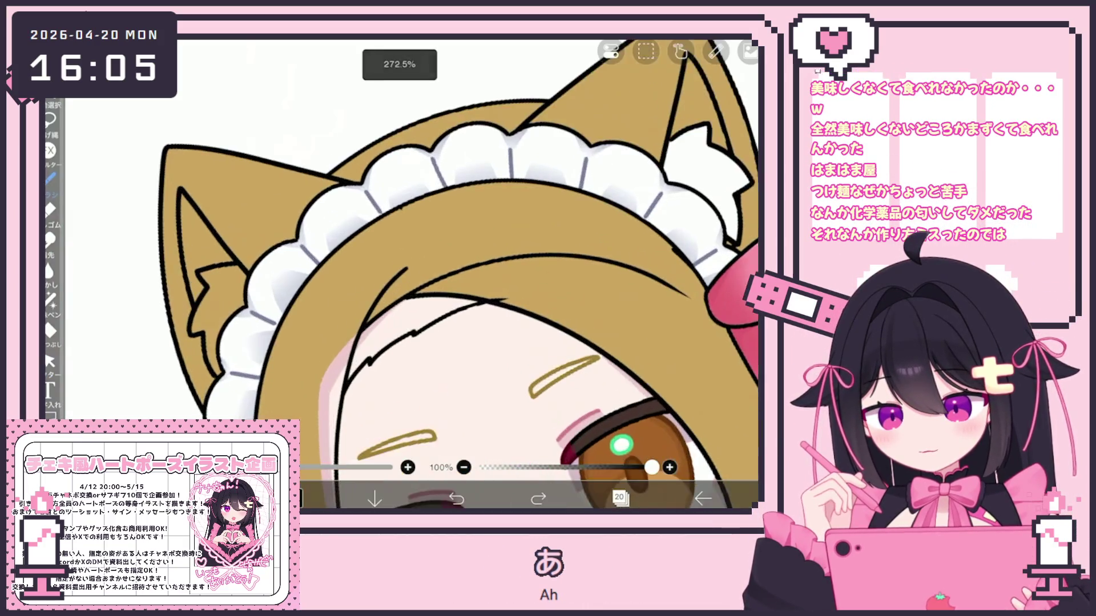
scroll(425, 274, "down", 1)
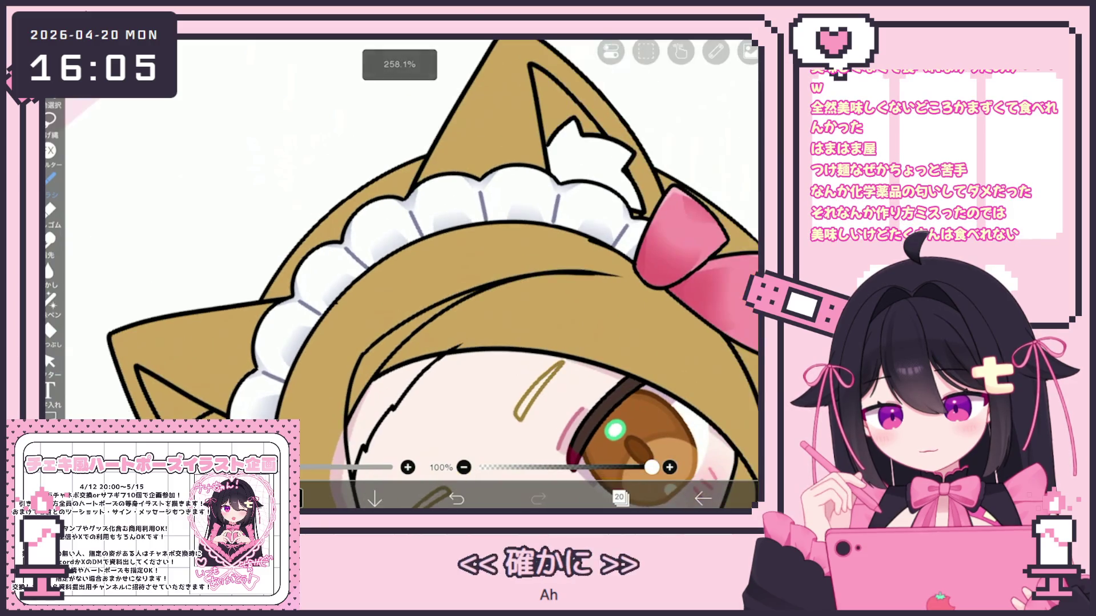
key("ctrl+z")
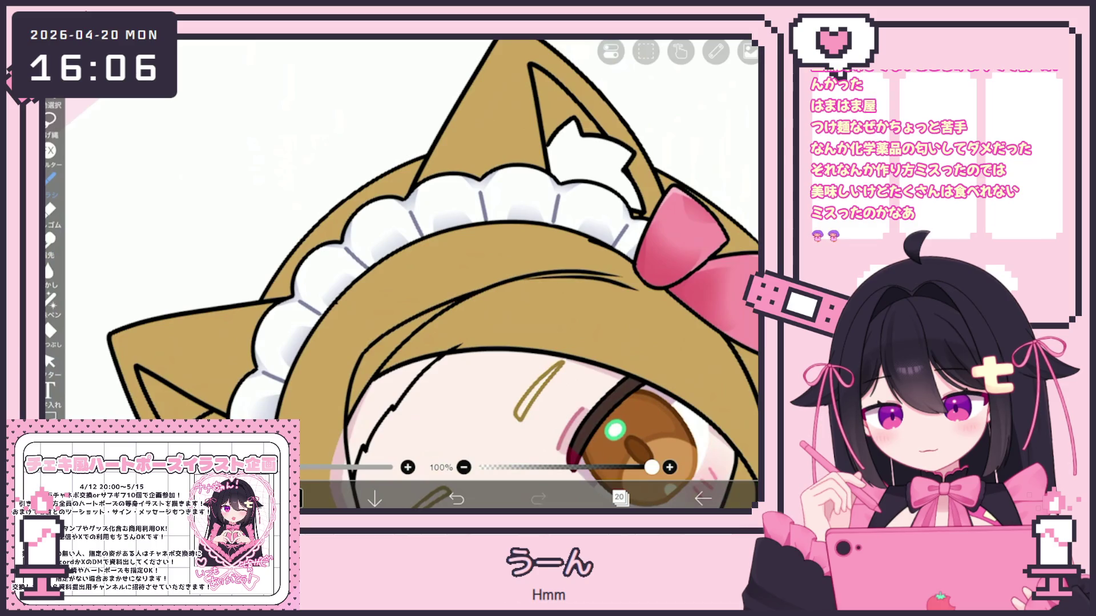
mouse_move(365, 349)
left_mouse_down()
mouse_move(502, 282)
mouse_move(628, 279)
left_mouse_up()
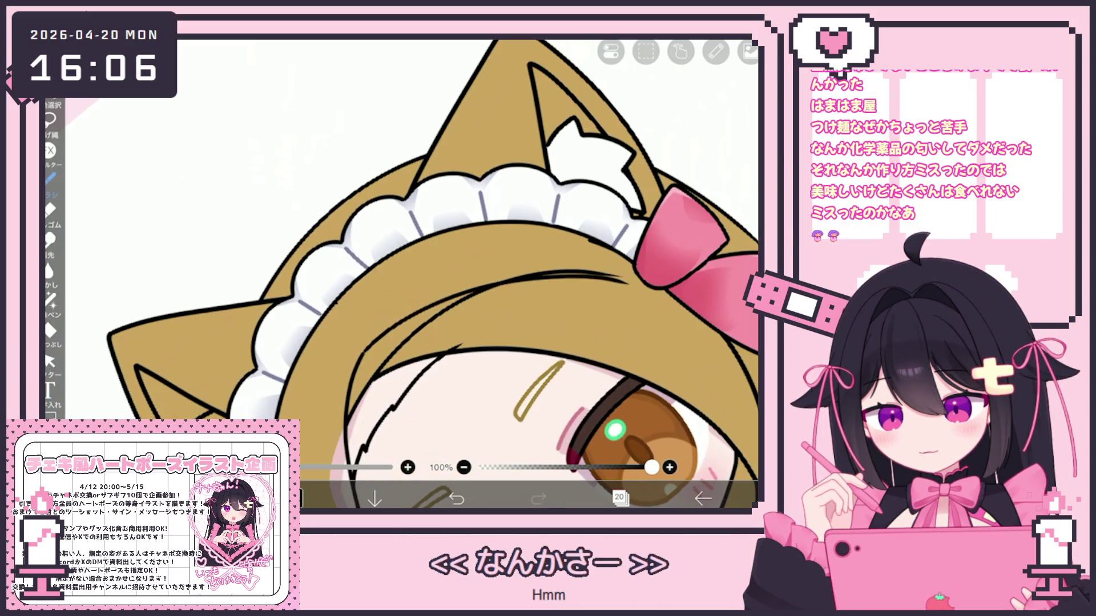
In vector Select mode, pick the new hair stroke and clear the layer's contents
left_click(51, 361)
left_click(621, 457)
left_click(434, 314)
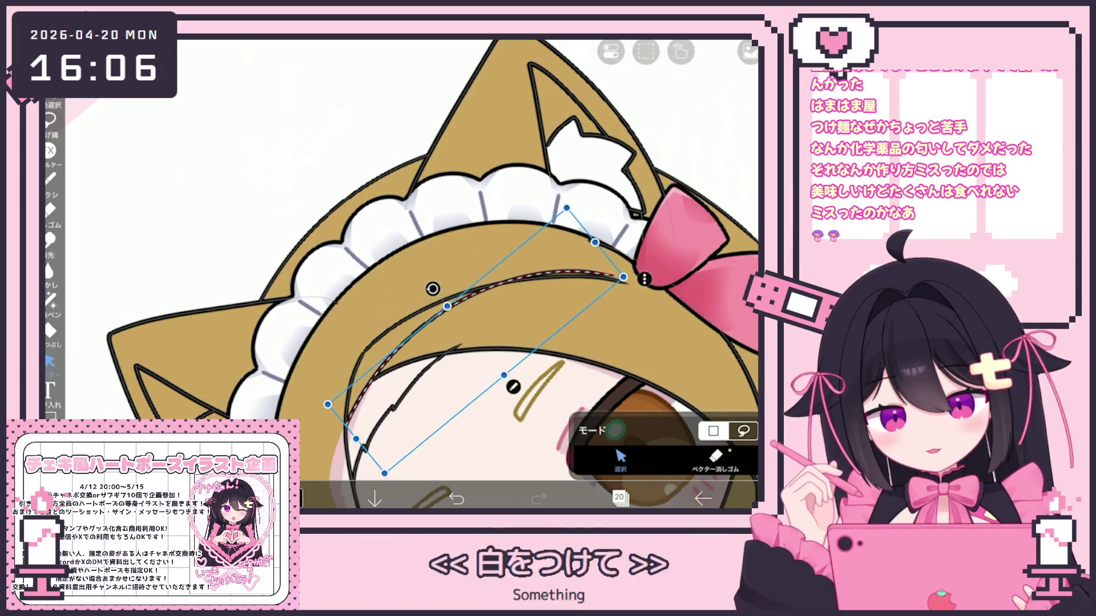
left_click(646, 51)
left_click(702, 109)
scroll(400, 274, "down", 5)
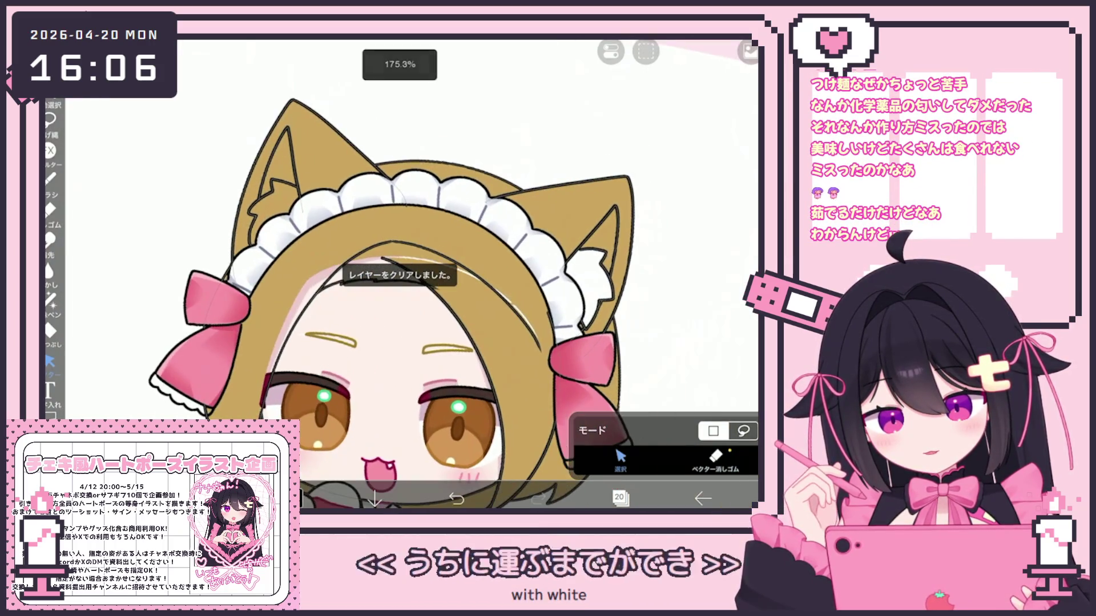
Return to the Brush and undo the last two hairline changes
left_click(50, 178)
mouse_move(456, 285)
left_mouse_down()
mouse_move(422, 331)
mouse_move(445, 286)
left_mouse_up()
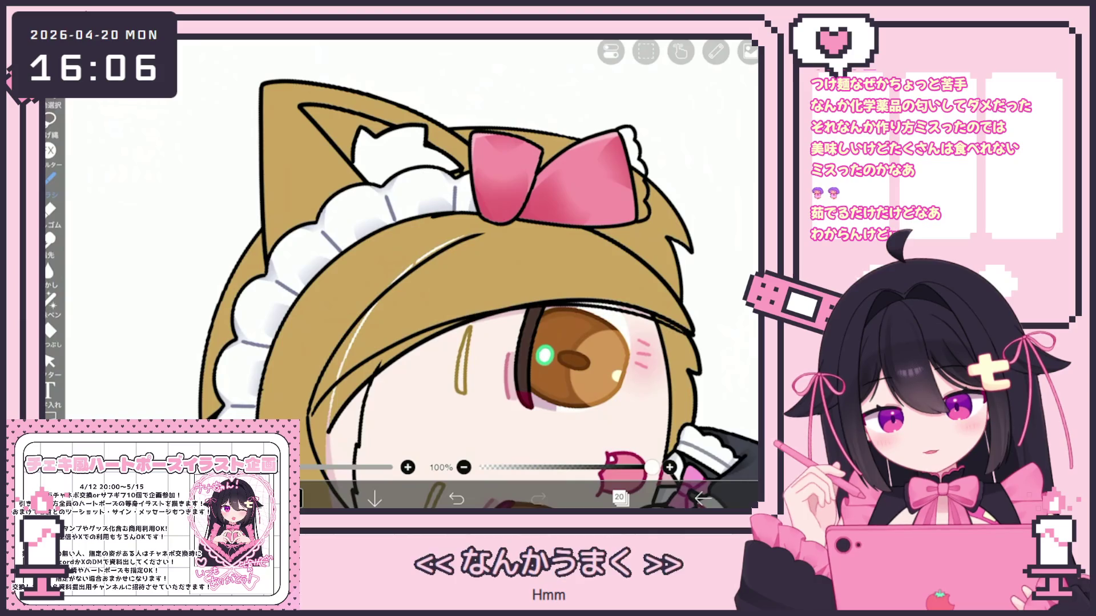
key("ctrl+z")
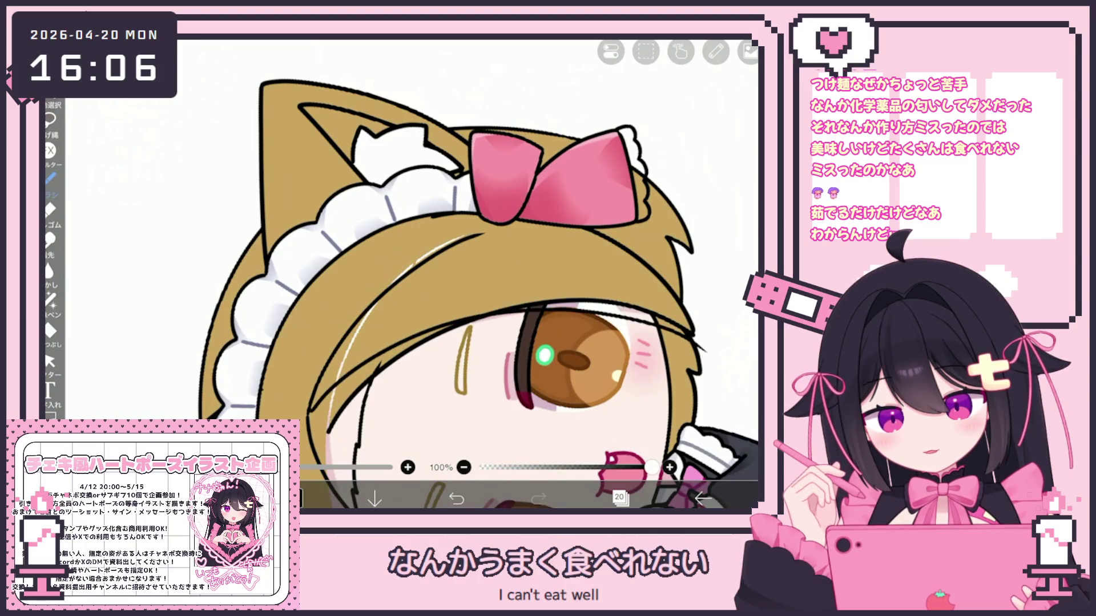
key("ctrl+z")
scroll(394, 274, "down", 3)
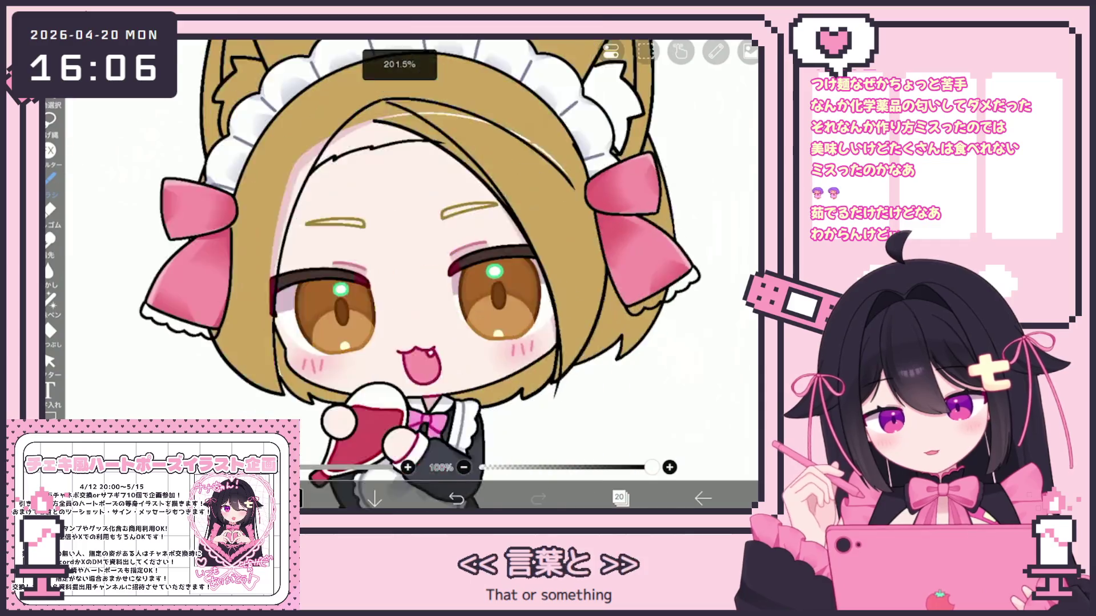
scroll(394, 274, "up", 3)
scroll(515, 353, "up", 2)
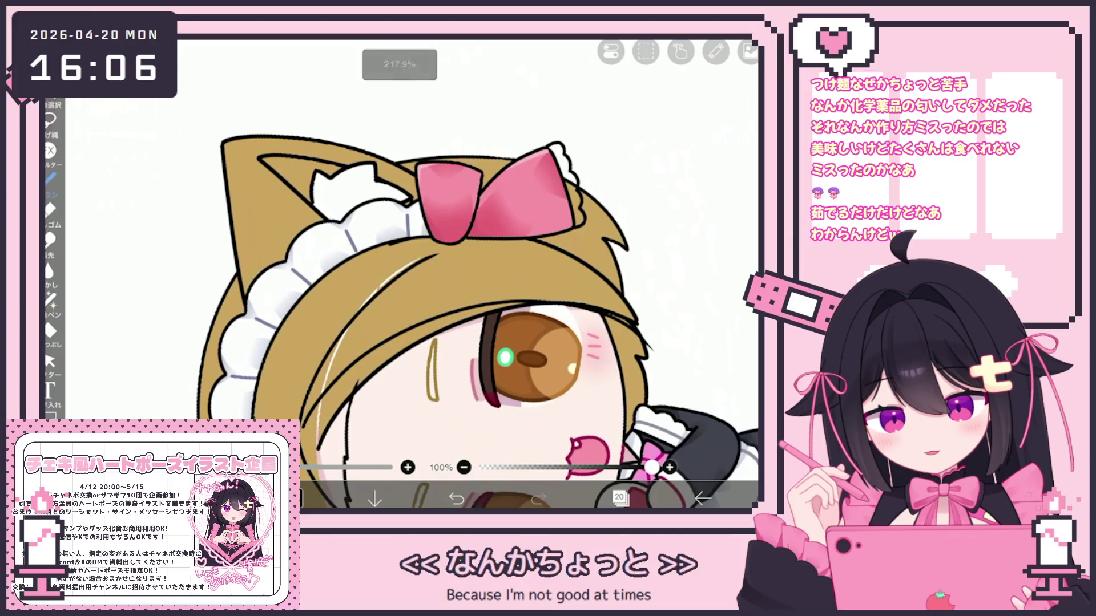
Select the hair stroke above the eye, then undo and redo to restore it
left_click(50, 361)
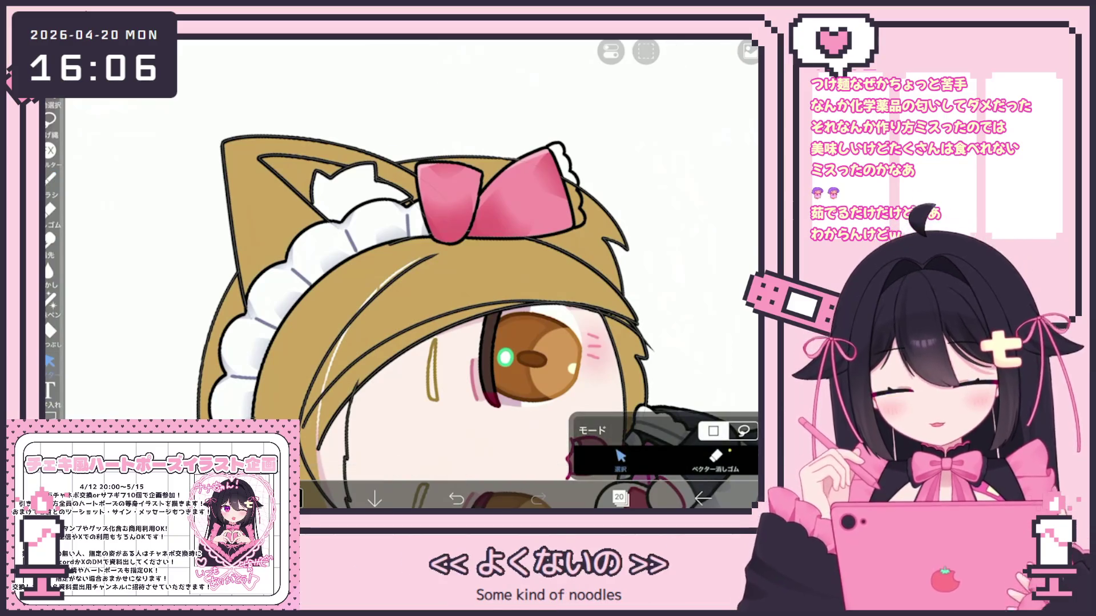
left_click(491, 301)
left_click(491, 302)
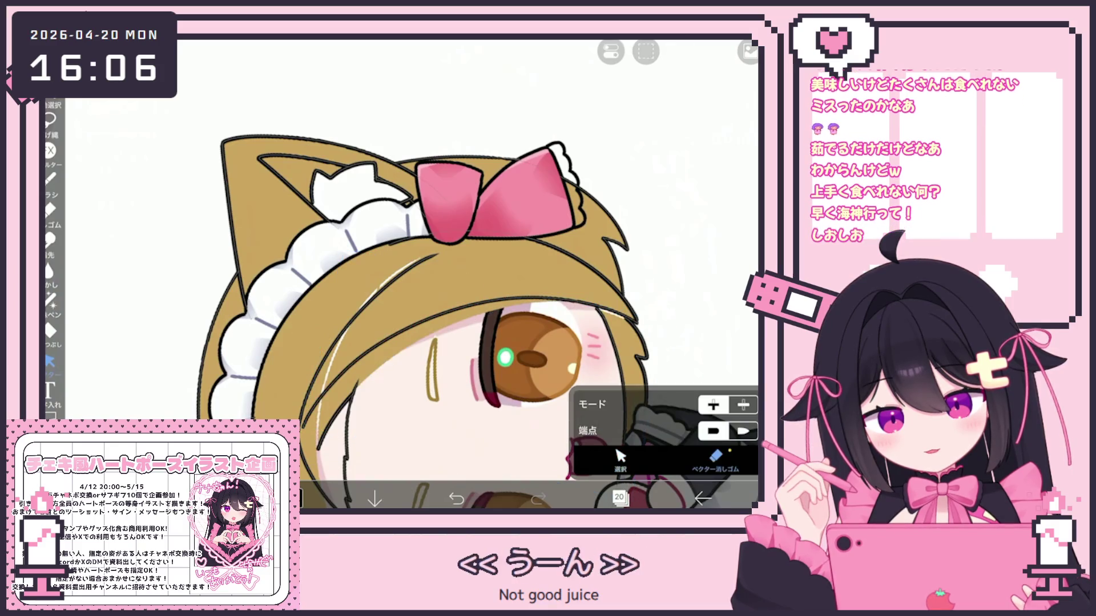
key("ctrl+z")
left_click(456, 499)
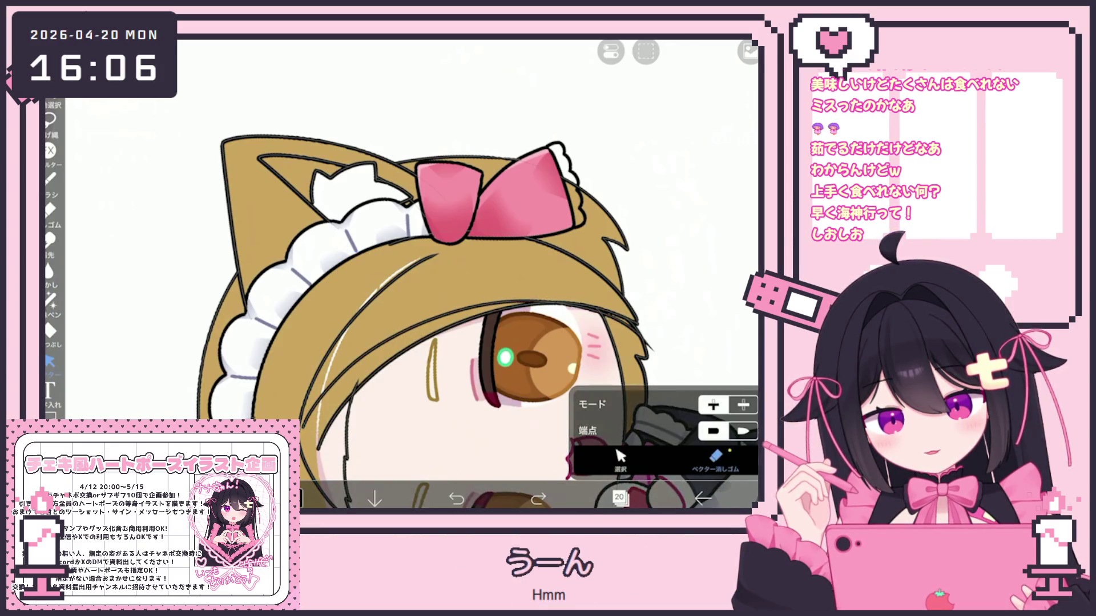
left_click(538, 499)
left_click(539, 498)
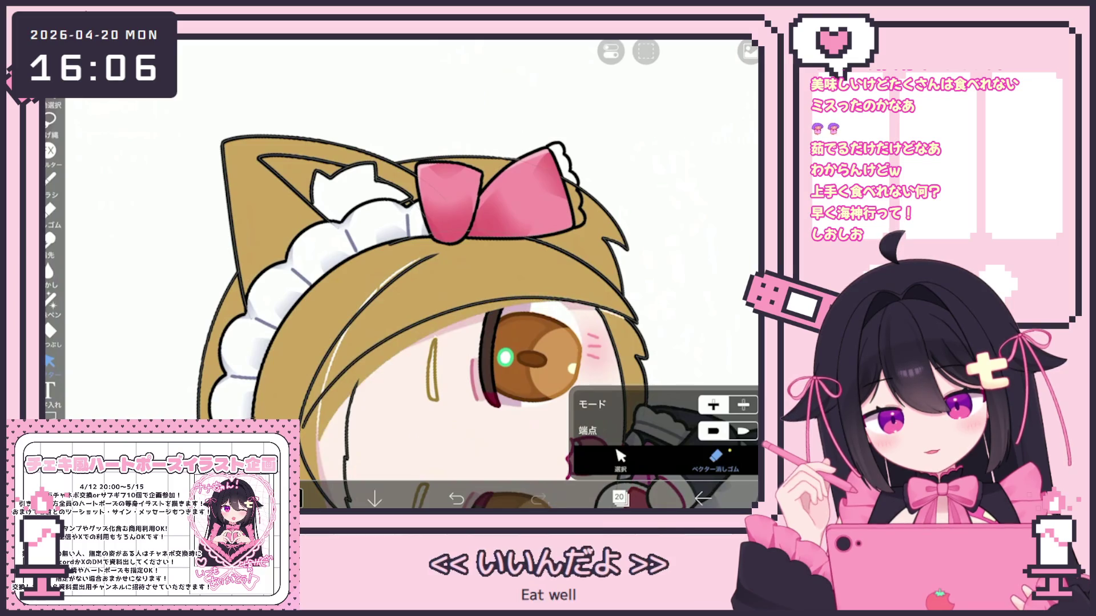
scroll(476, 274, "down", 5)
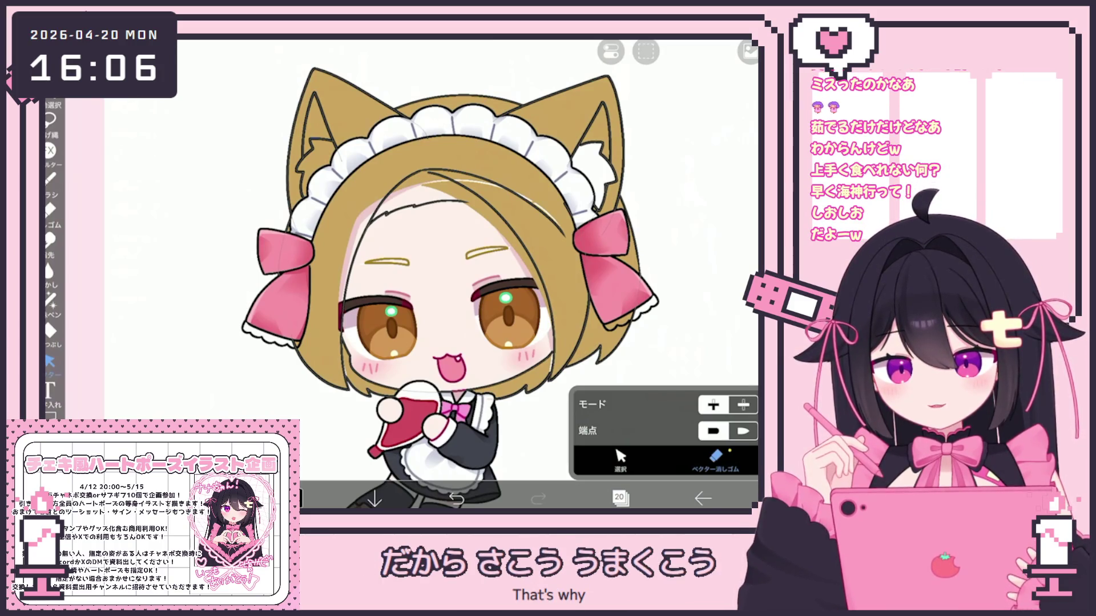
Select the forehead hair stroke and the white inner-ear shape
left_click(620, 460)
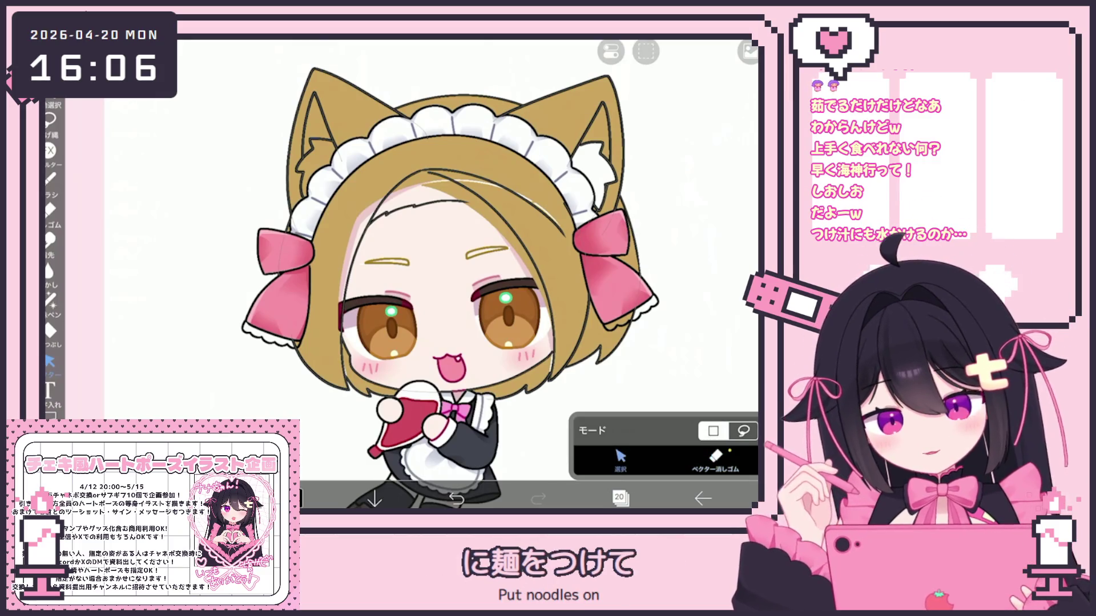
scroll(434, 257, "up", 5)
left_click(498, 239)
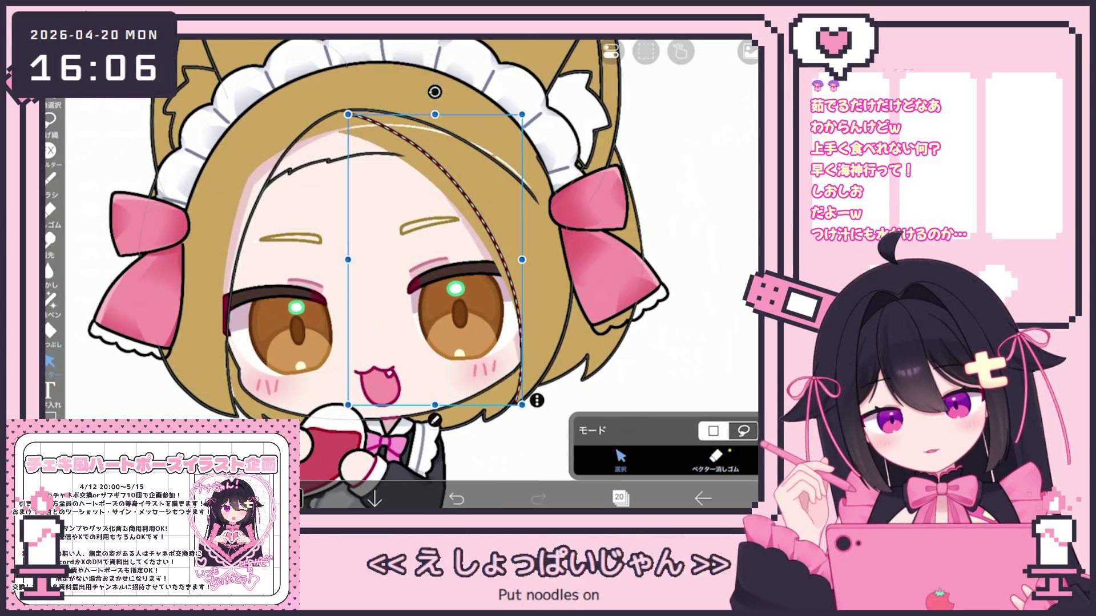
scroll(438, 235, "down", 2)
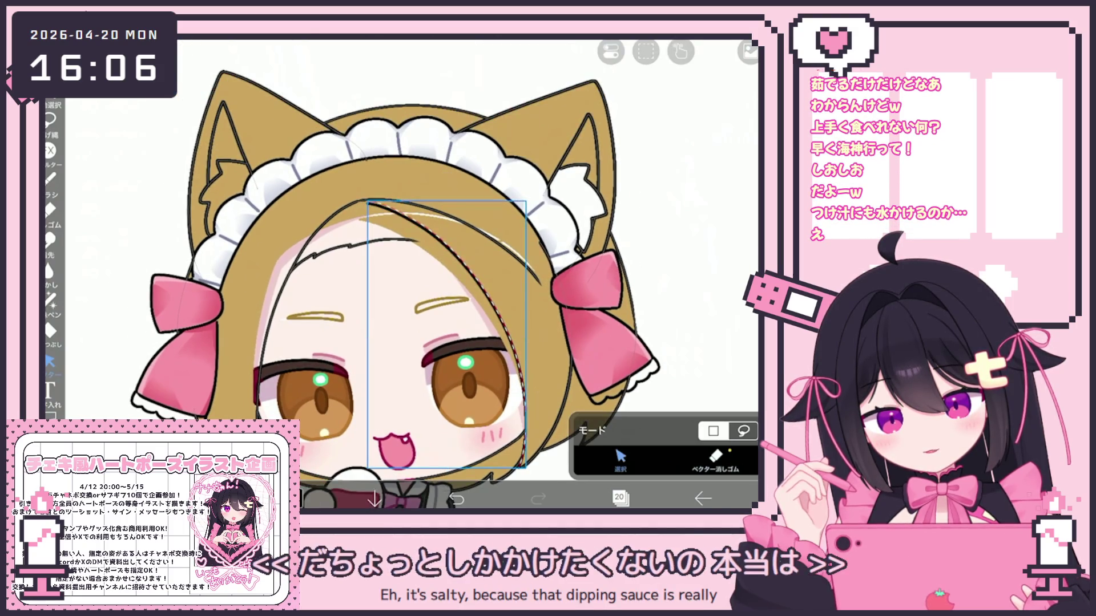
left_click(583, 209)
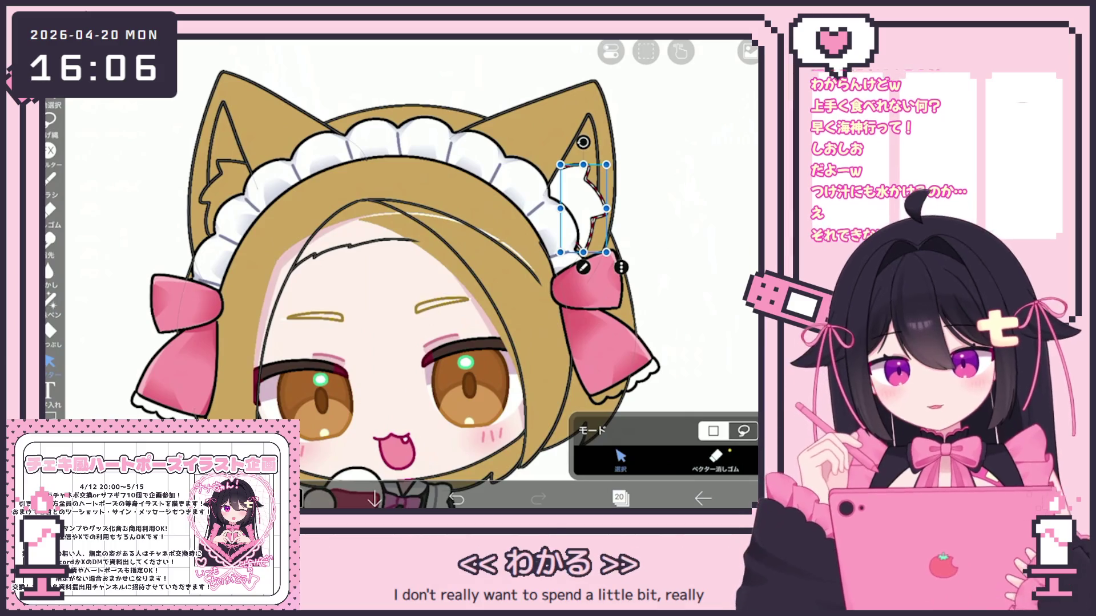
With the Brush, outline a slanted tray with inner lines on blank canvas
left_click(50, 178)
scroll(399, 257, "up", 3)
mouse_move(542, 285)
left_mouse_down()
mouse_move(371, 285)
mouse_move(380, 239)
mouse_move(460, 295)
mouse_move(357, 254)
left_mouse_up()
left_click_drag(385, 240, 426, 235)
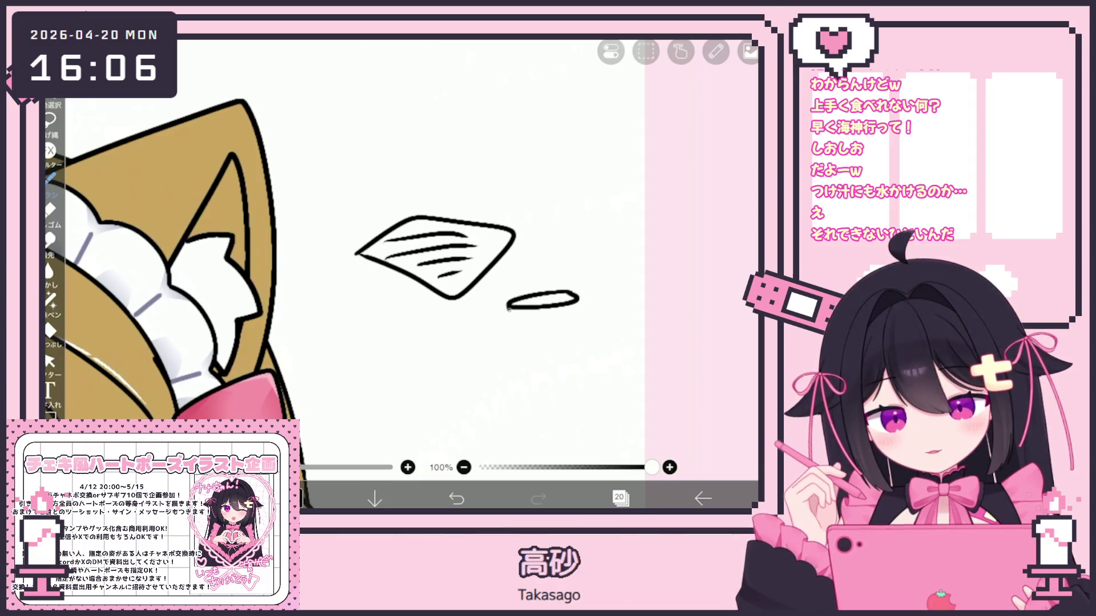
Draw the dipping cup, chopsticks lifting noodles, a bowl, tray edges and an oval dish
mouse_move(510, 308)
left_mouse_down()
mouse_move(573, 354)
mouse_move(577, 297)
left_mouse_up()
left_click_drag(577, 199, 547, 272)
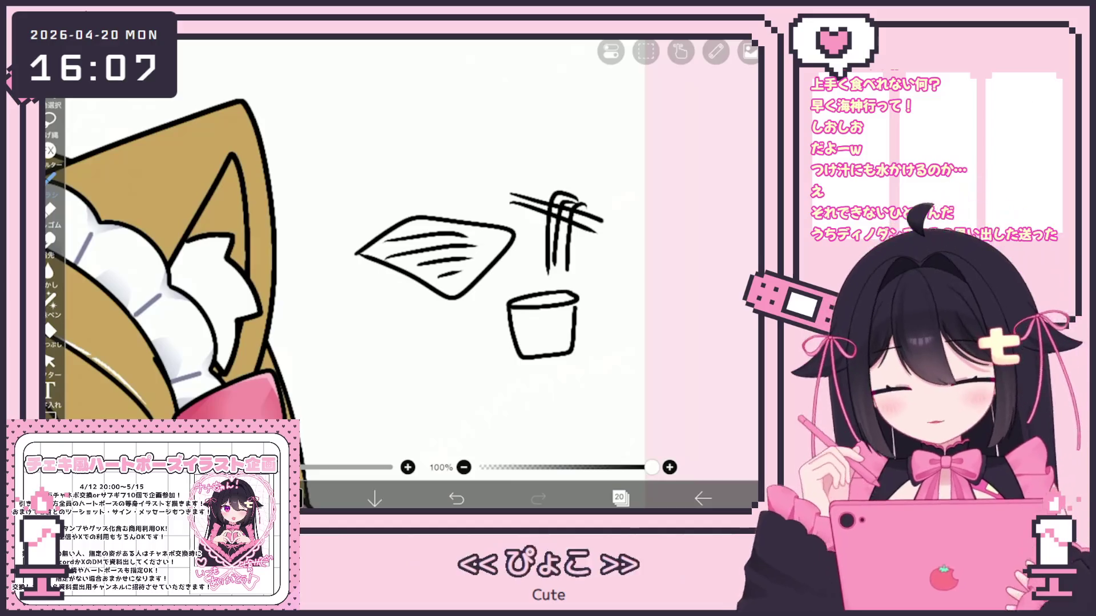
left_click_drag(539, 254, 580, 255)
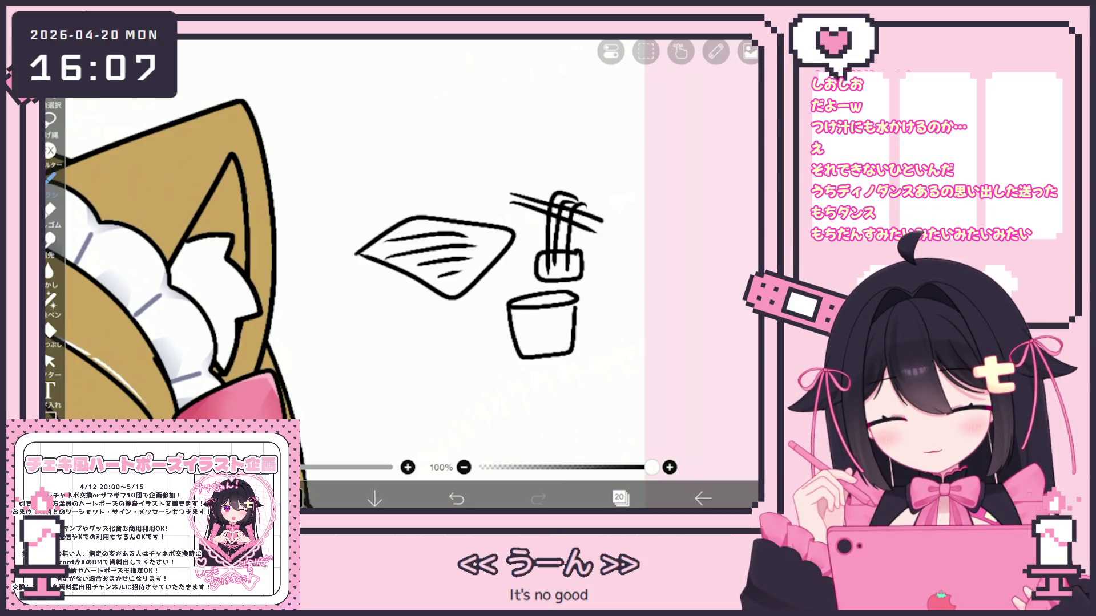
left_click_drag(358, 256, 451, 327)
left_click_drag(515, 241, 467, 314)
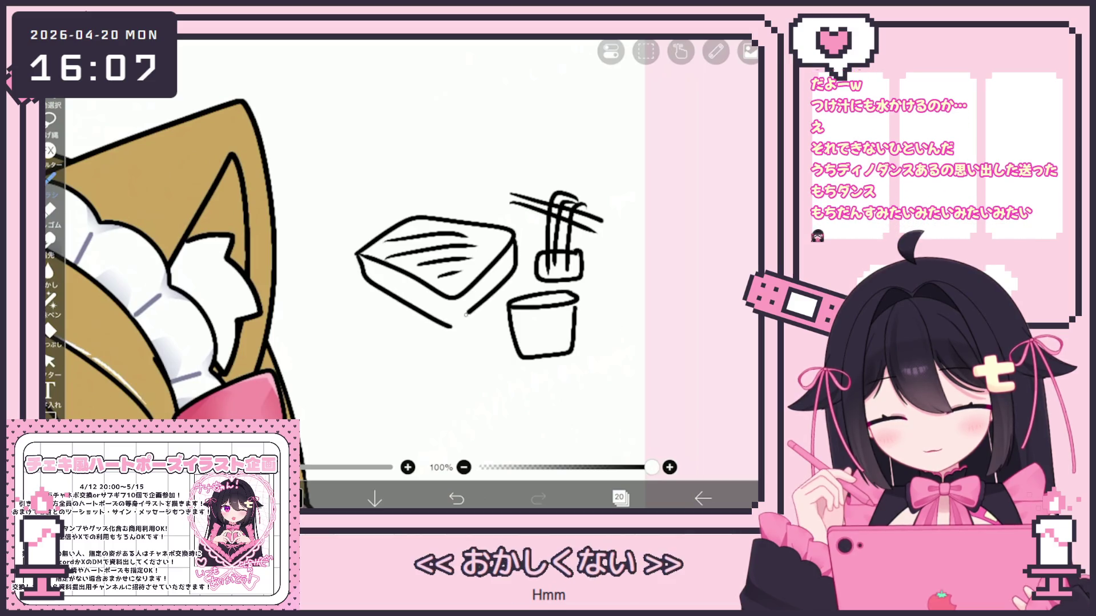
mouse_move(456, 384)
left_mouse_down()
mouse_move(483, 395)
mouse_move(467, 388)
left_mouse_up()
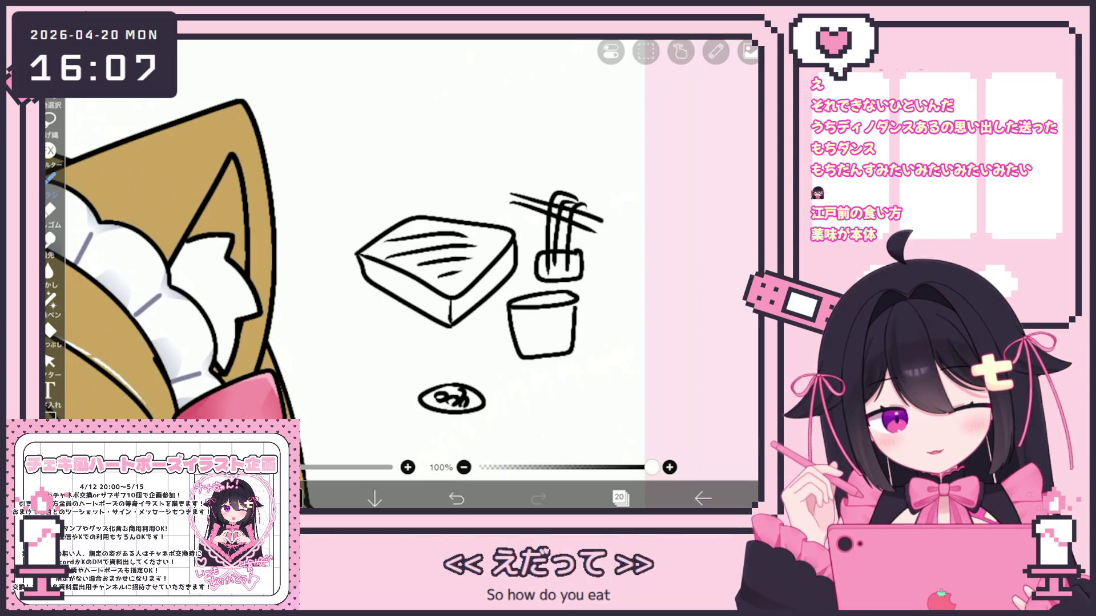
Add lines inside the cup and a mark above the chopsticks, undoing stray strokes
left_click_drag(552, 286, 548, 343)
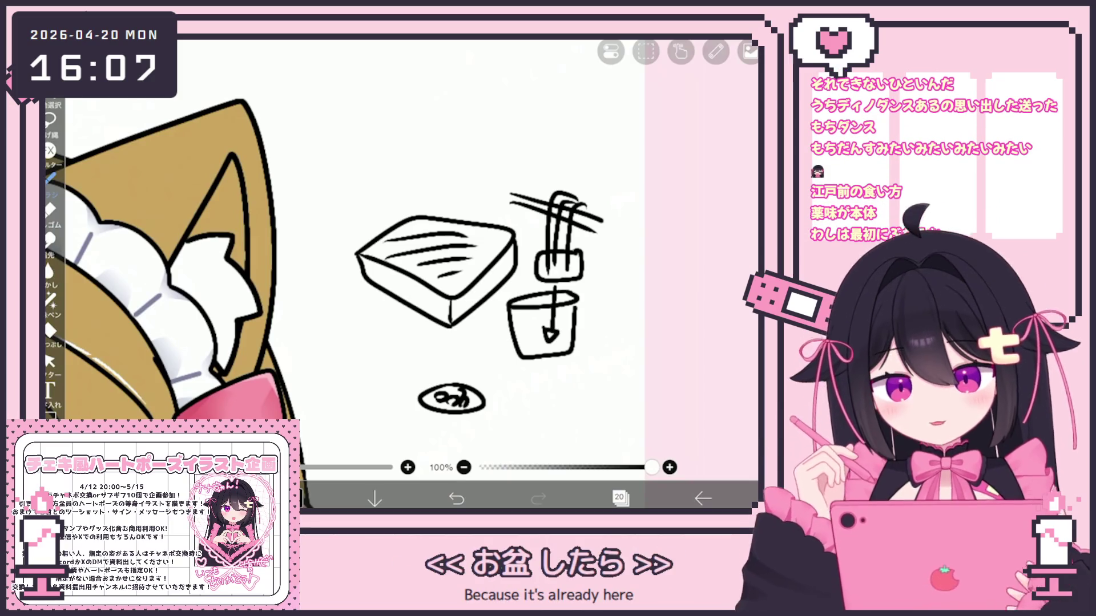
left_click_drag(572, 304, 570, 335)
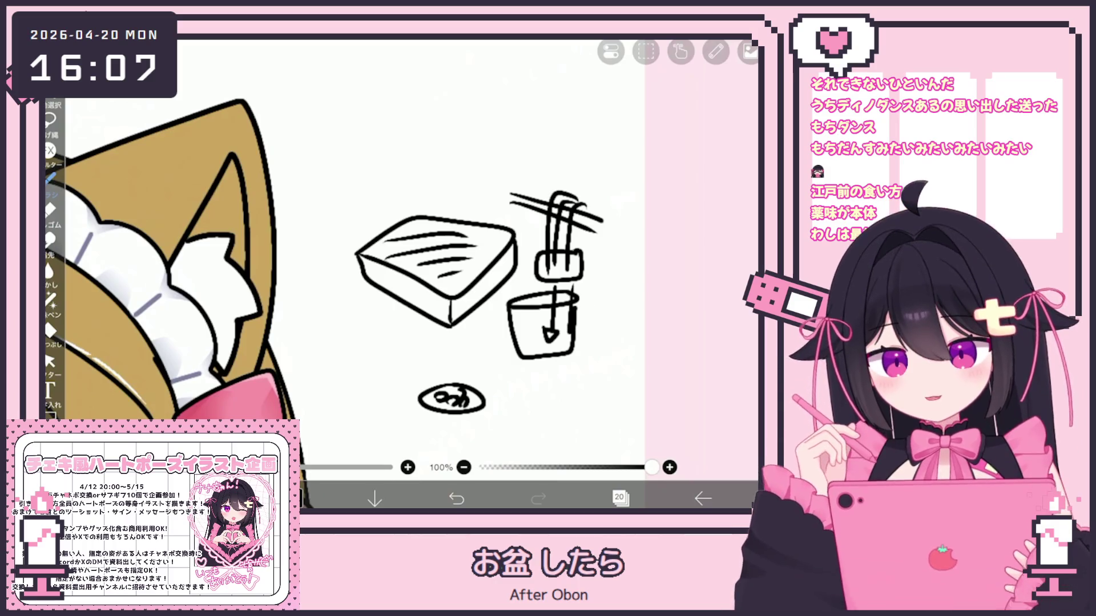
left_click(457, 498)
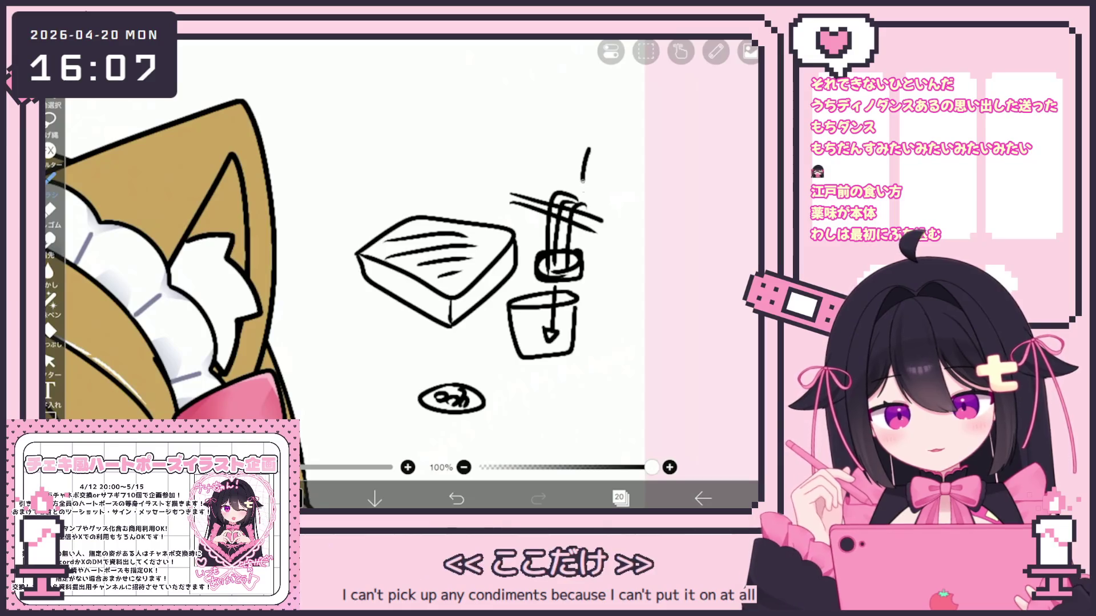
mouse_move(569, 126)
left_mouse_down()
mouse_move(572, 161)
mouse_move(602, 176)
left_mouse_up()
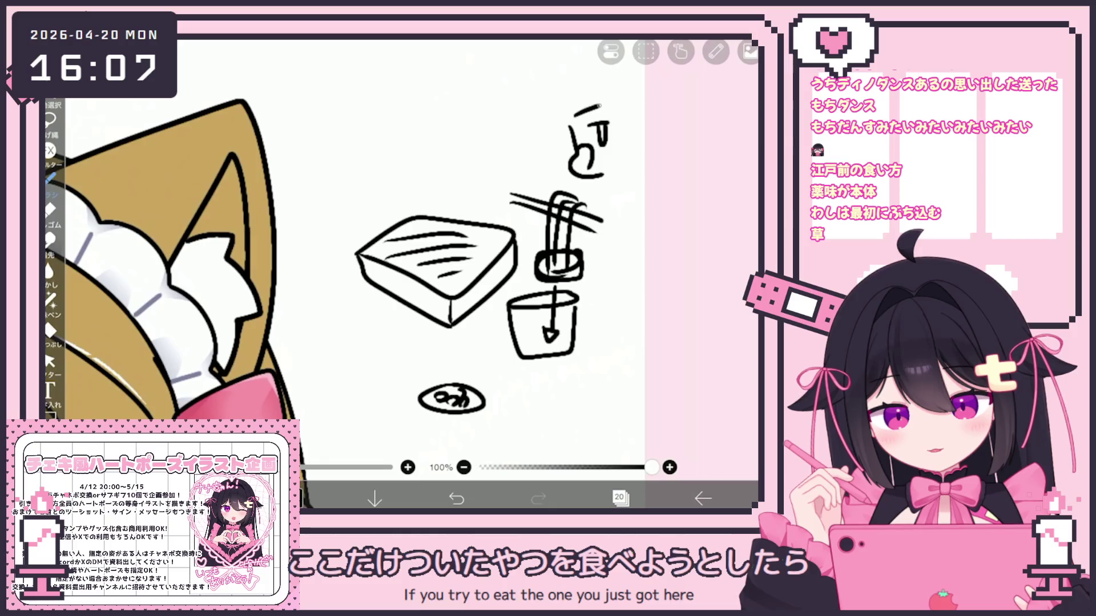
key("ctrl+z")
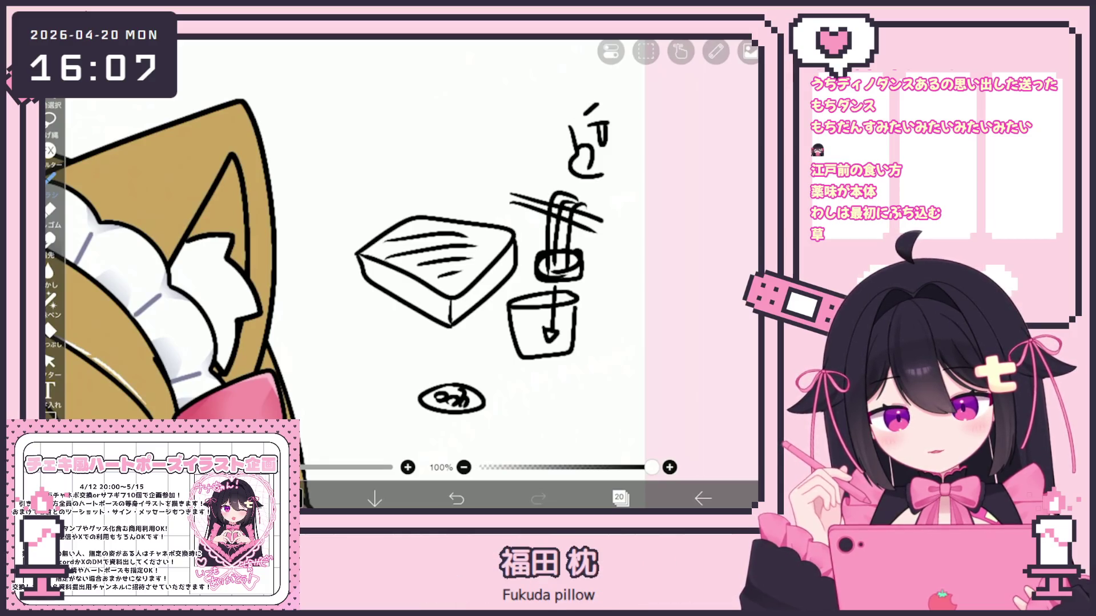